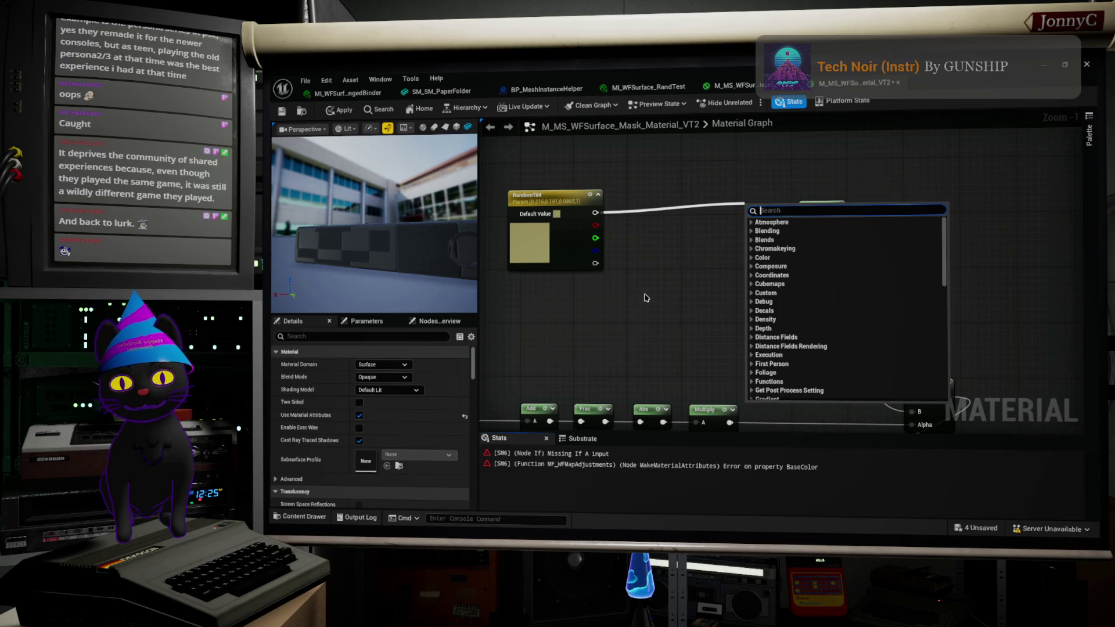
# Step: Cancel the dangling RandomTint wire and open the node search on empty graph space
pyautogui.click(646, 297)
pyautogui.moveTo(658, 273); pyautogui.dragTo(684, 278, button='right')
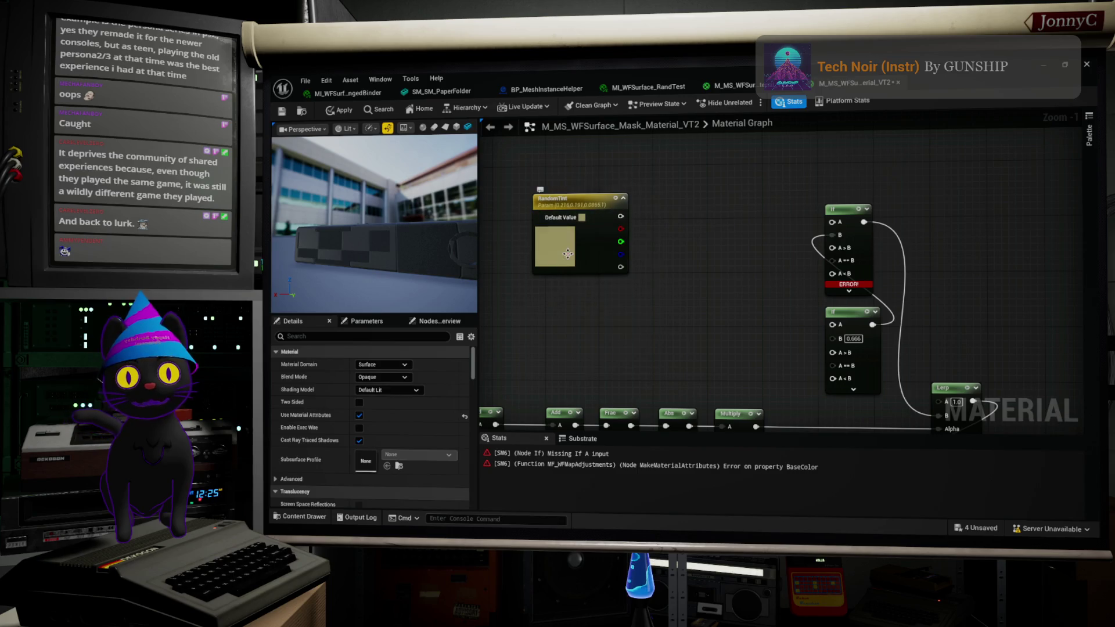
pyautogui.moveTo(666, 240); pyautogui.dragTo(664, 240, button='right')
pyautogui.rightClick(664, 241)
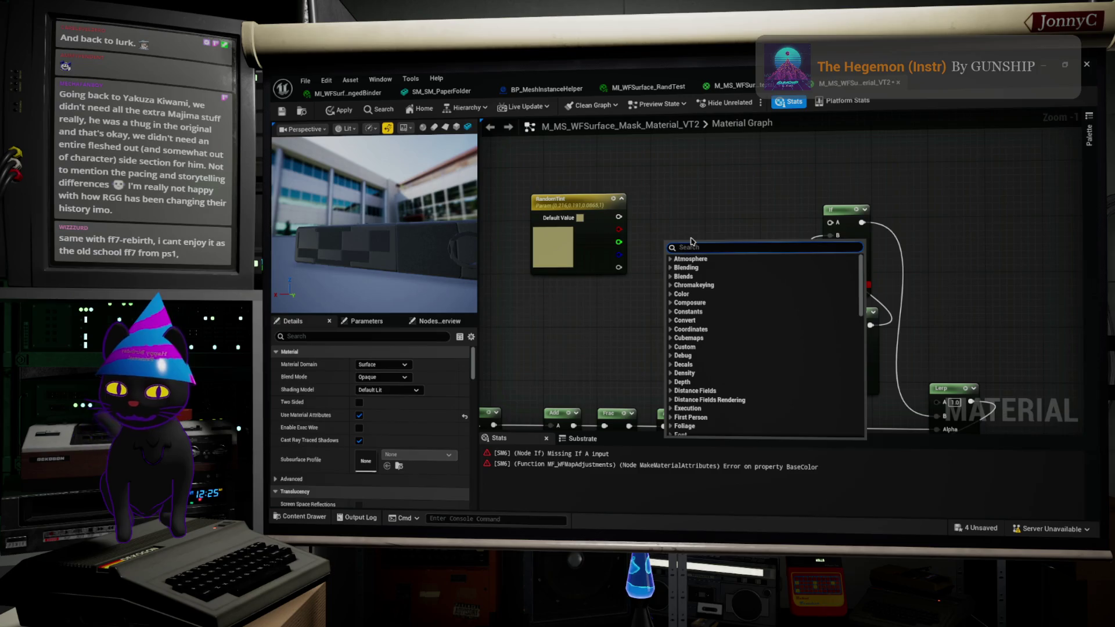
# Step: Add a Constant3Vector coloured crimson B70042 (0.471, 0, 0.0547) and position it in the graph
pyautogui.write('vec')
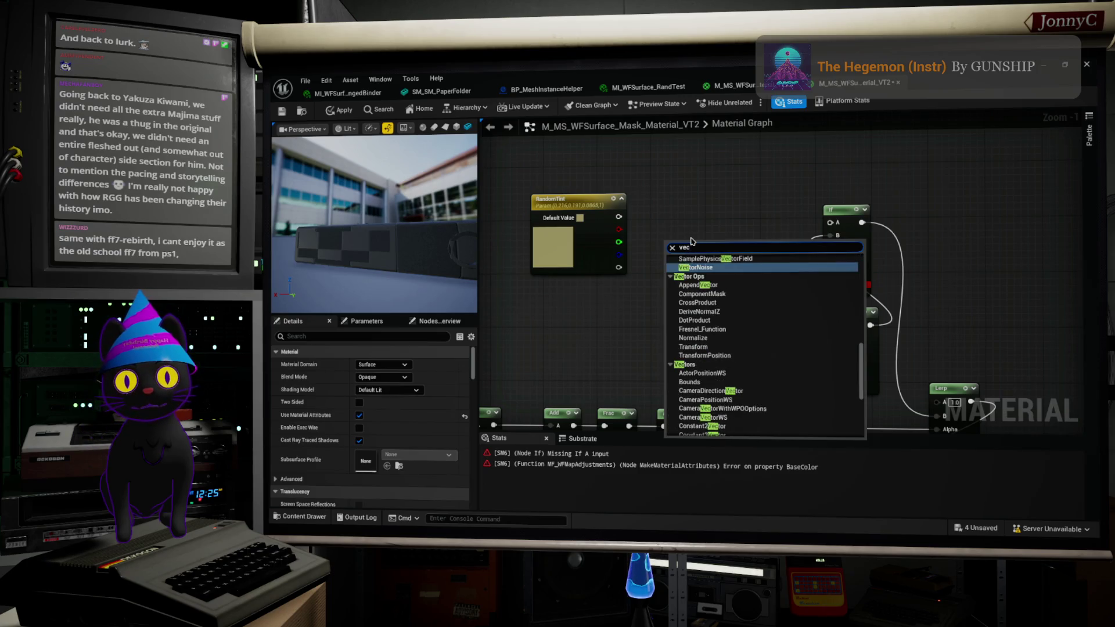
pyautogui.write('tor')
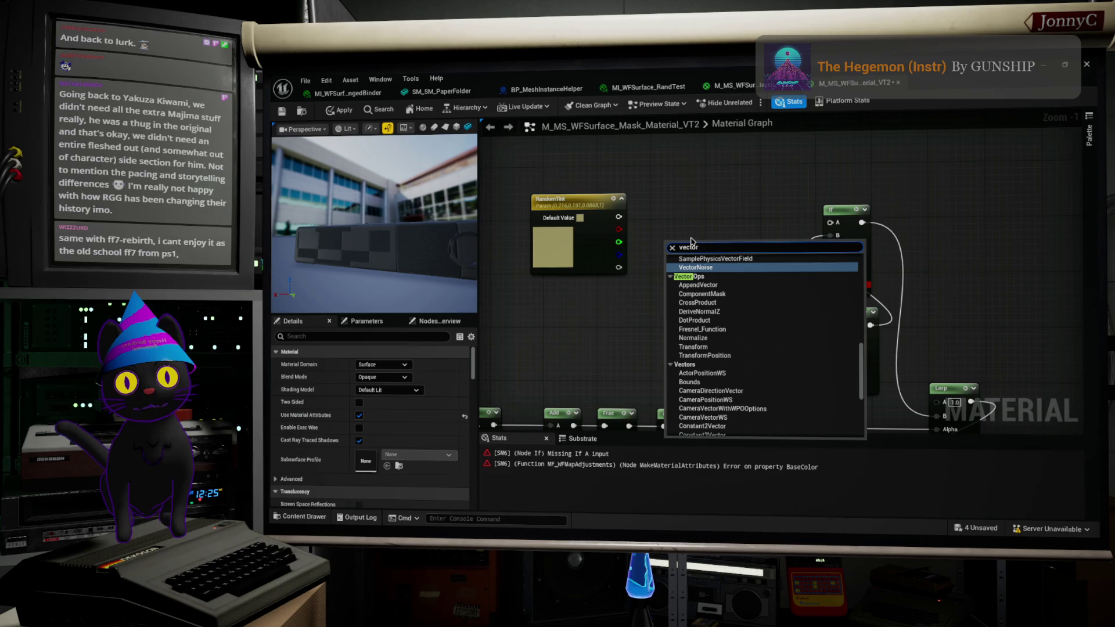
pyautogui.write('3')
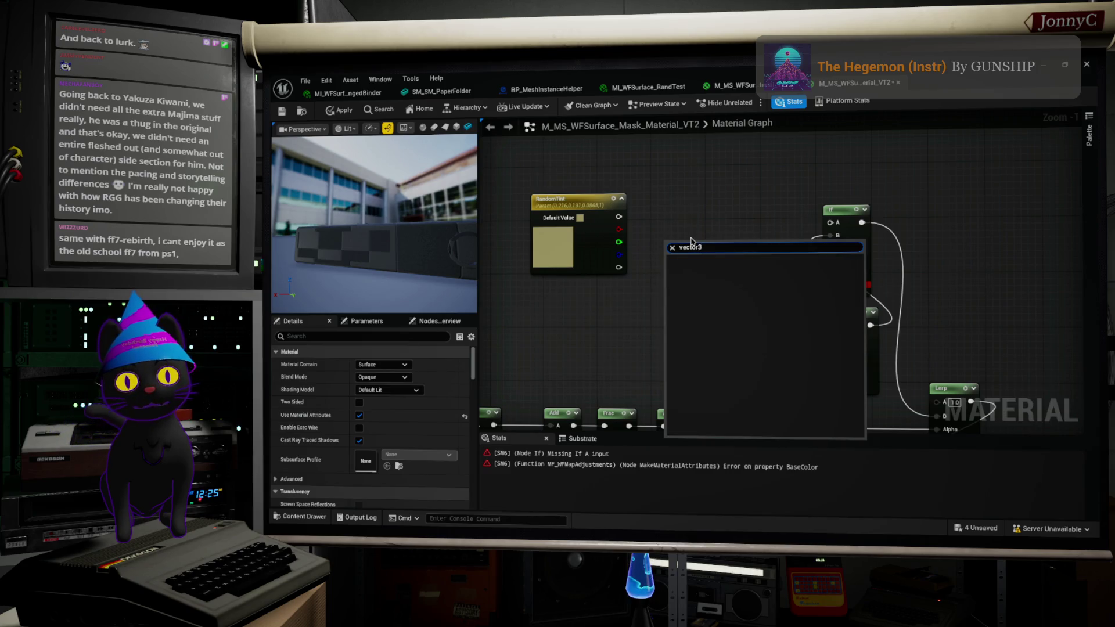
pyautogui.press('Left')
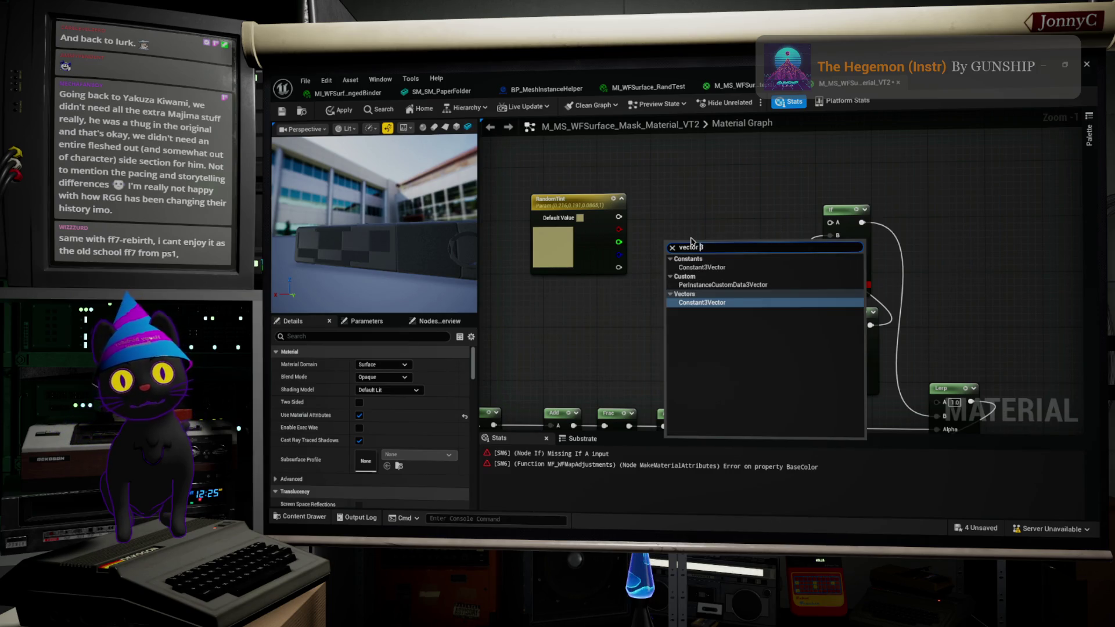
pyautogui.click(714, 302)
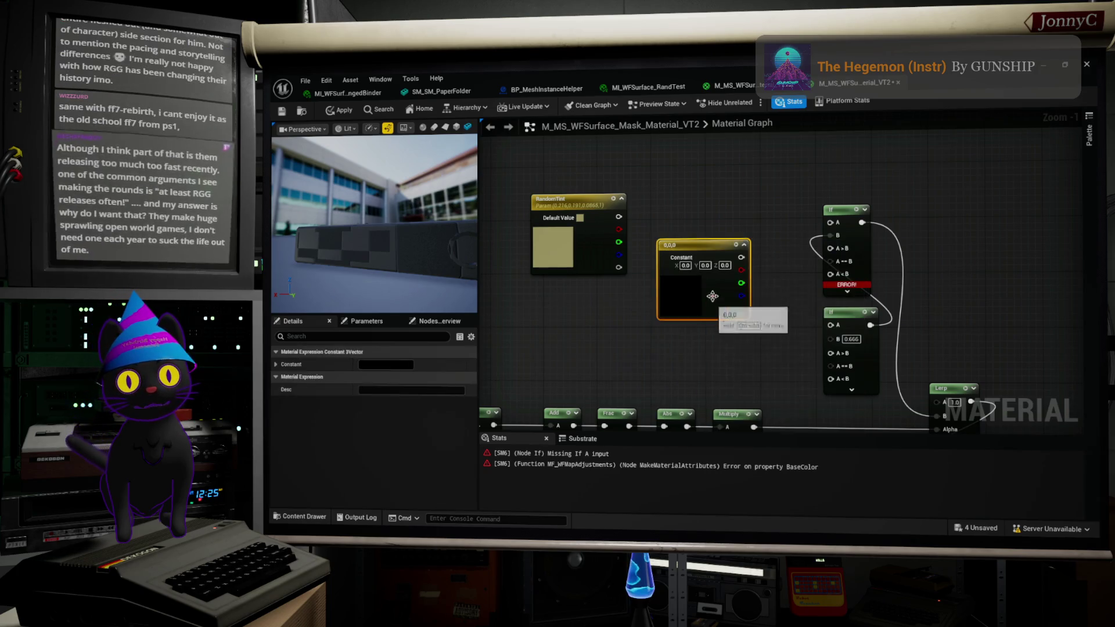
pyautogui.doubleClick(714, 302)
pyautogui.click(791, 351)
pyautogui.moveTo(832, 350)
pyautogui.mouseDown()
pyautogui.moveTo(831, 323)
pyautogui.moveTo(859, 359)
pyautogui.mouseUp()
pyautogui.moveTo(831, 317); pyautogui.dragTo(832, 293)
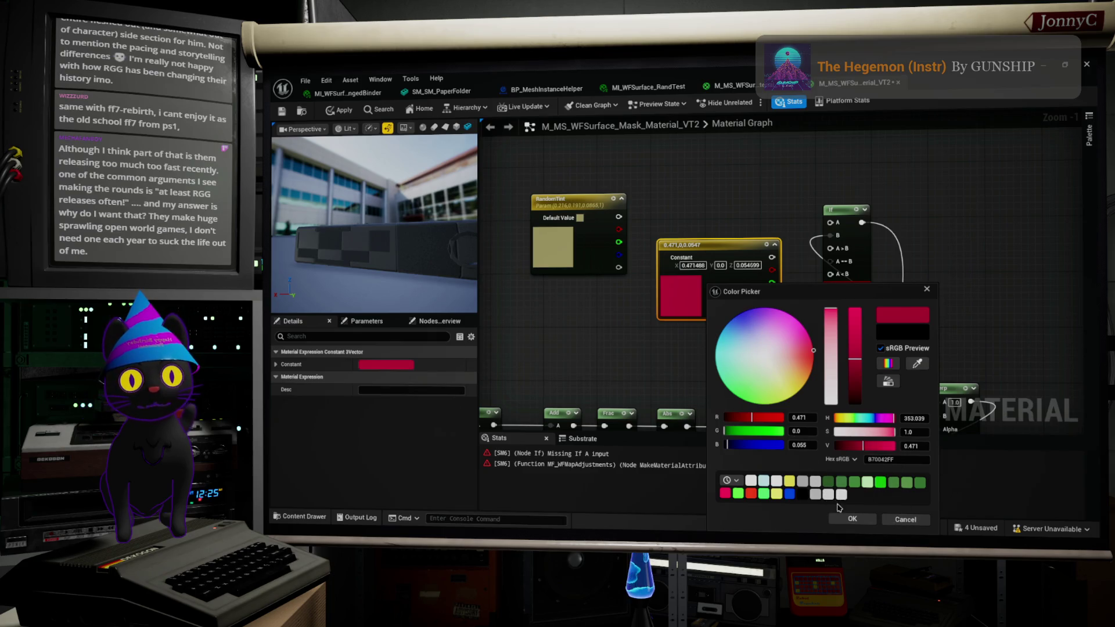
pyautogui.click(849, 517)
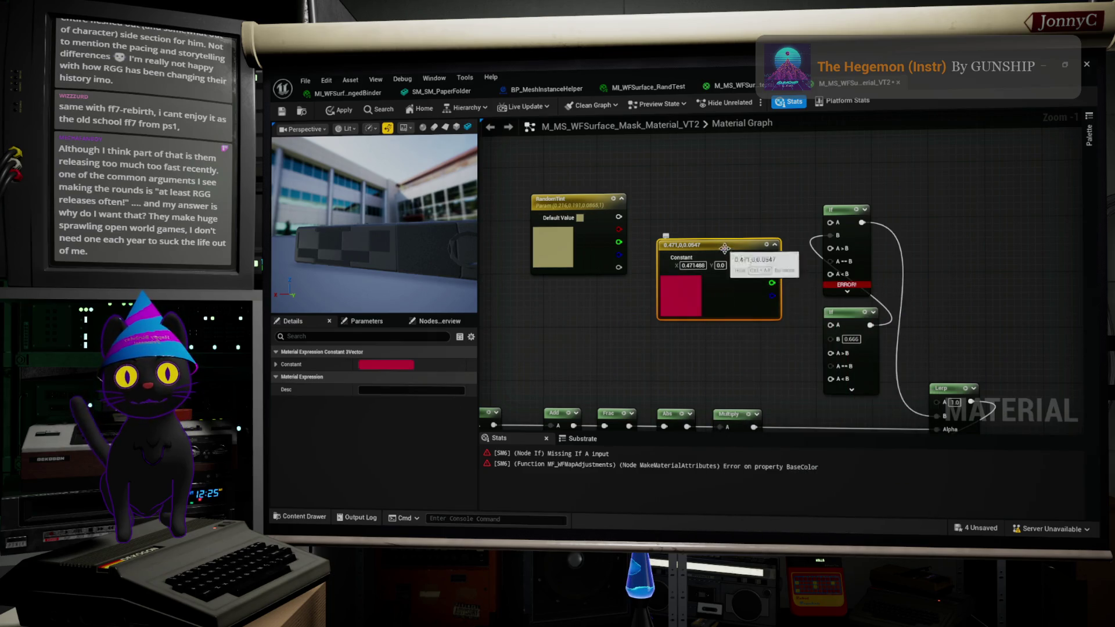
pyautogui.moveTo(725, 254); pyautogui.dragTo(719, 228)
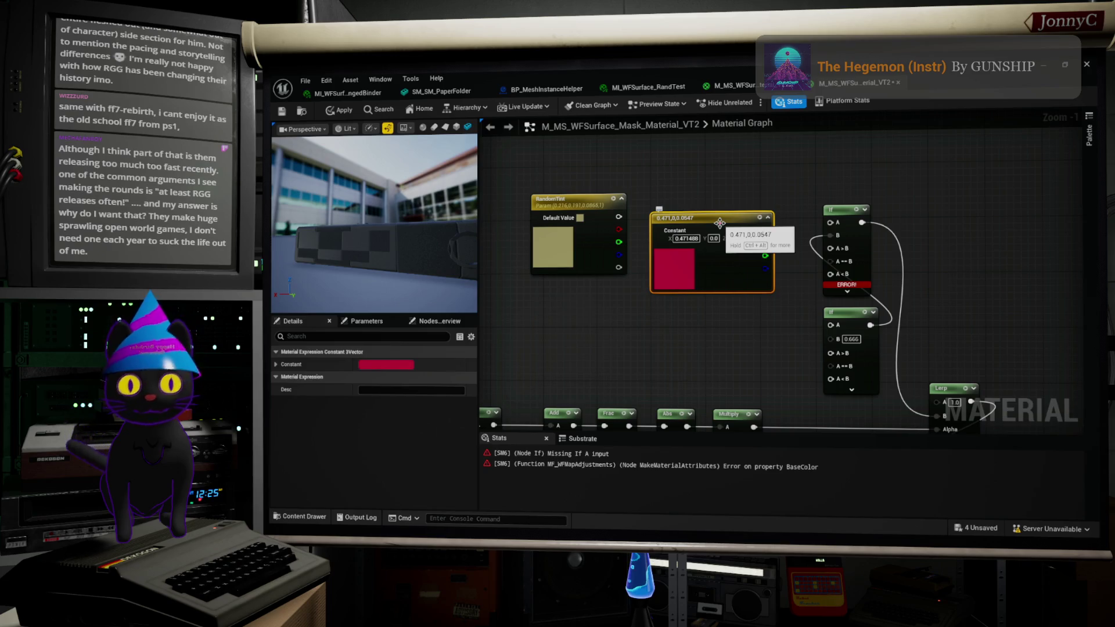
pyautogui.moveTo(719, 223); pyautogui.dragTo(726, 198)
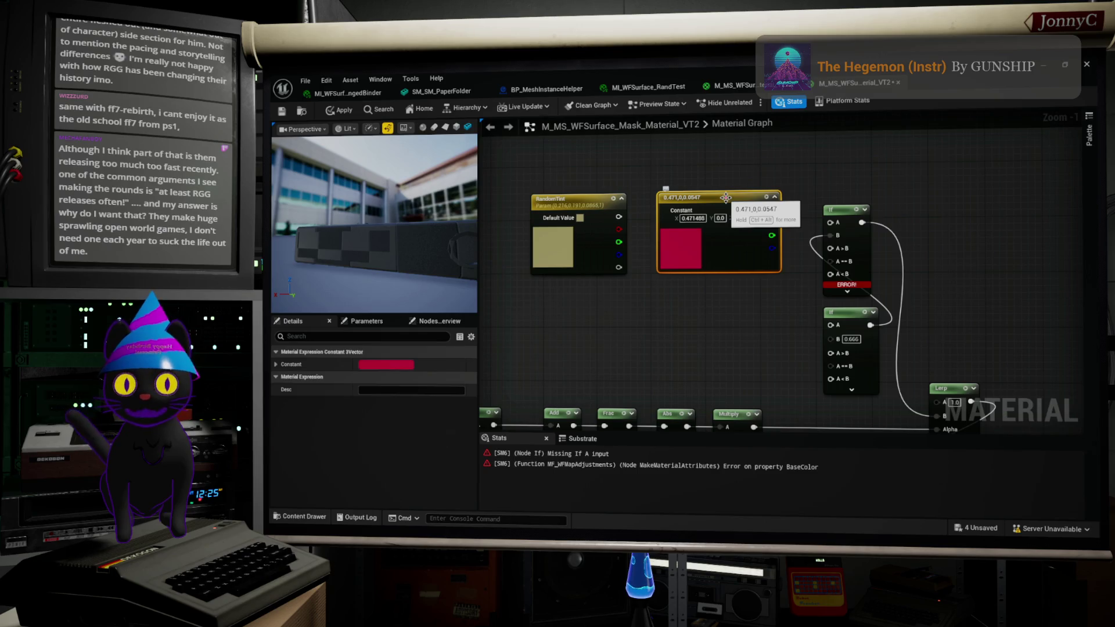
# Step: Delete the accidental comment box around the crimson constant and nudge the node up-left
pyautogui.press('c')
pyautogui.click(819, 170)
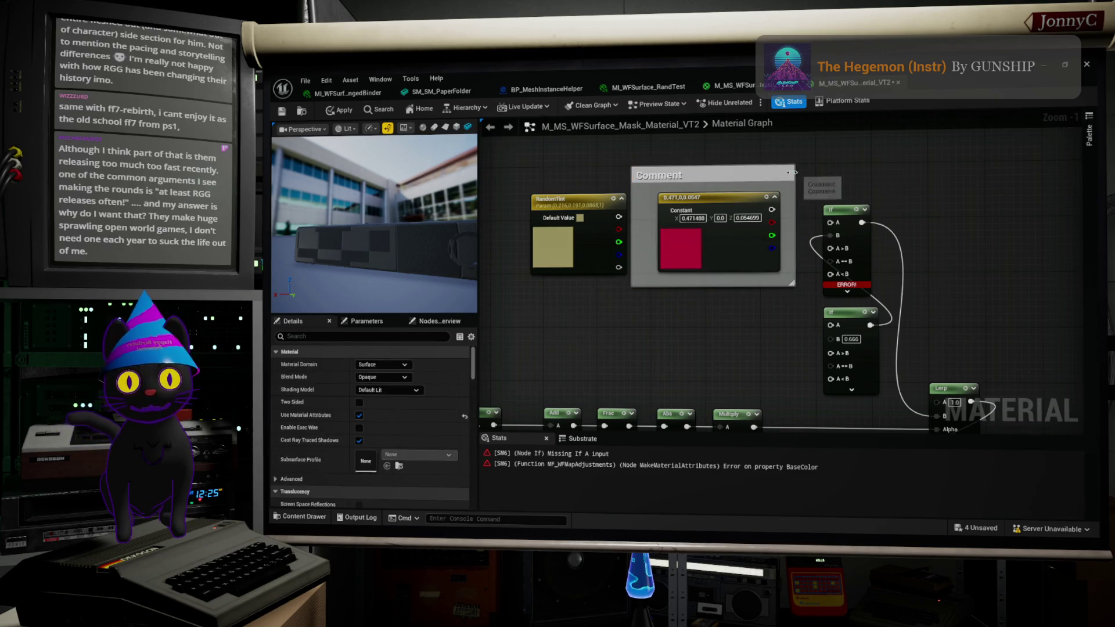
pyautogui.click(785, 176)
pyautogui.press('Delete')
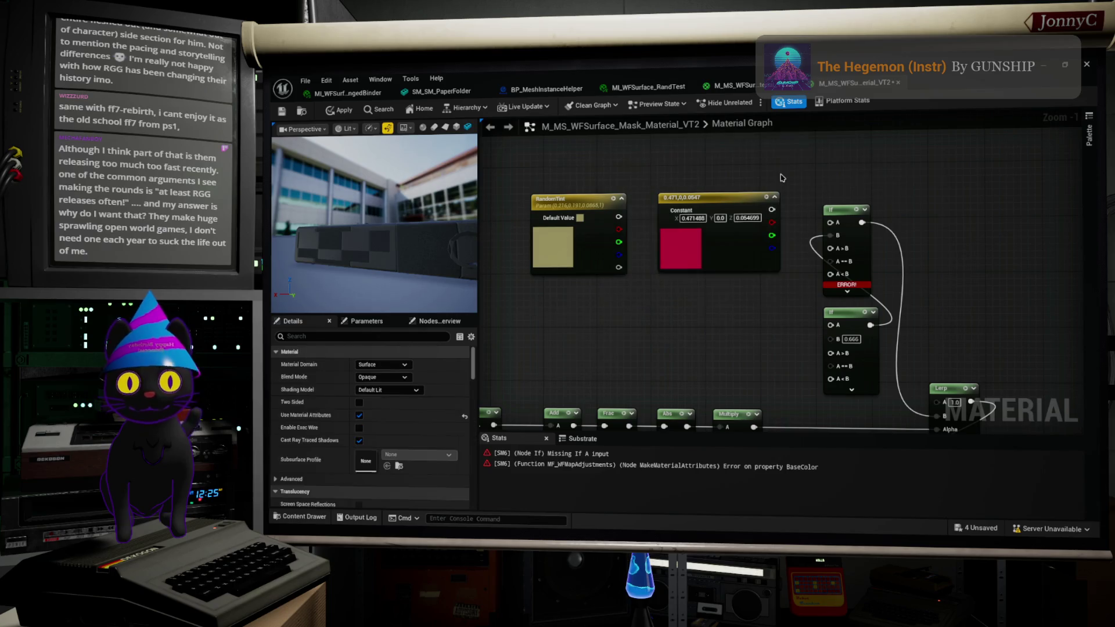
pyautogui.moveTo(749, 210); pyautogui.dragTo(742, 204)
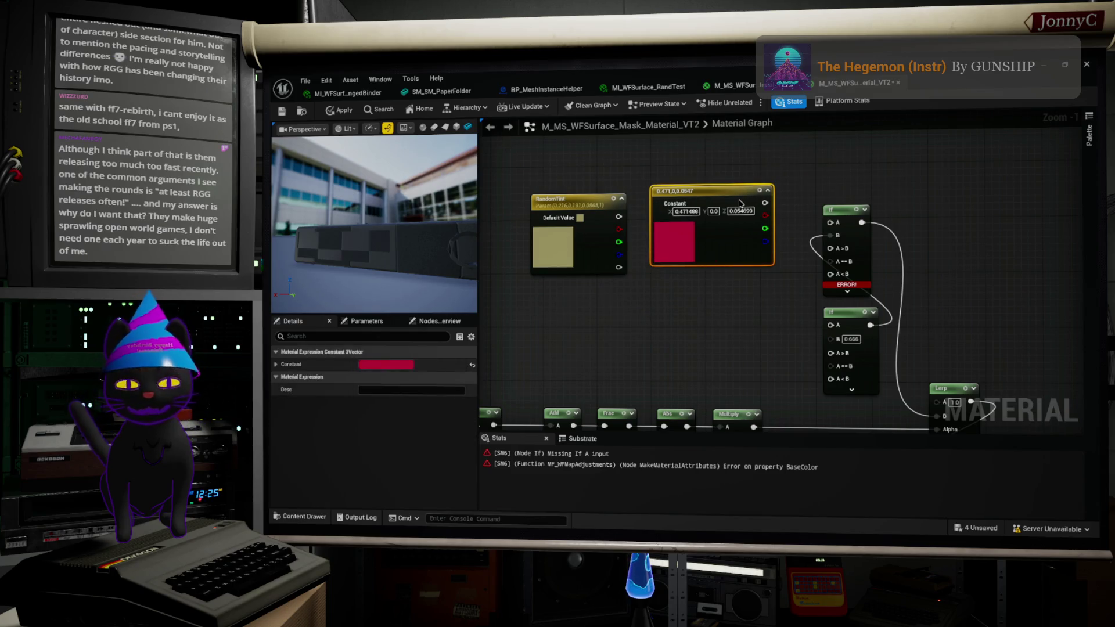
# Step: Duplicate the crimson constant twice, placing the copies below the original
pyautogui.hotkey('ctrl', 'd')
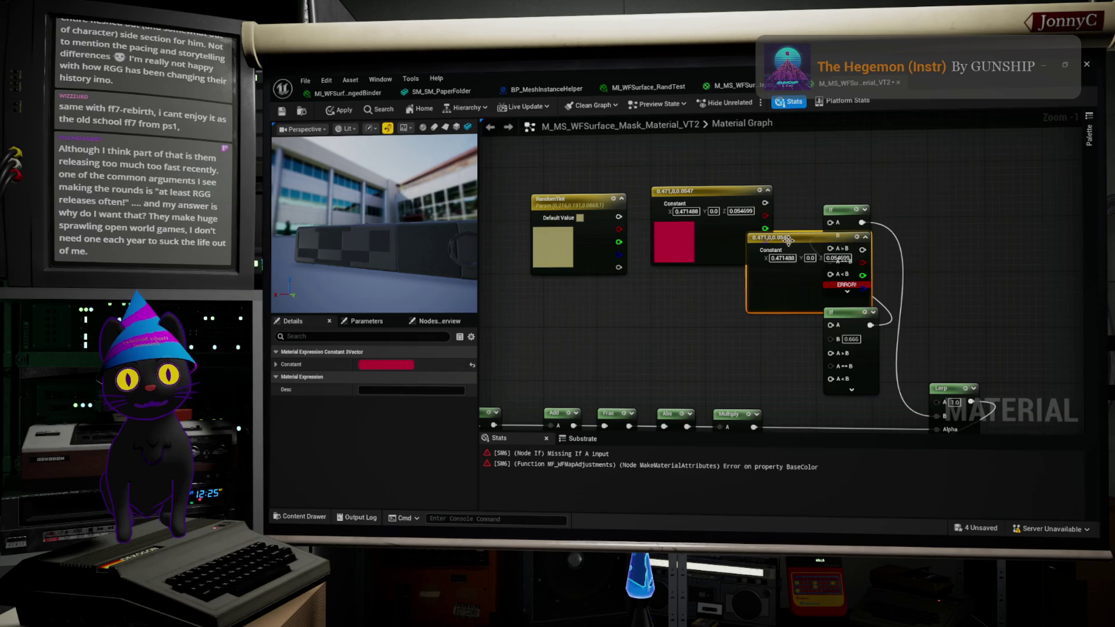
pyautogui.moveTo(788, 238); pyautogui.dragTo(693, 286)
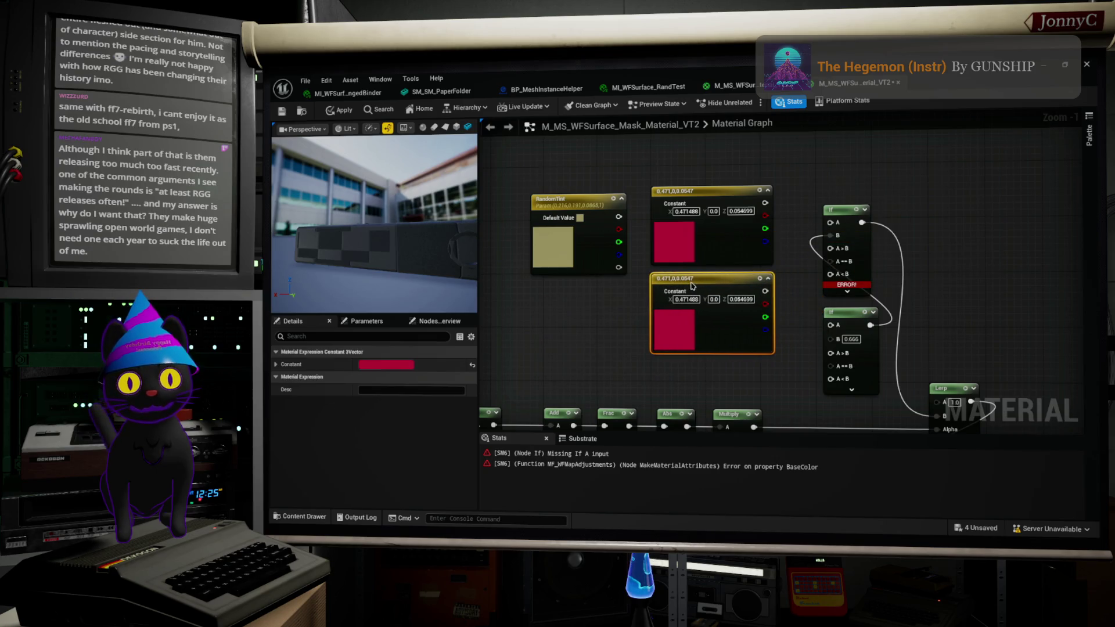
pyautogui.scroll(-3, 692, 286)
pyautogui.moveTo(561, 221)
pyautogui.mouseDown()
pyautogui.moveTo(681, 294)
pyautogui.moveTo(663, 255)
pyautogui.moveTo(697, 300)
pyautogui.moveTo(653, 294)
pyautogui.mouseUp()
pyautogui.click(663, 256)
pyautogui.hotkey('ctrl', 'd')
pyautogui.scroll(3, 656, 290)
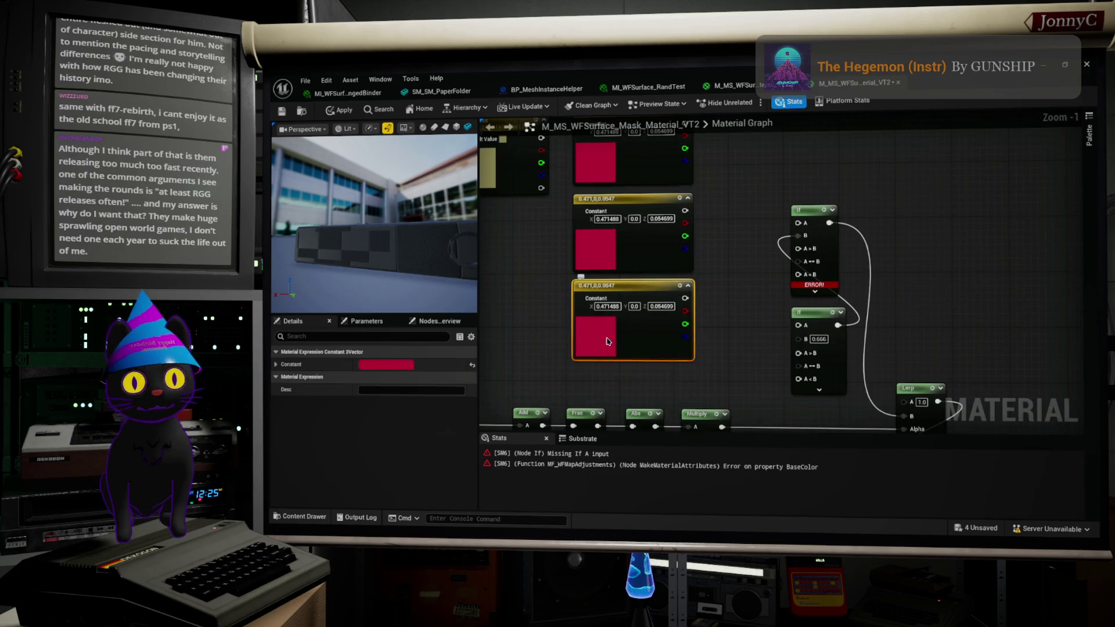
# Step: Recolour the copies to blue (0.0175, 0, 0.471) and green (0.0201, 0.471, 0)
pyautogui.doubleClick(606, 337)
pyautogui.moveTo(691, 326); pyautogui.dragTo(639, 315)
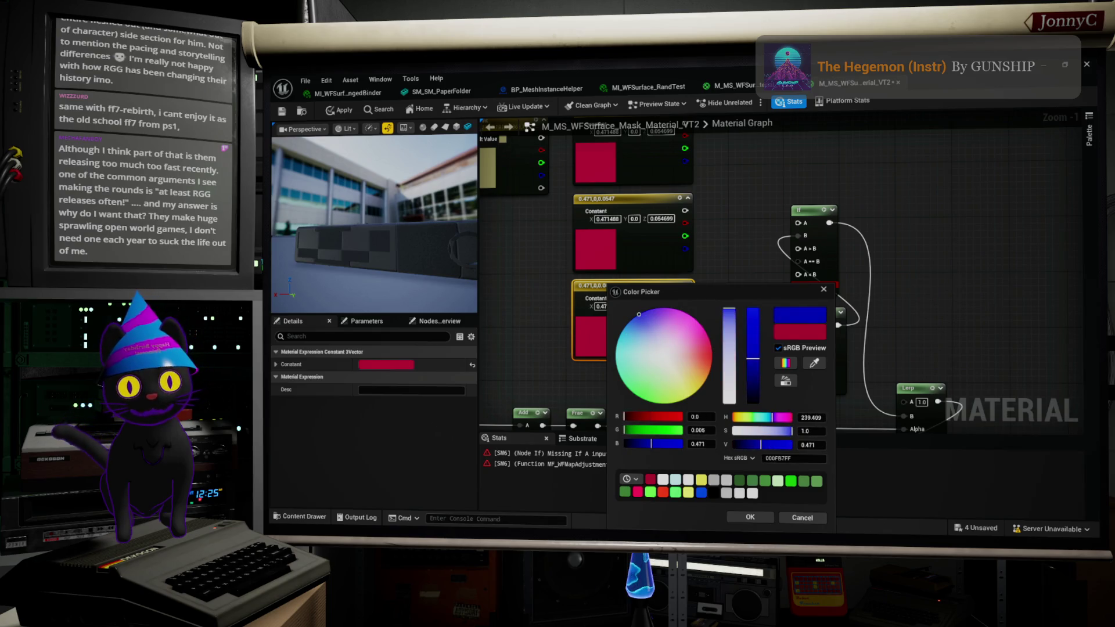
pyautogui.click(750, 517)
pyautogui.doubleClick(609, 248)
pyautogui.moveTo(712, 304); pyautogui.dragTo(642, 353)
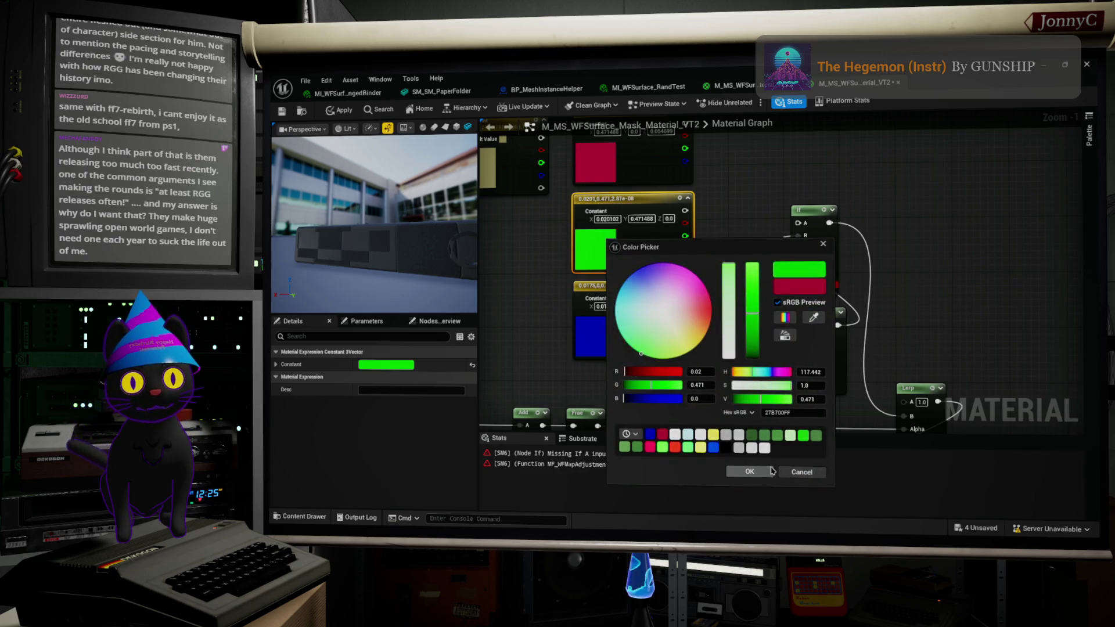
pyautogui.click(750, 471)
pyautogui.click(746, 198)
pyautogui.moveTo(736, 227); pyautogui.dragTo(711, 252, button='right')
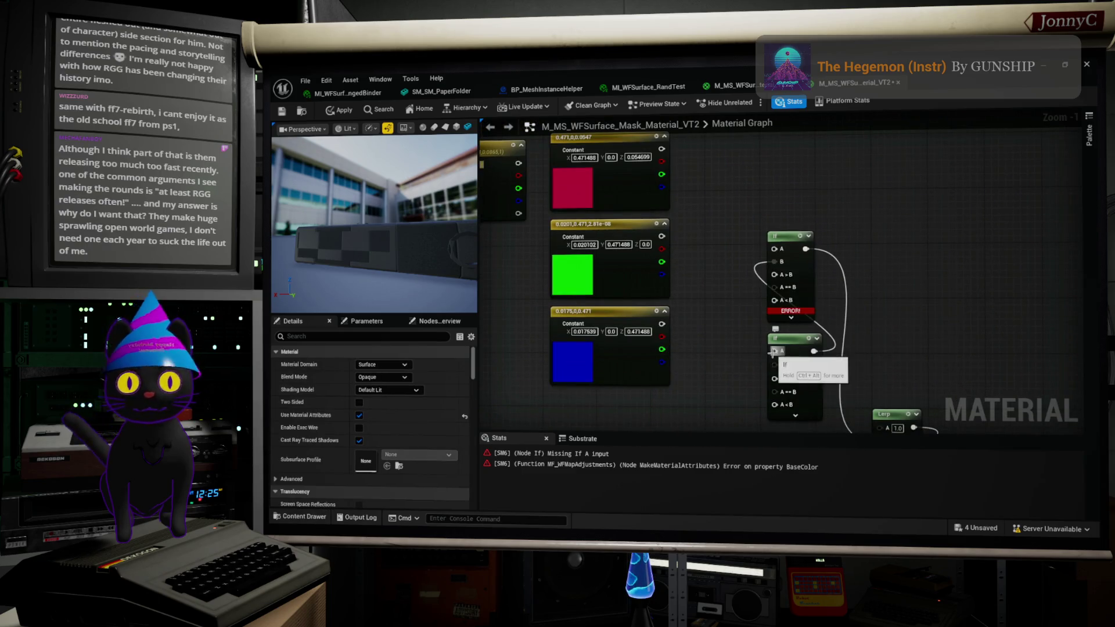
# Step: Wire the red constant to the upper If's A>B, green and blue to the lower If
pyautogui.moveTo(732, 393); pyautogui.dragTo(736, 372, button='right')
pyautogui.moveTo(757, 333); pyautogui.dragTo(754, 347, button='right')
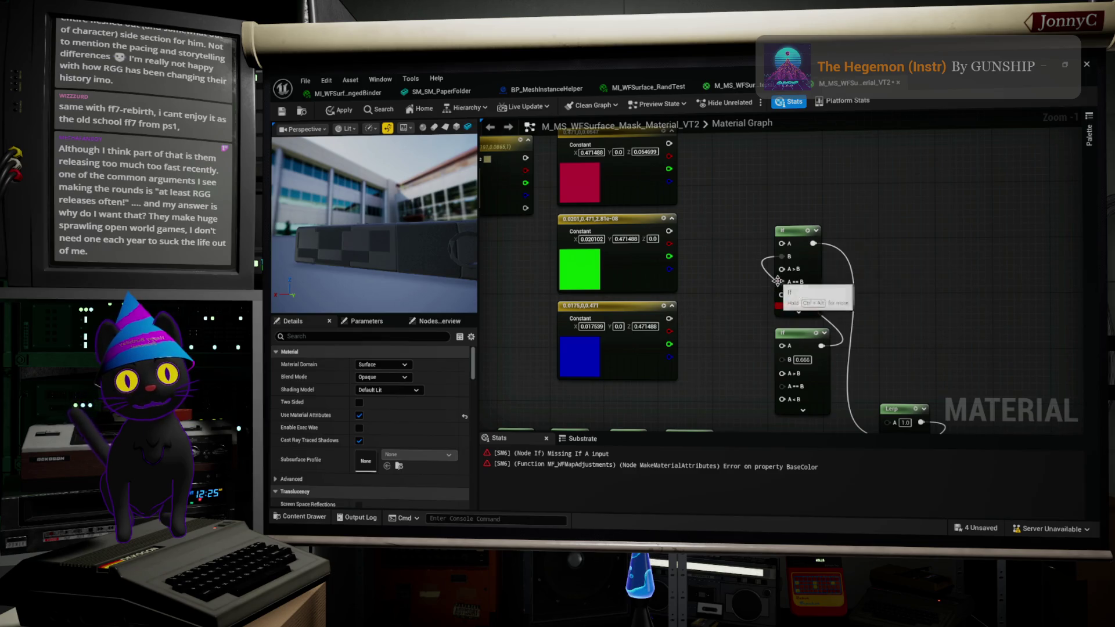
pyautogui.moveTo(782, 269); pyautogui.dragTo(670, 144)
pyautogui.moveTo(669, 231)
pyautogui.mouseDown()
pyautogui.moveTo(772, 320)
pyautogui.moveTo(788, 379)
pyautogui.moveTo(668, 324)
pyautogui.mouseUp()
pyautogui.moveTo(768, 347); pyautogui.dragTo(766, 319, button='right')
# Step: Connect Multiply to both If nodes' A inputs and RandomTint to the upper If's A<B
pyautogui.moveTo(712, 417); pyautogui.dragTo(780, 219)
pyautogui.moveTo(847, 344)
pyautogui.mouseDown(button='right')
pyautogui.moveTo(867, 320)
pyautogui.moveTo(892, 353)
pyautogui.moveTo(838, 319)
pyautogui.mouseUp(button='right')
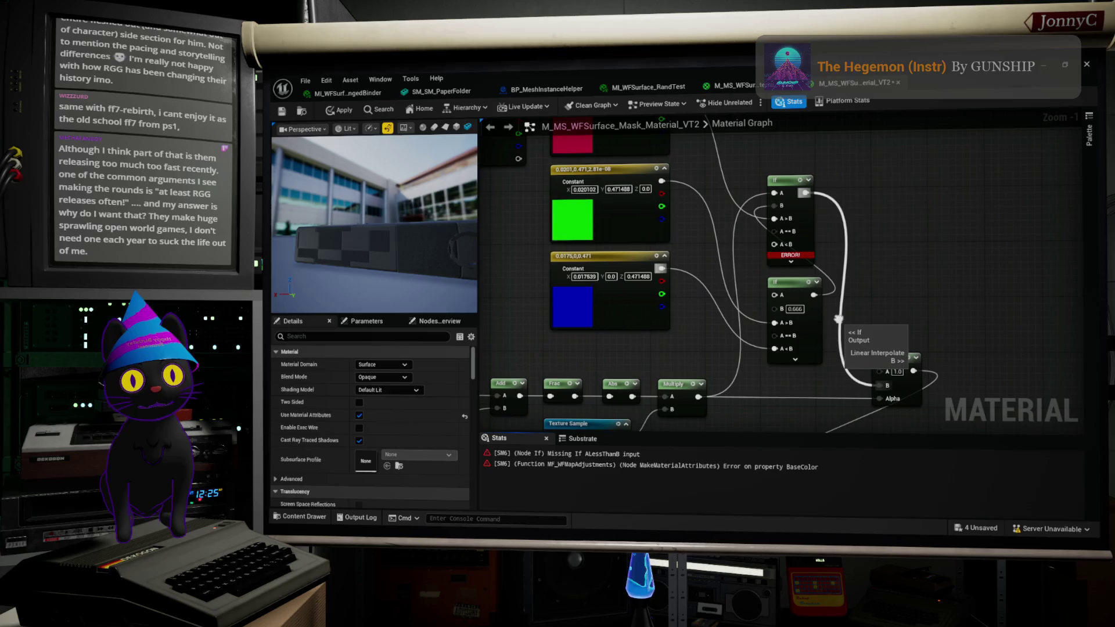
pyautogui.moveTo(699, 397); pyautogui.dragTo(776, 297)
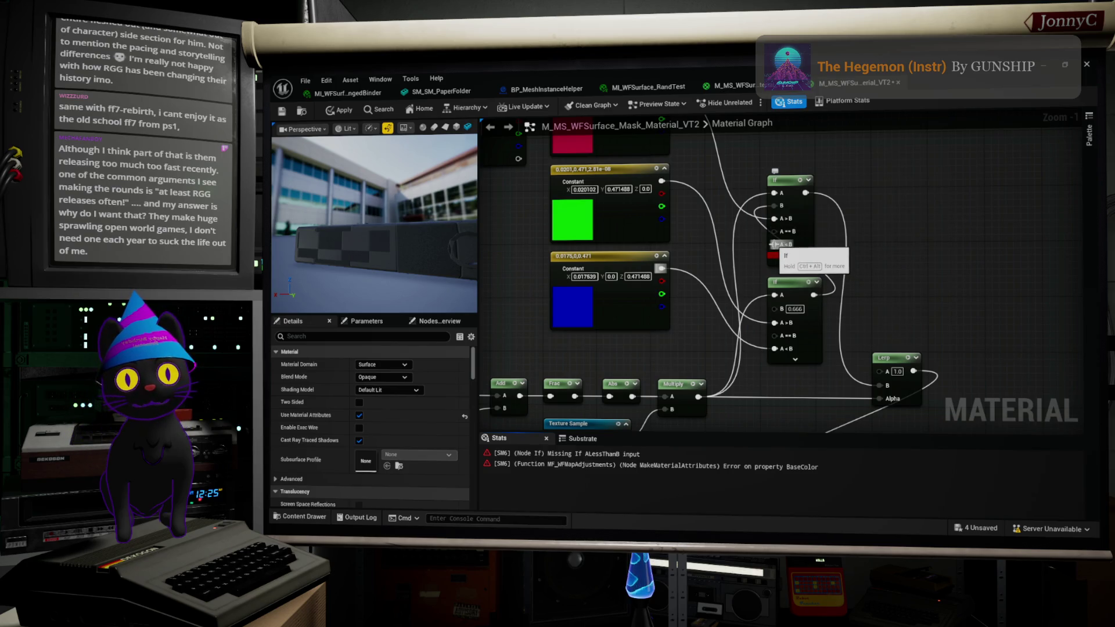
pyautogui.moveTo(774, 244); pyautogui.dragTo(776, 265, button='right')
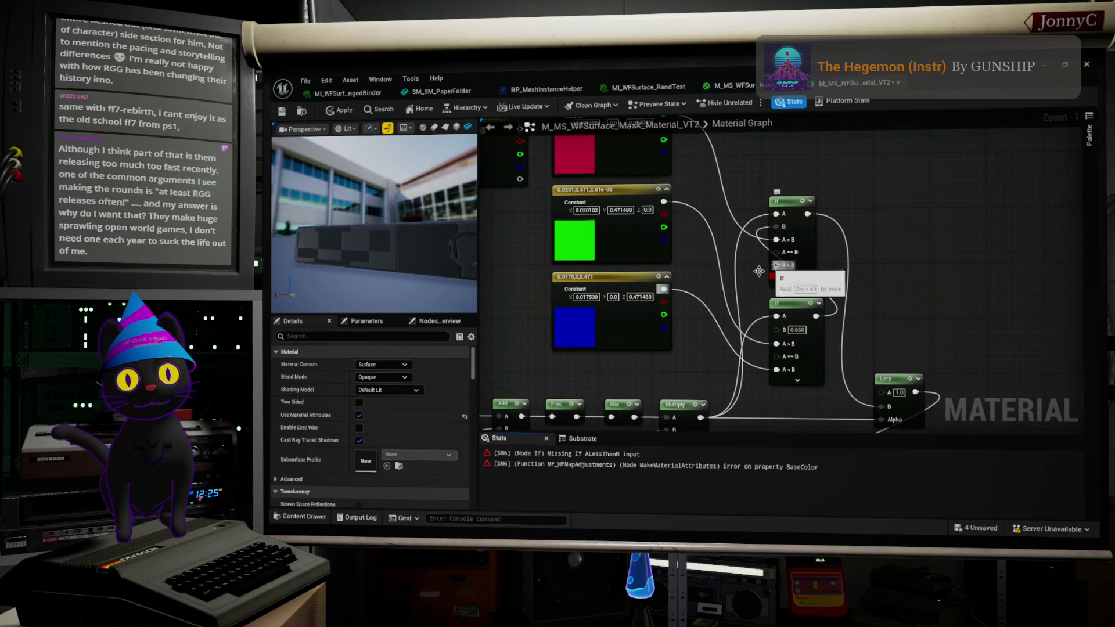
pyautogui.scroll(-2, 749, 286)
pyautogui.moveTo(765, 275)
pyautogui.mouseDown()
pyautogui.moveTo(607, 174)
pyautogui.moveTo(563, 175)
pyautogui.mouseUp()
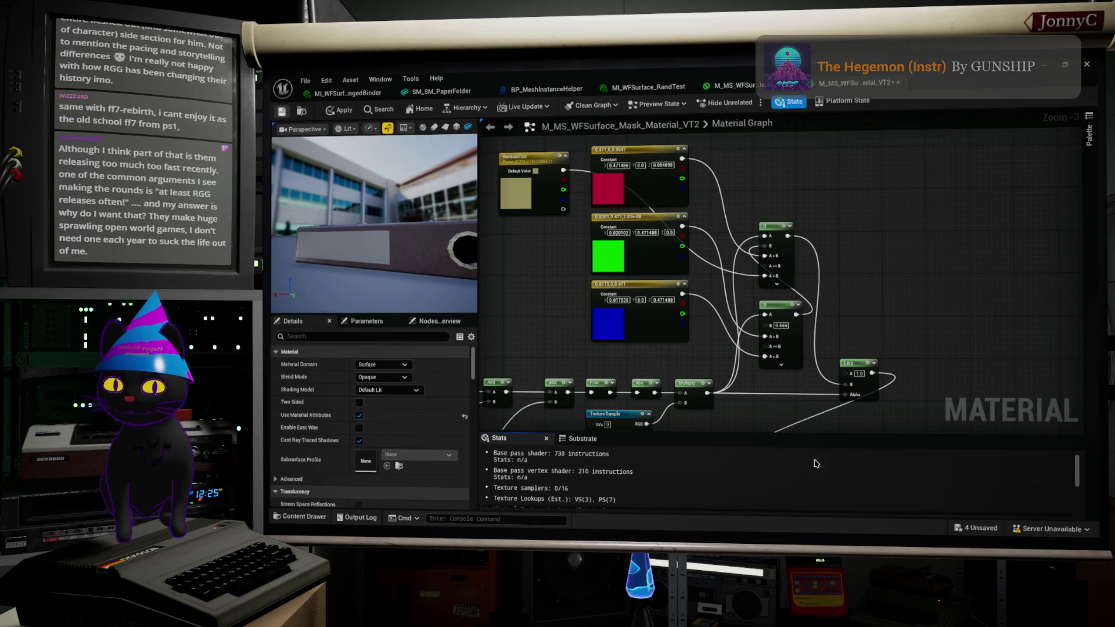
# Step: Apply the material and restore the Material Editor as a window moved up over the level
pyautogui.click(282, 111)
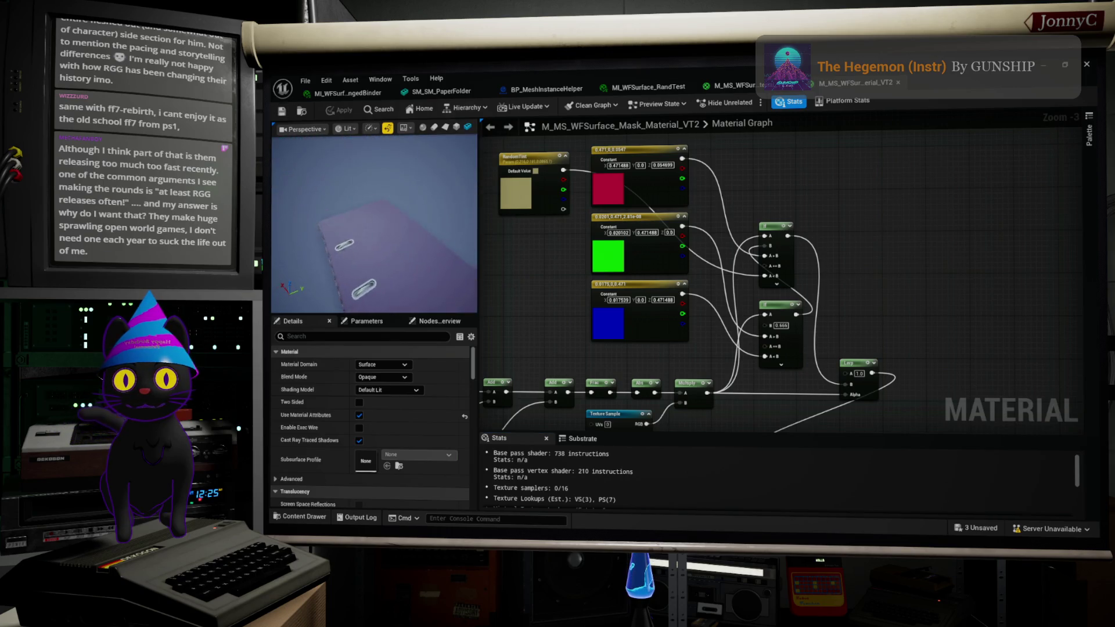
pyautogui.doubleClick(612, 74)
pyautogui.moveTo(696, 373)
pyautogui.mouseDown()
pyautogui.moveTo(651, 305)
pyautogui.moveTo(746, 125)
pyautogui.mouseUp()
# Step: Inspect the lower If node's threshold settings (0.333 and 0.666 comparisons)
pyautogui.moveTo(902, 321); pyautogui.dragTo(845, 310, button='right')
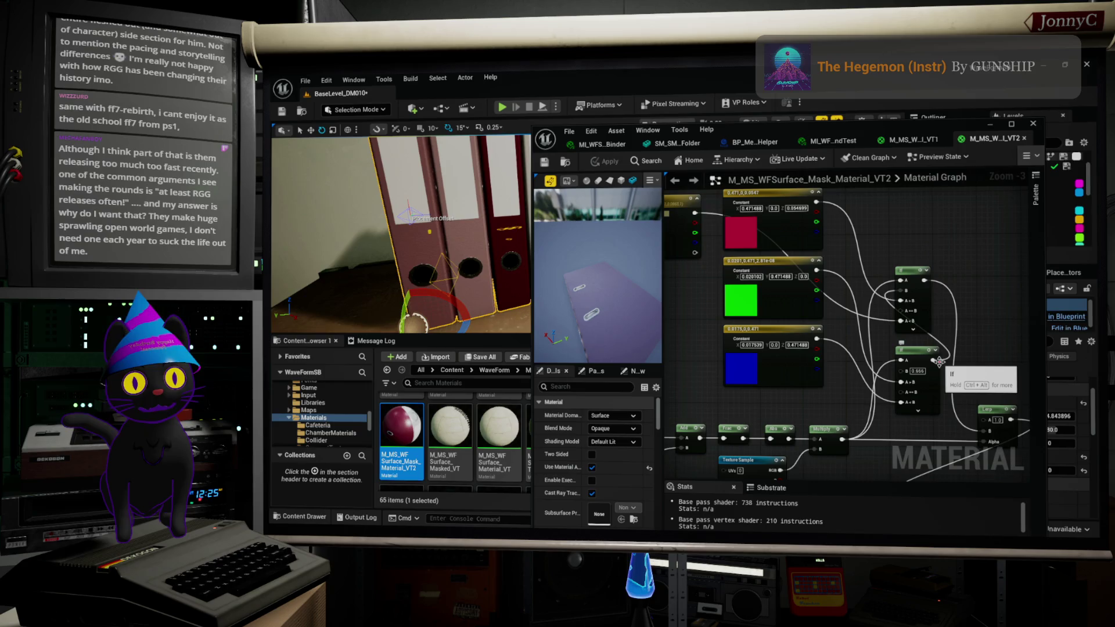
pyautogui.click(940, 362)
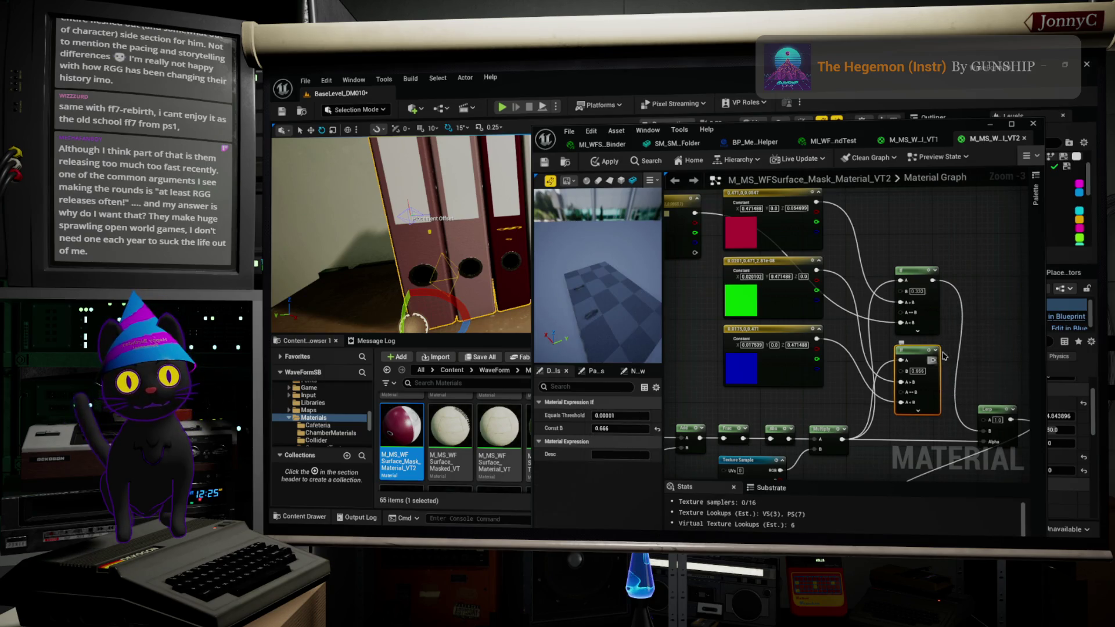
pyautogui.moveTo(942, 359); pyautogui.dragTo(927, 350, button='right')
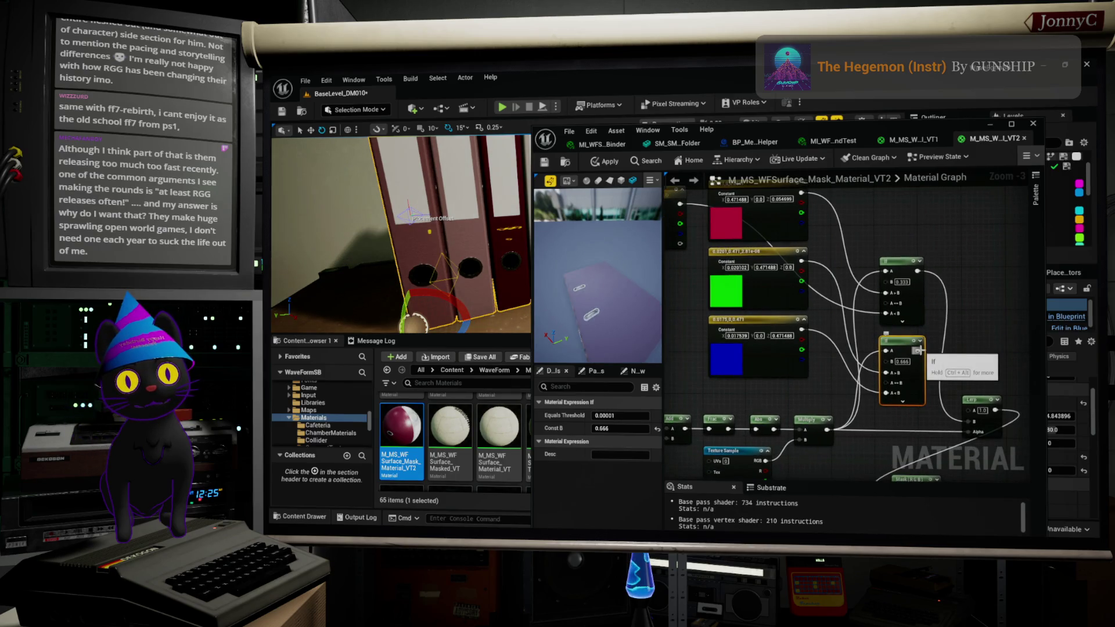
pyautogui.rightClick(965, 315)
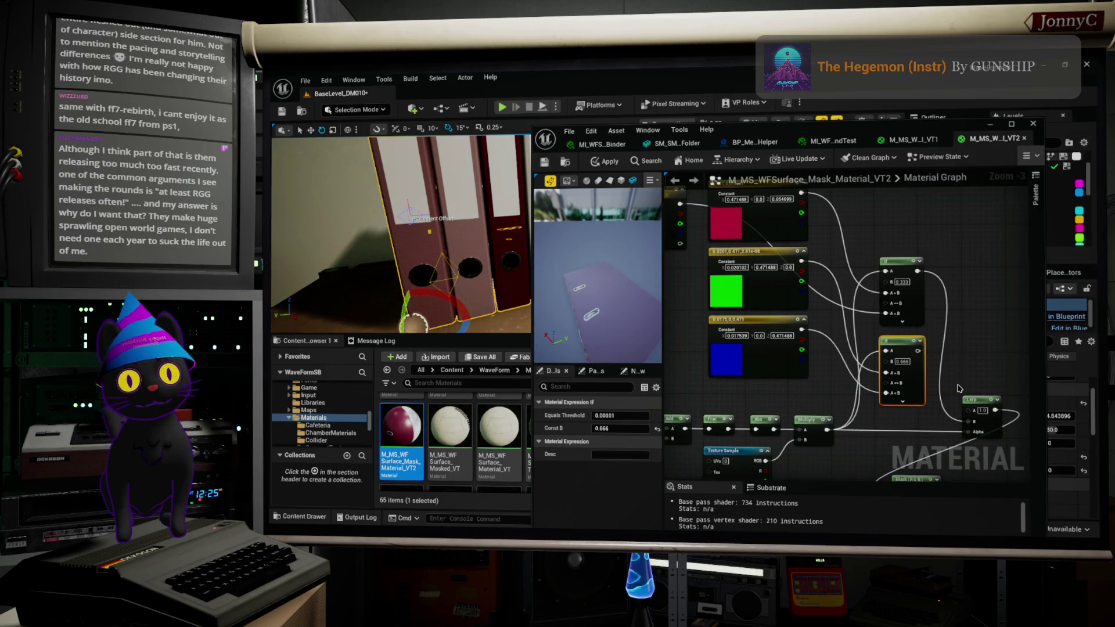
pyautogui.click(946, 348)
pyautogui.moveTo(944, 357); pyautogui.dragTo(1018, 345, button='right')
pyautogui.scroll(1, 953, 360)
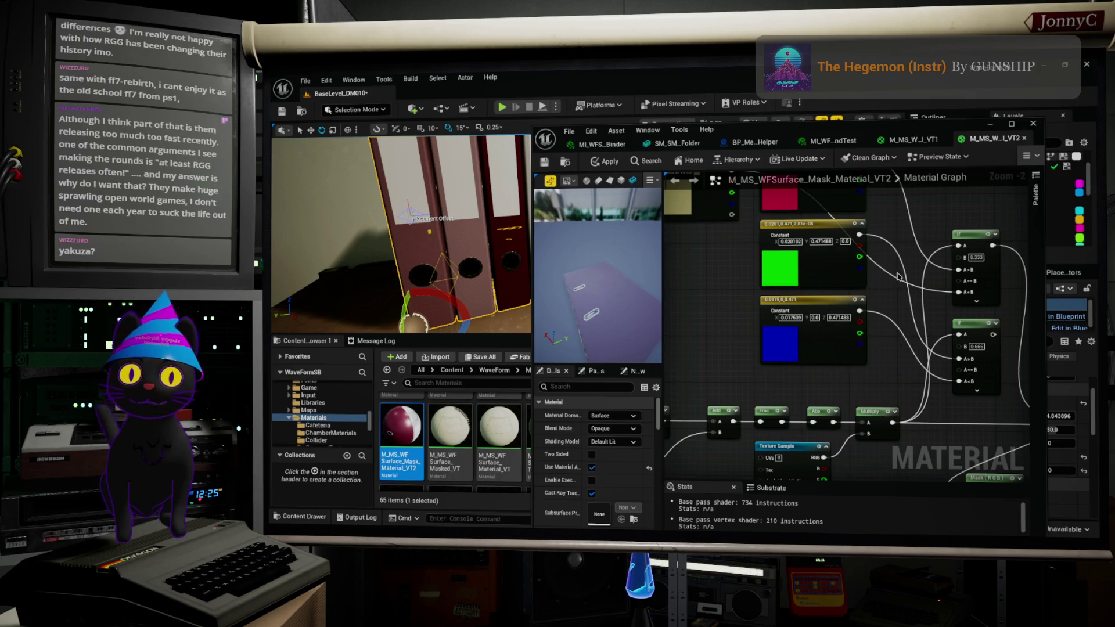
# Step: Move the RandomTint parameter up-right and wire the lower If node's output into the Lerp
pyautogui.scroll(-2, 898, 277)
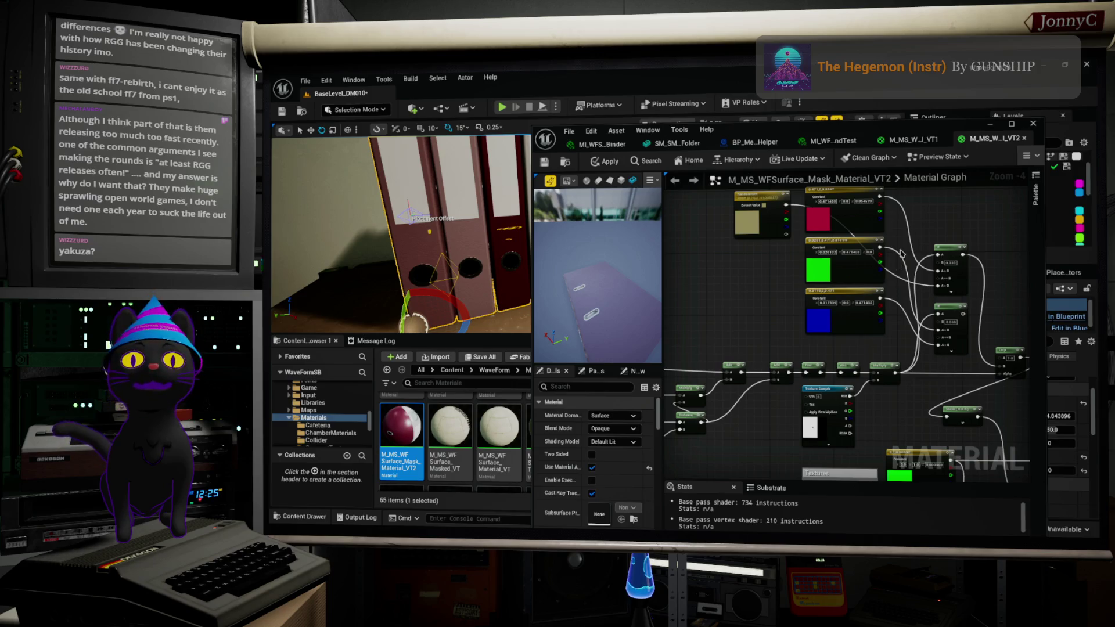
pyautogui.moveTo(903, 247); pyautogui.dragTo(877, 305, button='right')
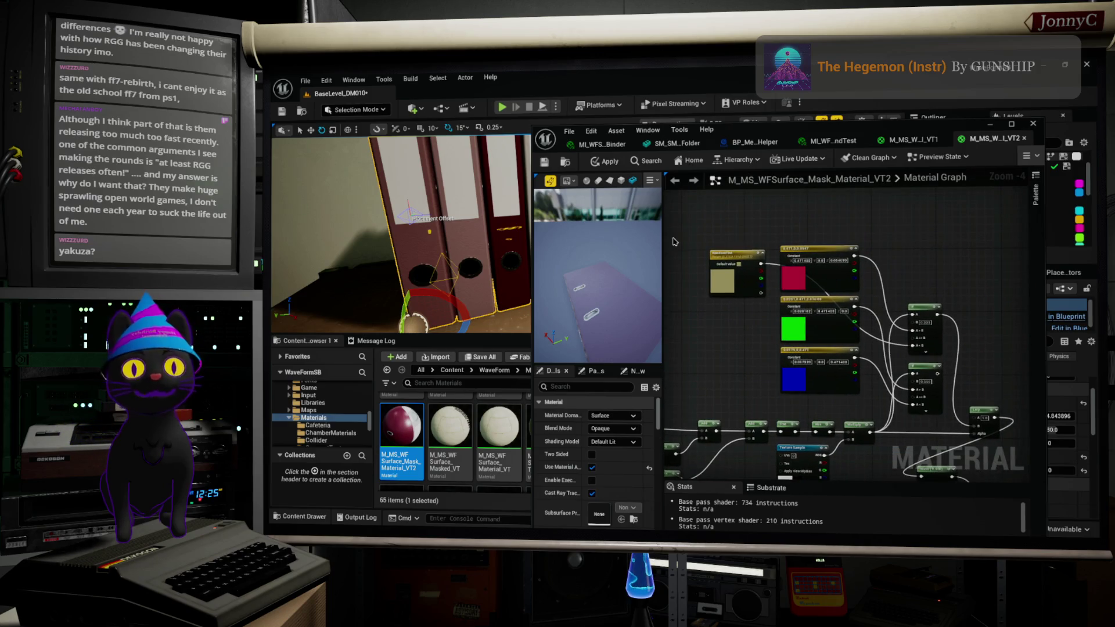
pyautogui.moveTo(745, 257)
pyautogui.mouseDown()
pyautogui.moveTo(871, 194)
pyautogui.moveTo(832, 192)
pyautogui.mouseUp()
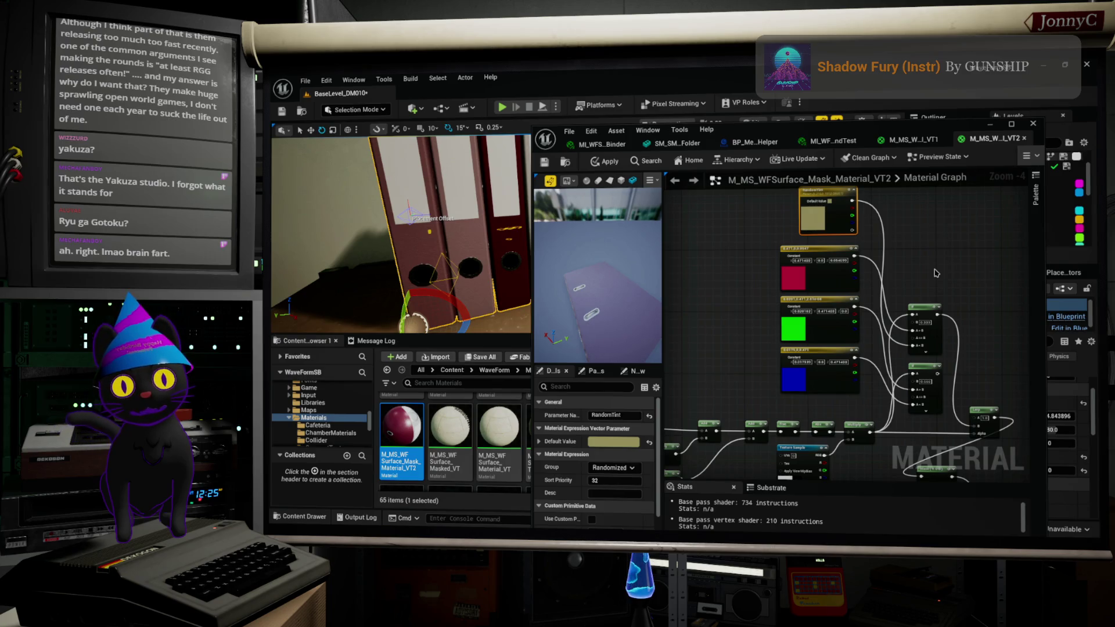
pyautogui.scroll(3, 946, 399)
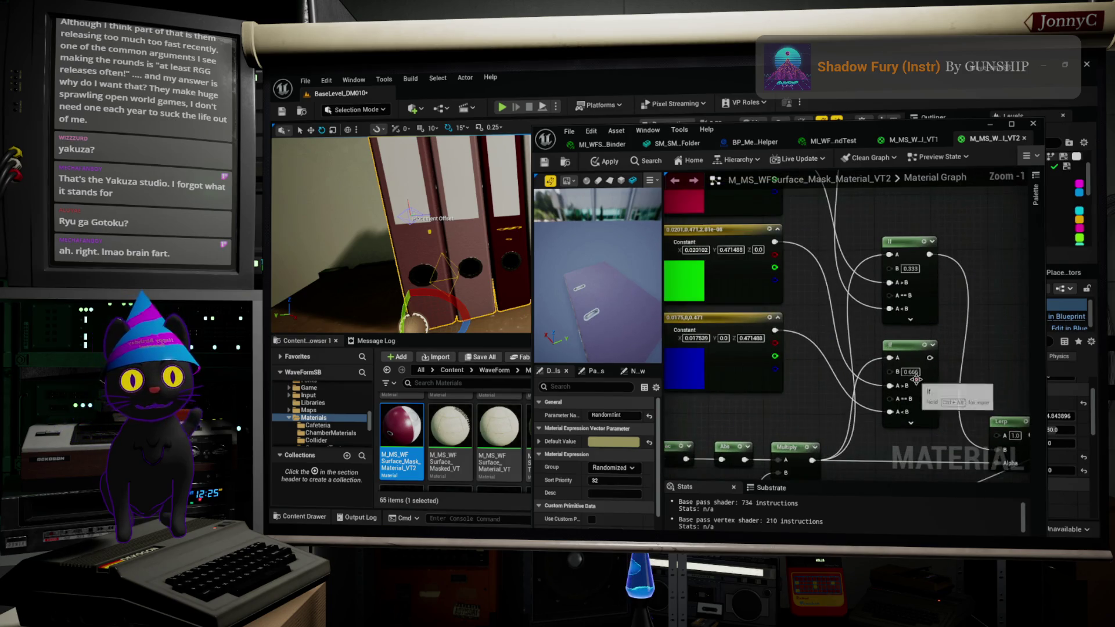
pyautogui.moveTo(929, 358); pyautogui.dragTo(997, 451)
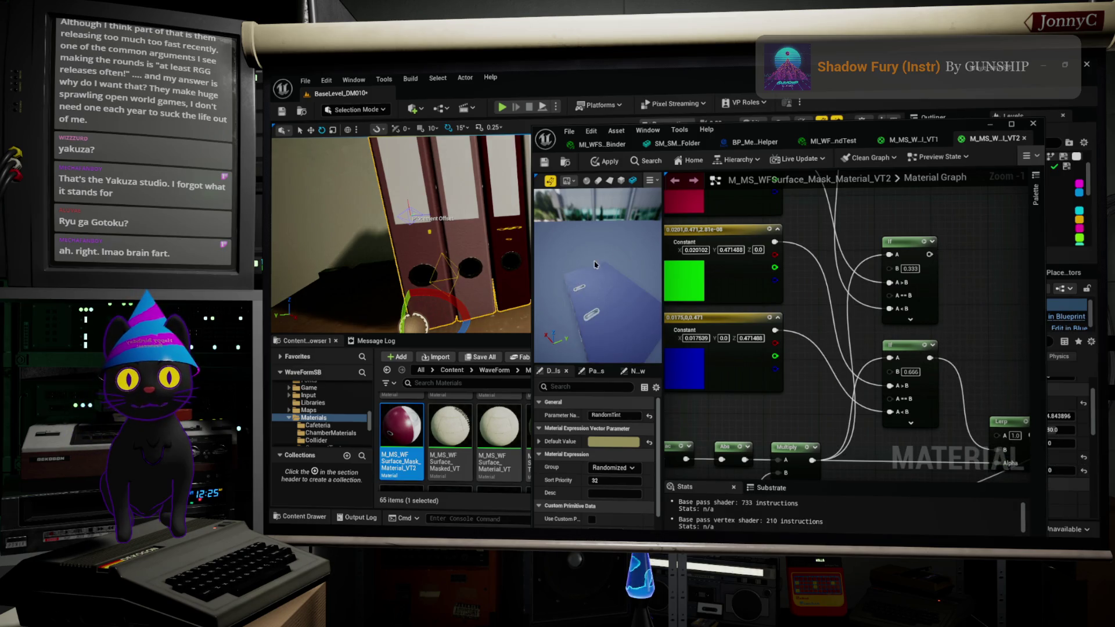
pyautogui.moveTo(658, 297); pyautogui.dragTo(631, 298)
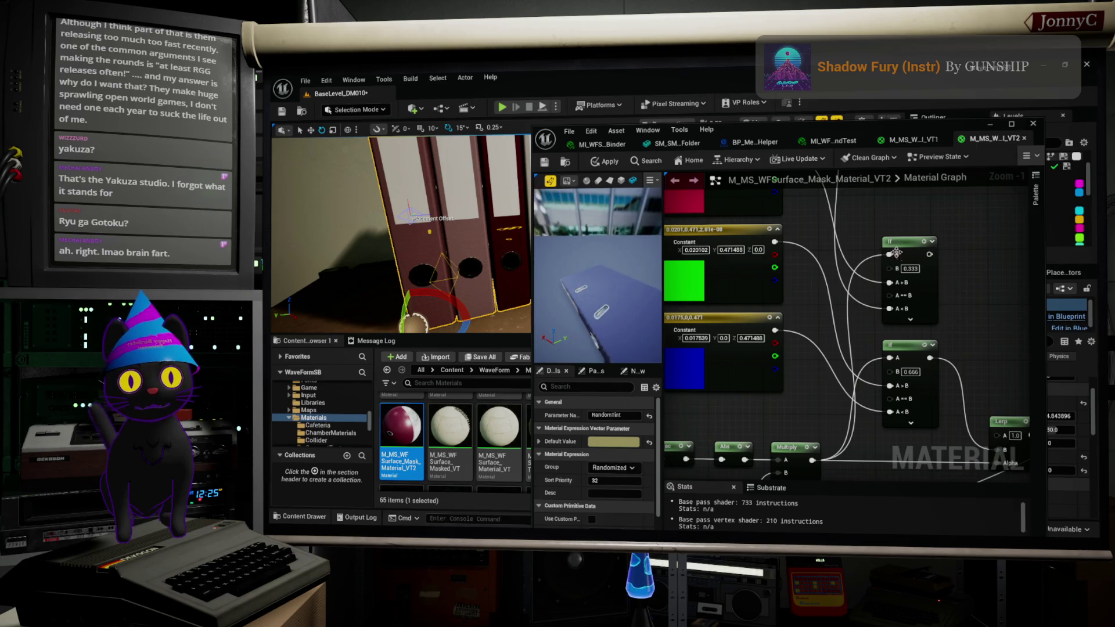
pyautogui.scroll(-2, 820, 299)
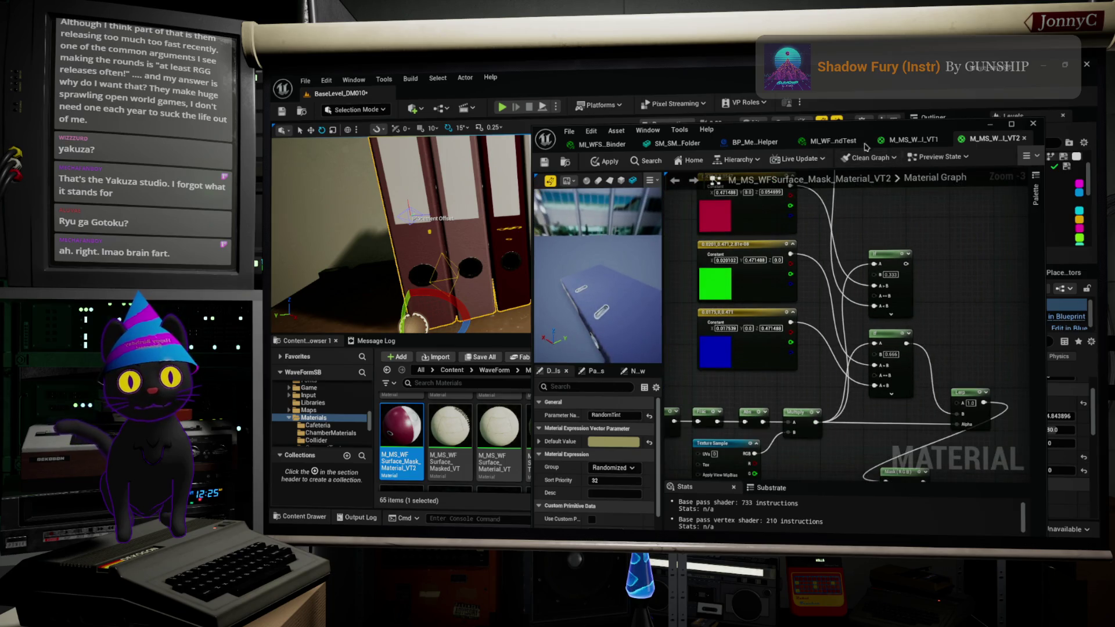
pyautogui.moveTo(877, 135); pyautogui.dragTo(1033, 129)
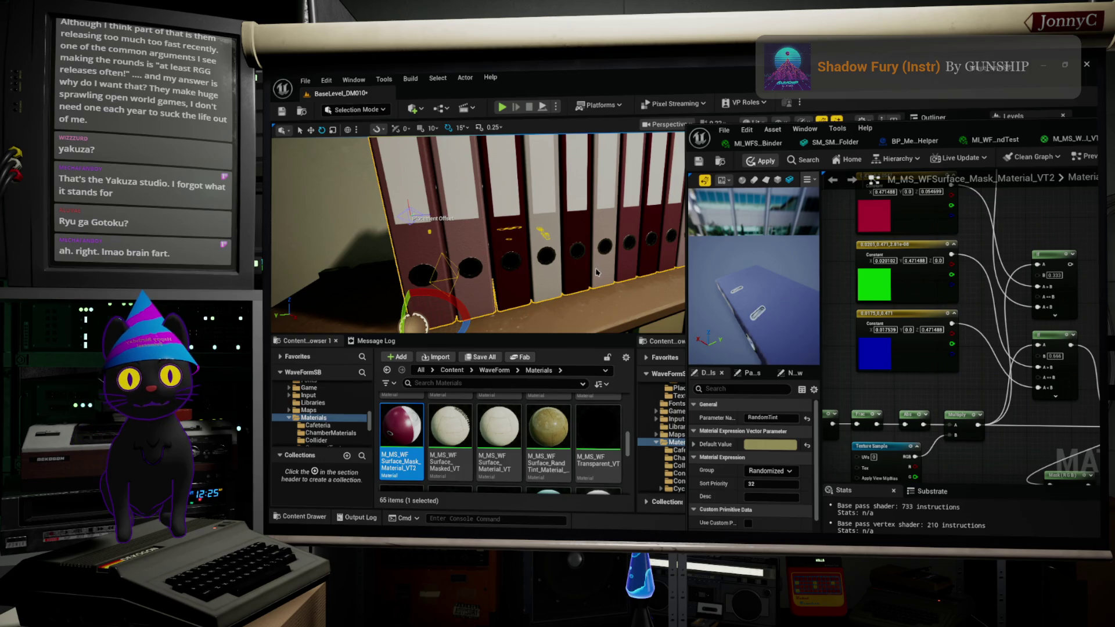
# Step: Apply the material with Ctrl+S and view the binders' randomized green, purple and grey tints
pyautogui.hotkey('ctrl', 's')
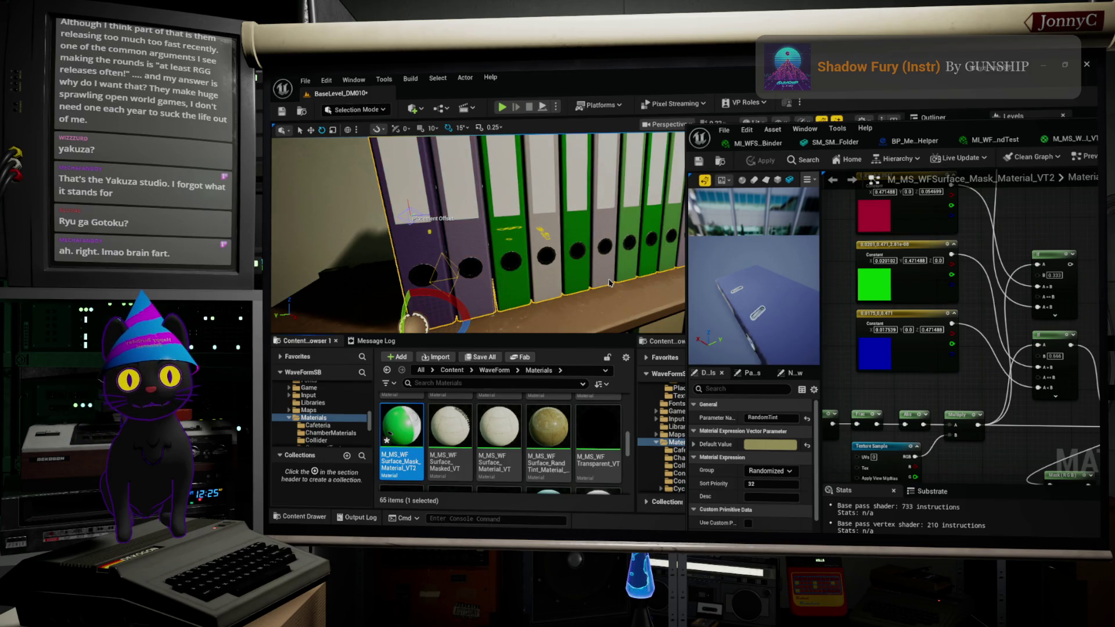
pyautogui.moveTo(476, 232); pyautogui.dragTo(503, 241, button='right')
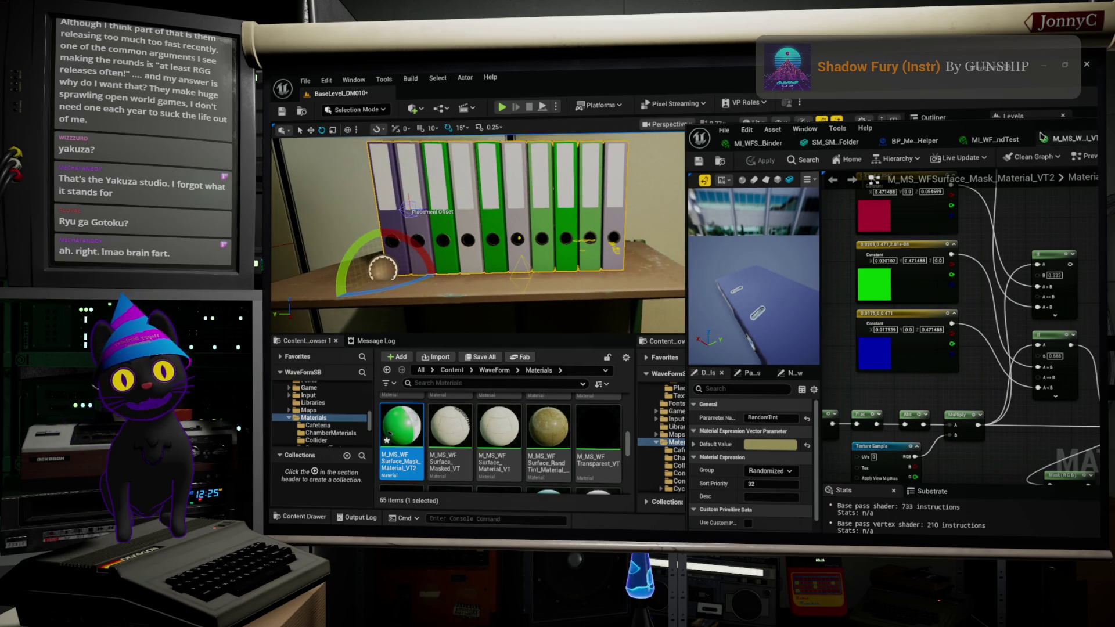
pyautogui.doubleClick(1006, 130)
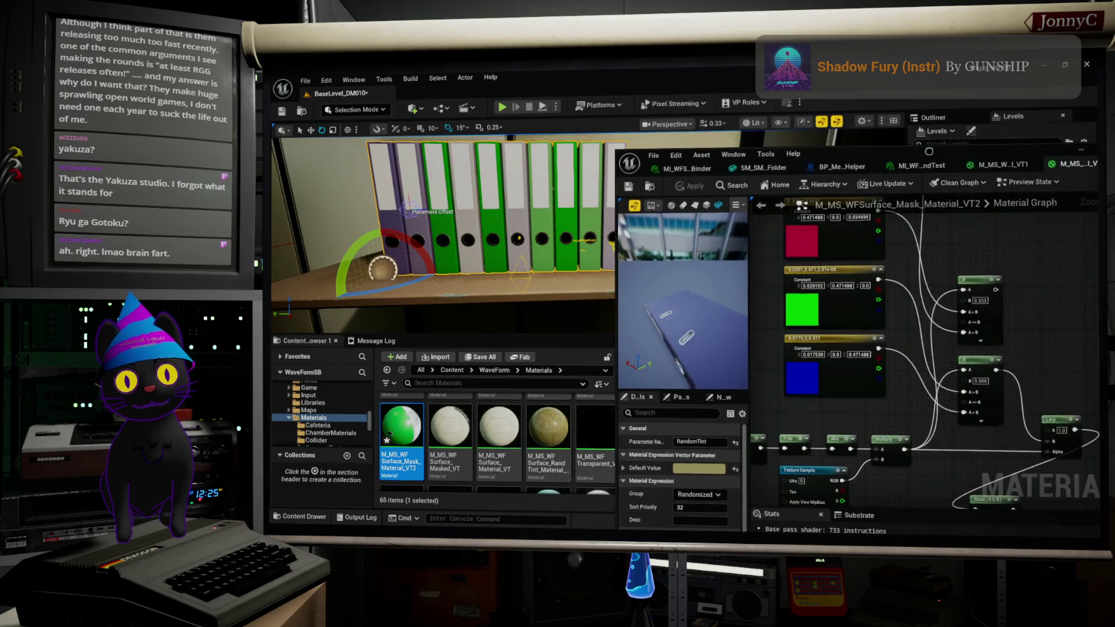
# Step: Break the Multiply→Lerp Alpha link, reconnect the lower If output, and detach blue from A<B
pyautogui.scroll(2, 627, 422)
pyautogui.moveTo(714, 331)
pyautogui.mouseDown(button='right')
pyautogui.moveTo(750, 326)
pyautogui.moveTo(758, 369)
pyautogui.mouseUp(button='right')
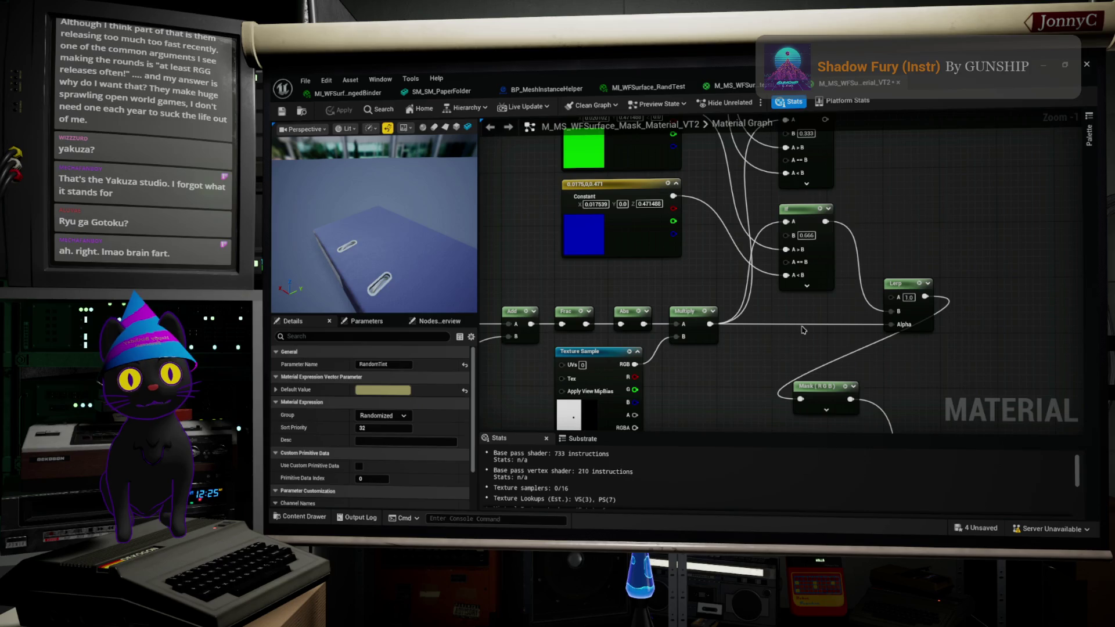
pyautogui.moveTo(803, 330)
pyautogui.mouseDown(button='right')
pyautogui.moveTo(808, 361)
pyautogui.moveTo(1080, 291)
pyautogui.mouseUp(button='right')
pyautogui.moveTo(1078, 244); pyautogui.dragTo(714, 346, button='right')
pyautogui.click(792, 344)
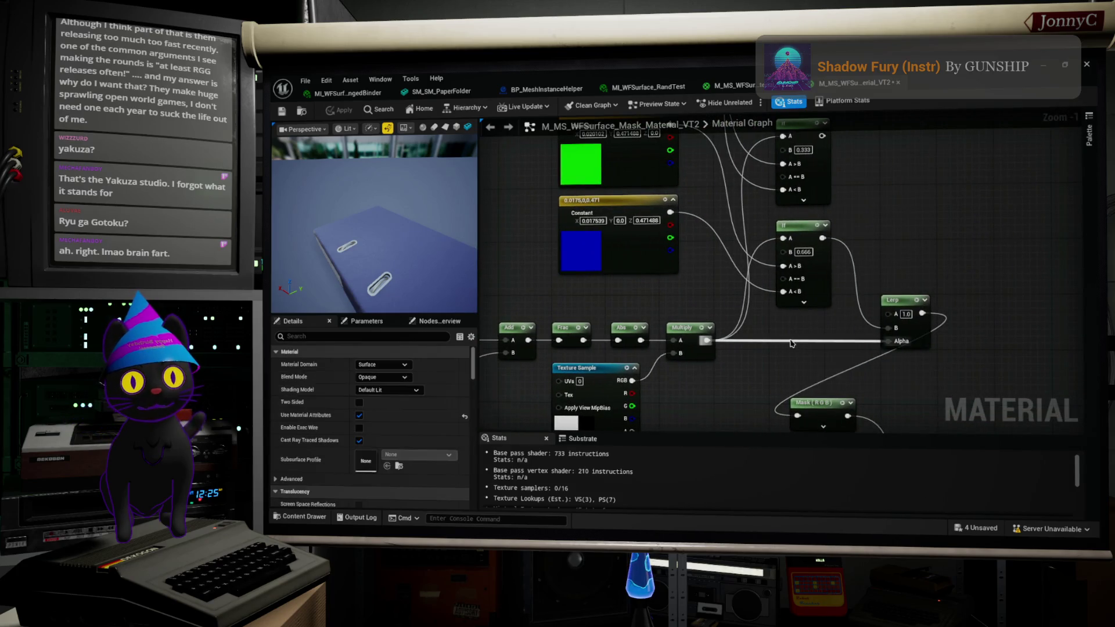
pyautogui.keyDown('alt'); pyautogui.click(792, 343); pyautogui.keyUp('alt')
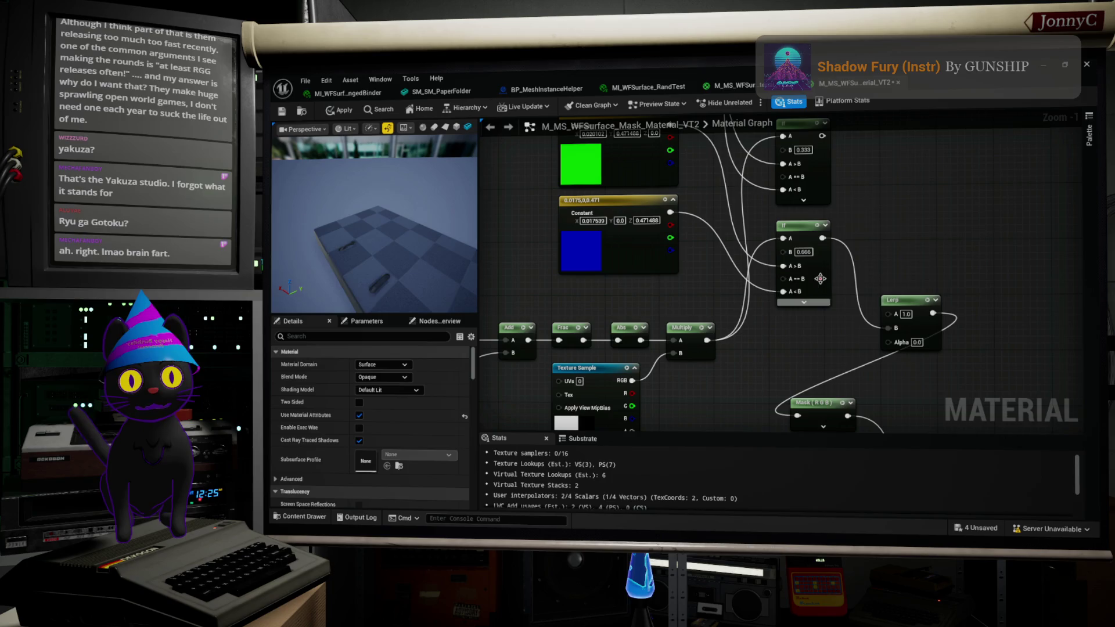
pyautogui.moveTo(822, 239); pyautogui.dragTo(798, 416)
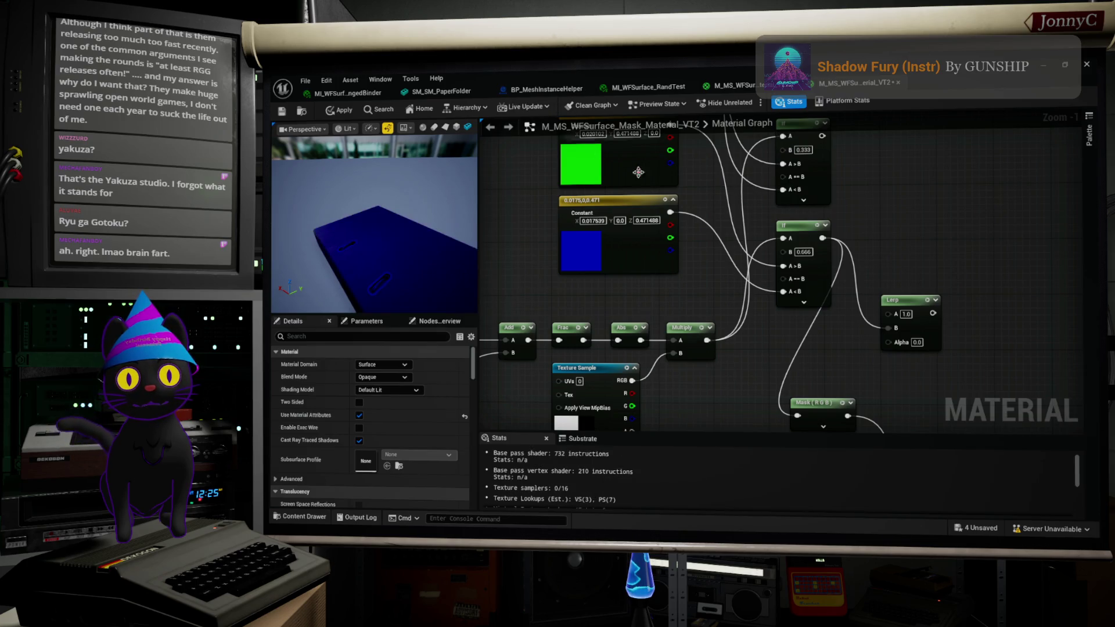
pyautogui.moveTo(746, 329); pyautogui.dragTo(754, 373, button='right')
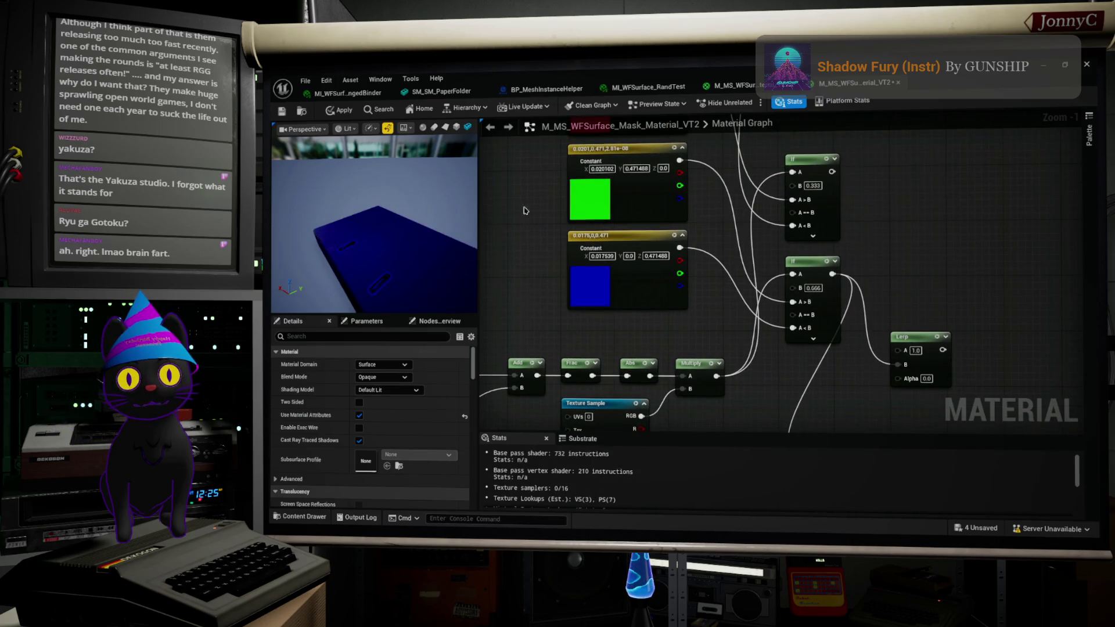
pyautogui.keyDown('alt'); pyautogui.click(724, 271); pyautogui.keyUp('alt')
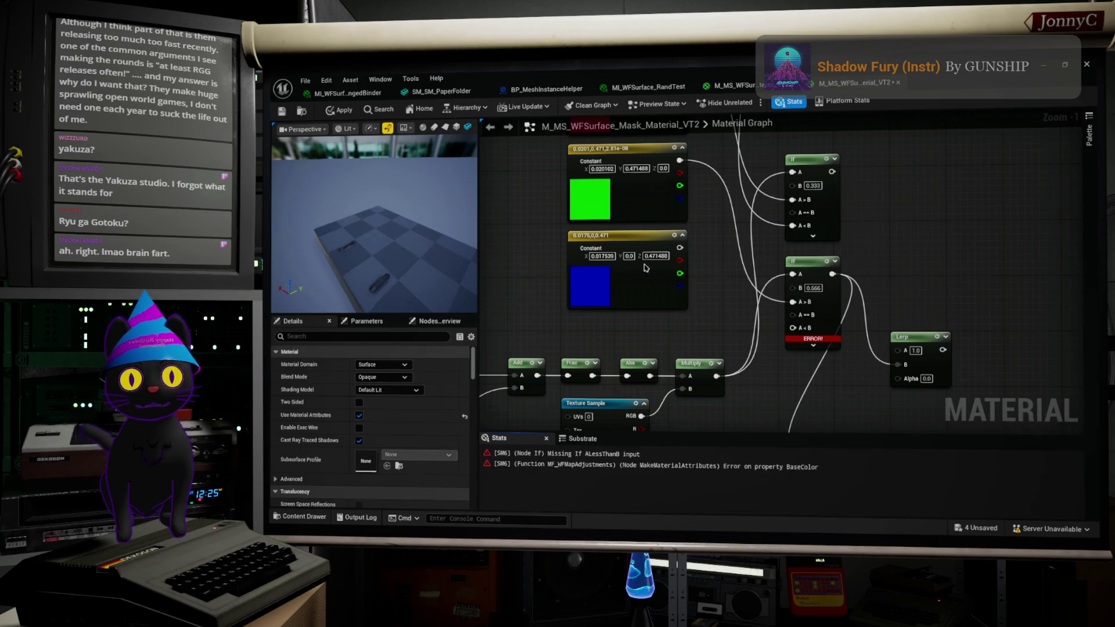
# Step: Duplicate the blue constant and desaturate the copy to grey 0.471
pyautogui.click(578, 234)
pyautogui.hotkey('ctrl', 'd')
pyautogui.moveTo(717, 264); pyautogui.dragTo(545, 251)
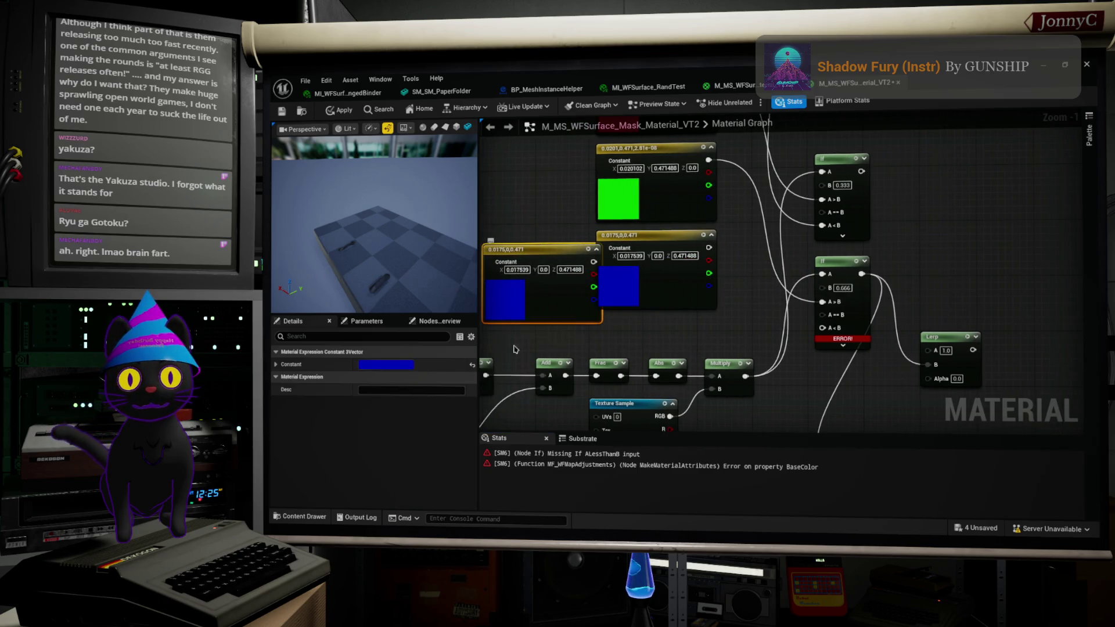
pyautogui.click(398, 372)
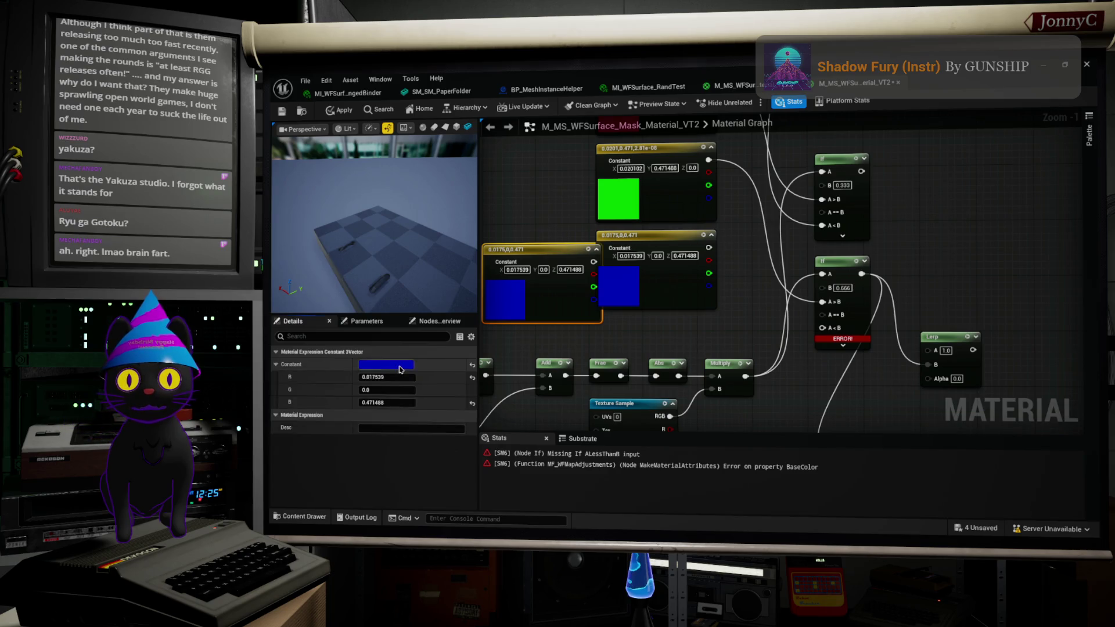
pyautogui.doubleClick(507, 287)
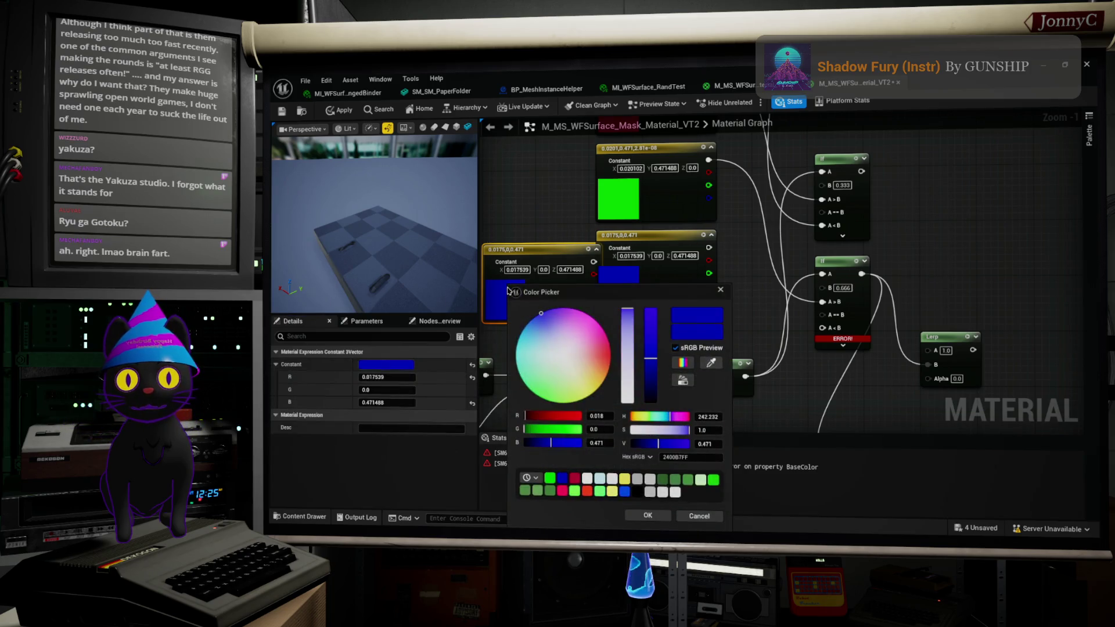
pyautogui.moveTo(628, 320); pyautogui.dragTo(627, 402)
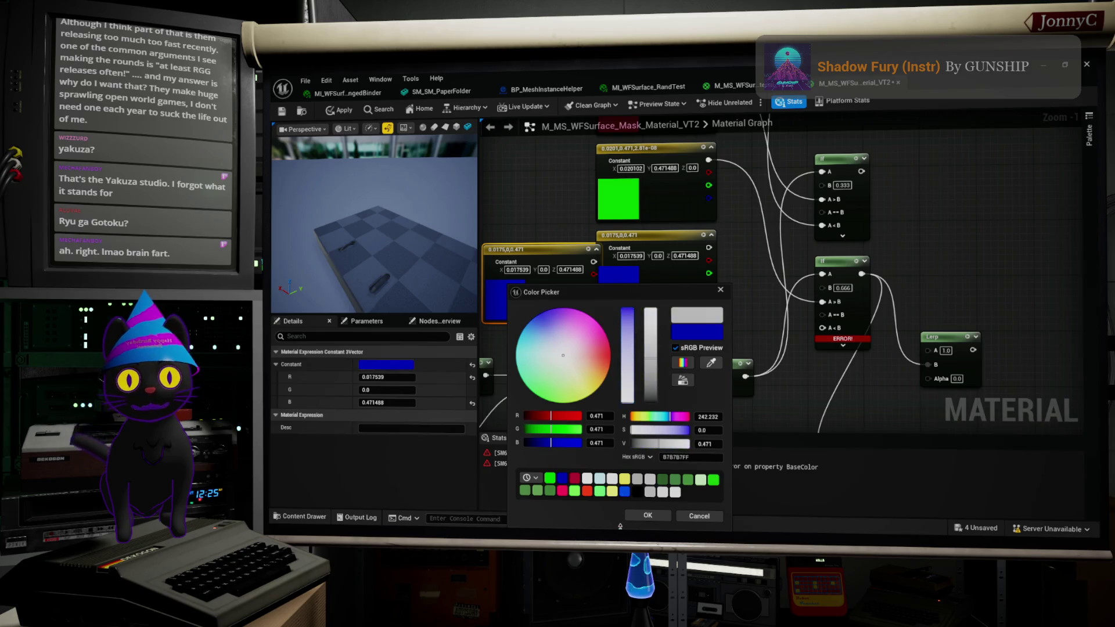
pyautogui.click(660, 517)
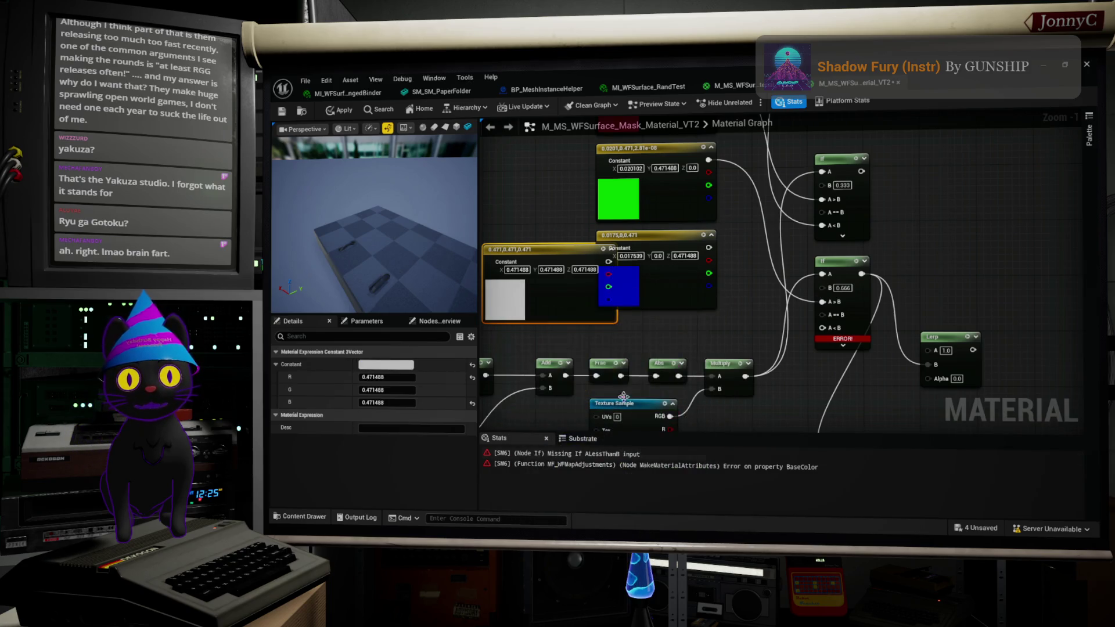
# Step: Wire the grey constant into the lower If's A<B input, clearing the compile error
pyautogui.moveTo(541, 250)
pyautogui.mouseDown()
pyautogui.moveTo(611, 300)
pyautogui.moveTo(714, 309)
pyautogui.moveTo(635, 312)
pyautogui.moveTo(822, 328)
pyautogui.mouseUp()
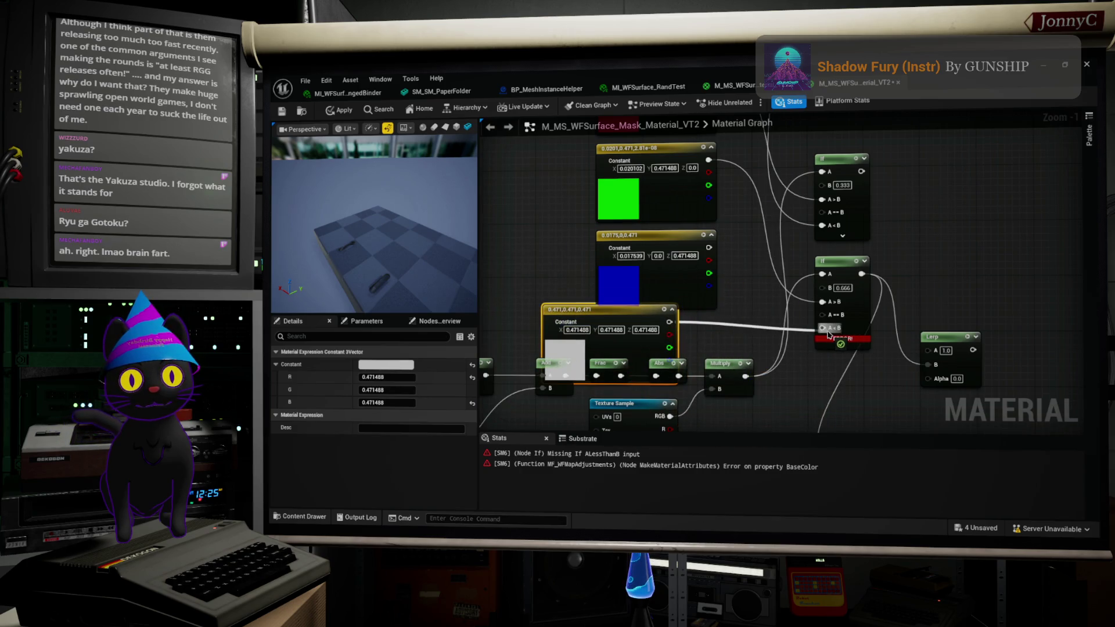
pyautogui.moveTo(822, 349); pyautogui.dragTo(839, 290, button='right')
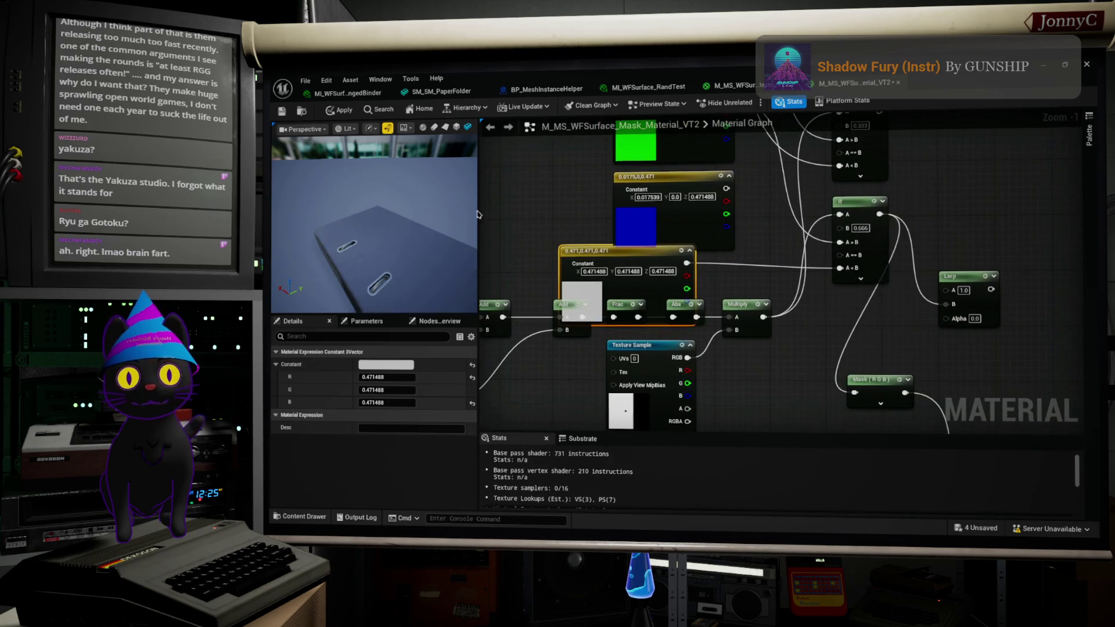
pyautogui.moveTo(372, 232); pyautogui.dragTo(364, 133)
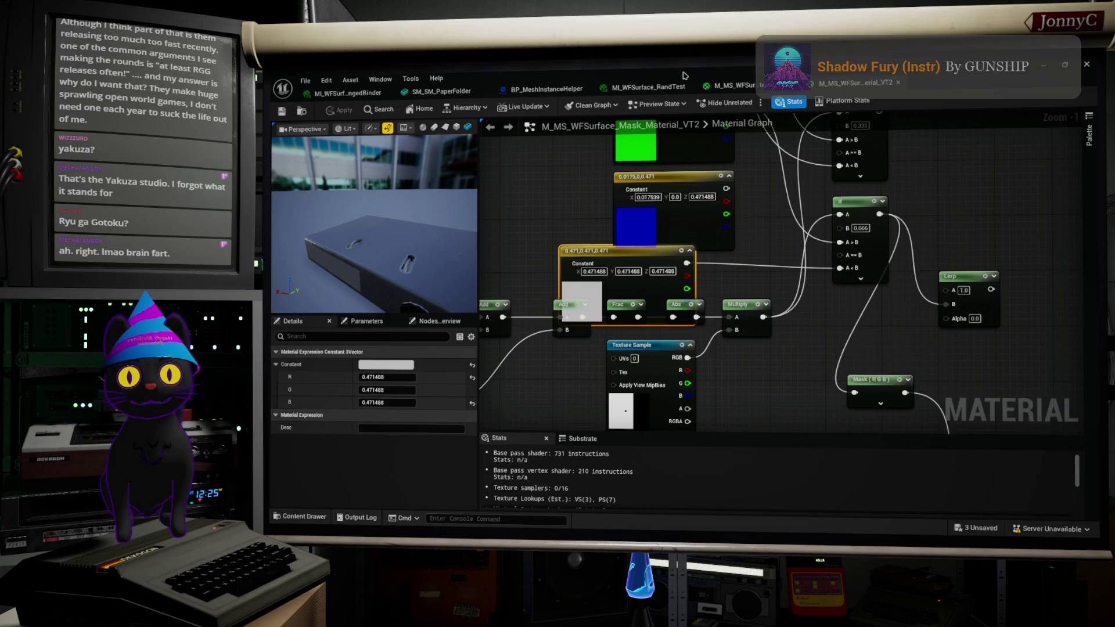
pyautogui.doubleClick(700, 77)
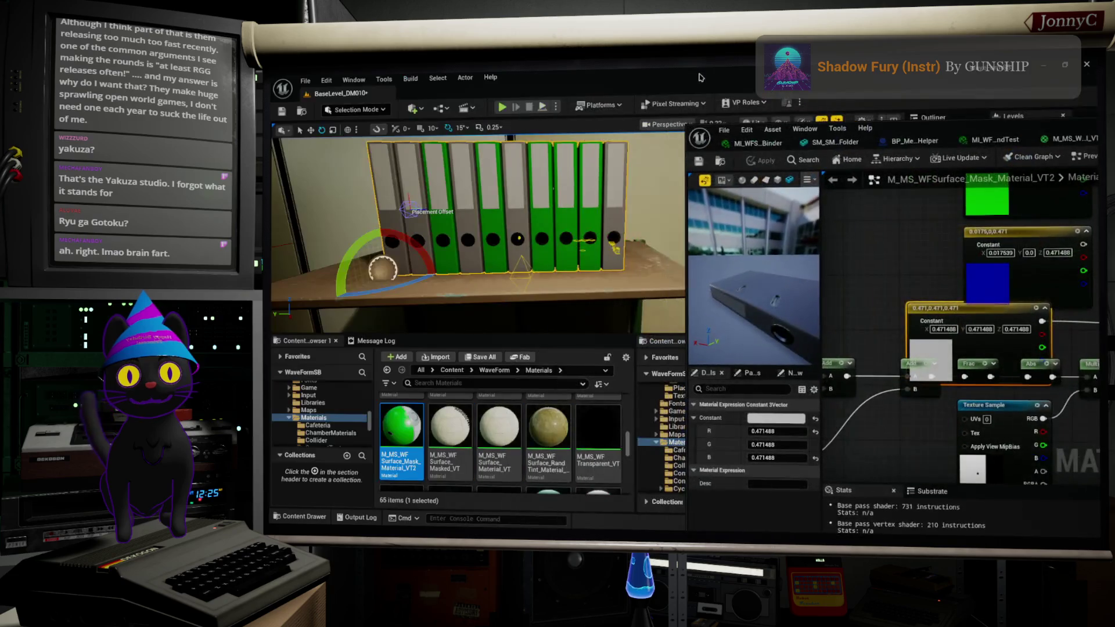
# Step: Reconnect the blue constant to the lower If's A<B and move the grey constant left
pyautogui.press('f')
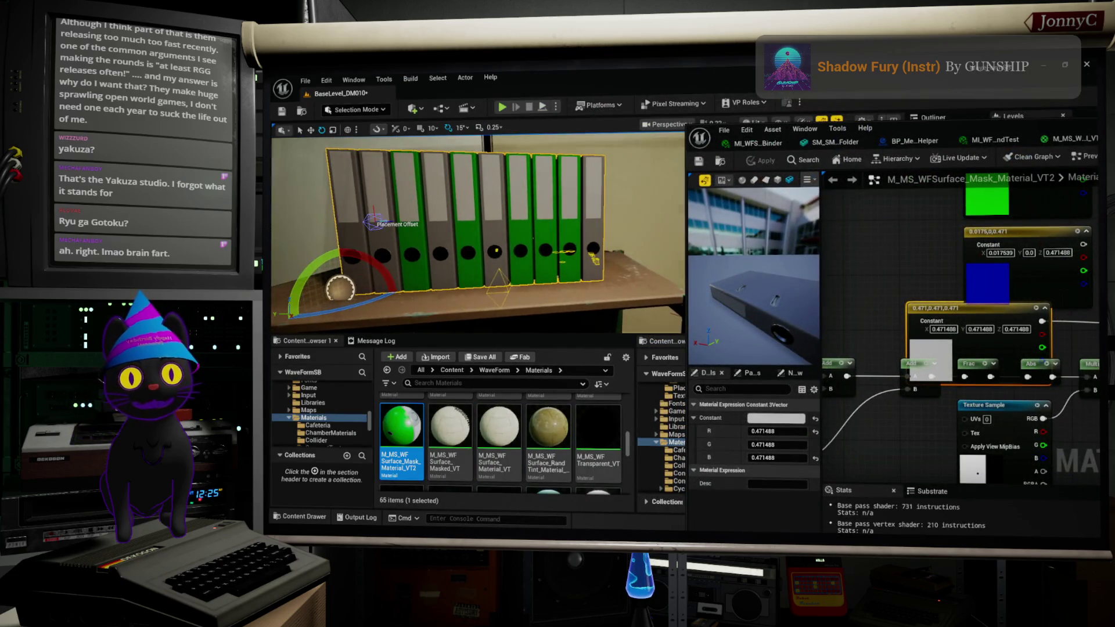
pyautogui.scroll(-2, 958, 325)
pyautogui.moveTo(1076, 281)
pyautogui.mouseDown(button='right')
pyautogui.moveTo(943, 308)
pyautogui.moveTo(978, 313)
pyautogui.moveTo(1034, 380)
pyautogui.mouseUp(button='right')
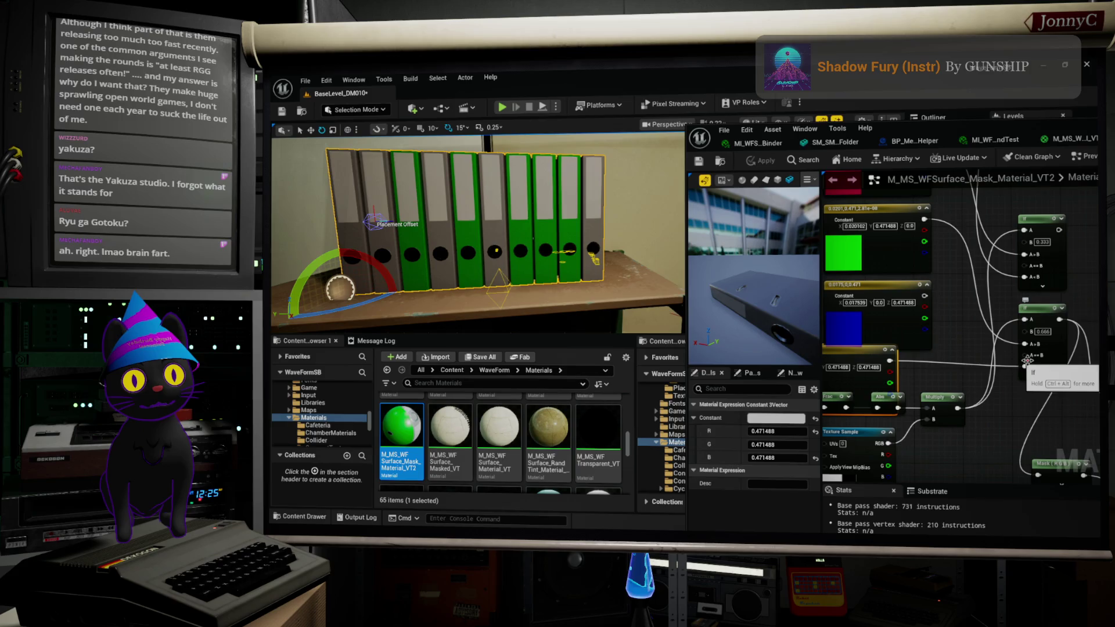
pyautogui.moveTo(1025, 366); pyautogui.dragTo(1025, 367)
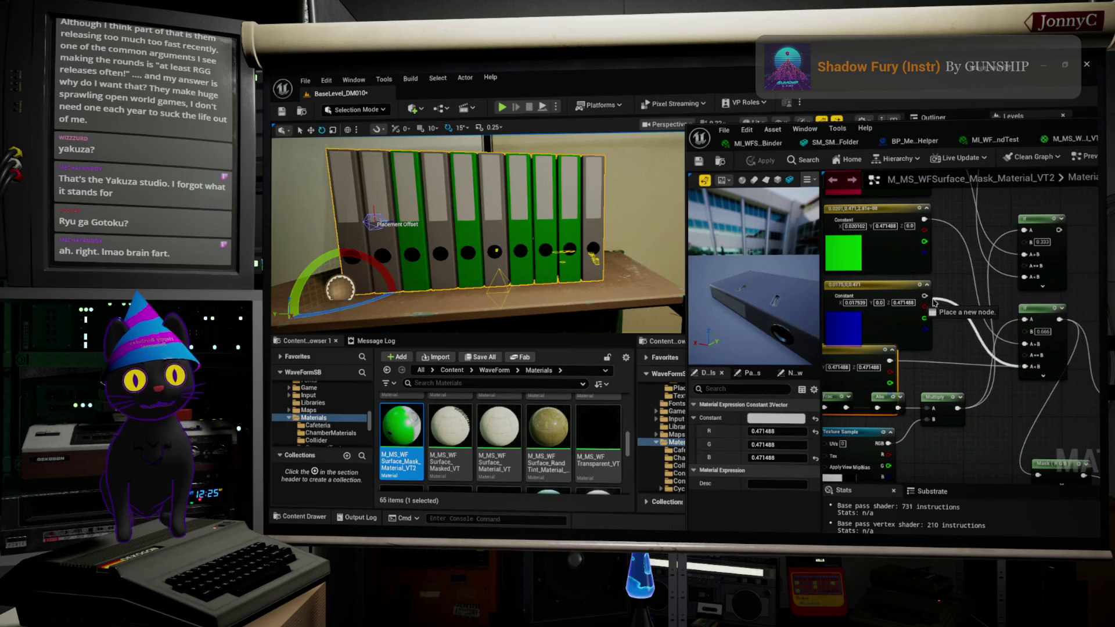
pyautogui.scroll(-1, 951, 330)
pyautogui.moveTo(951, 330); pyautogui.dragTo(1048, 351, button='right')
pyautogui.moveTo(976, 363); pyautogui.dragTo(837, 312)
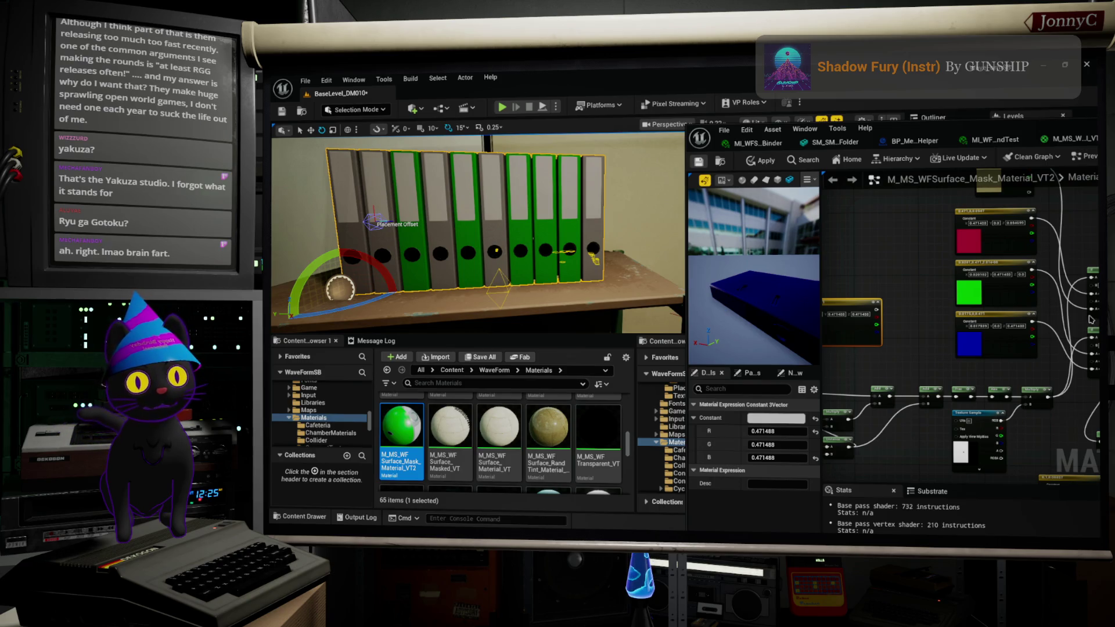
# Step: Apply the material and orbit the level to see the dark blue and green binders
pyautogui.hotkey('ctrl', 's')
pyautogui.moveTo(975, 354); pyautogui.dragTo(960, 353, button='right')
pyautogui.moveTo(511, 226)
pyautogui.mouseDown(button='right')
pyautogui.moveTo(515, 236)
pyautogui.moveTo(501, 234)
pyautogui.moveTo(576, 242)
pyautogui.mouseUp(button='right')
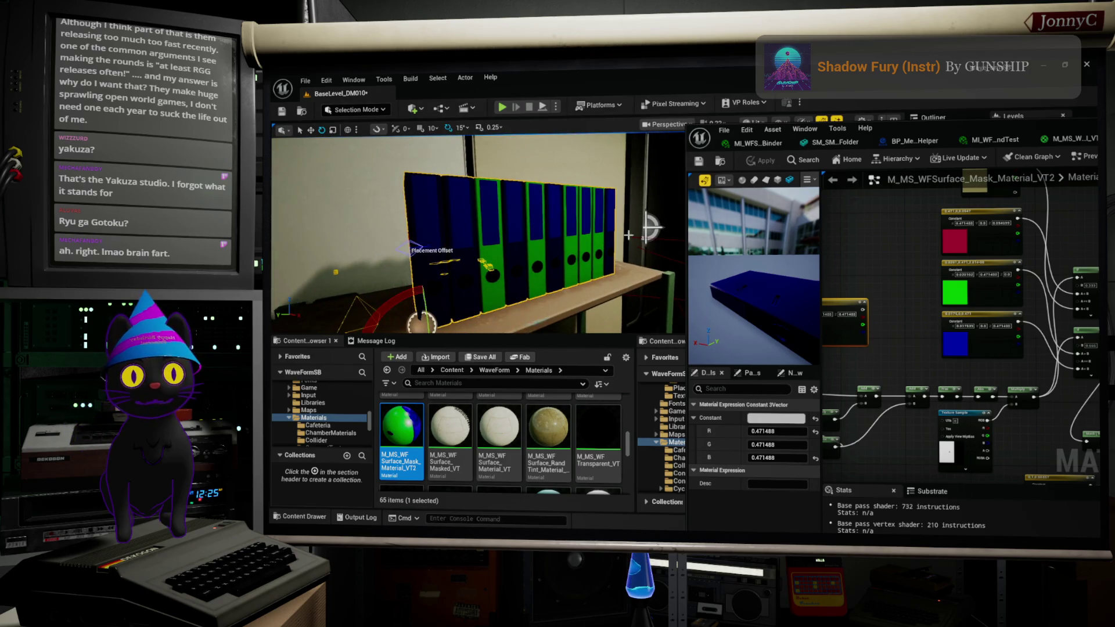
pyautogui.click(898, 272)
pyautogui.moveTo(898, 271); pyautogui.dragTo(874, 279, button='right')
pyautogui.moveTo(523, 233)
pyautogui.mouseDown(button='right')
pyautogui.moveTo(500, 236)
pyautogui.moveTo(540, 239)
pyautogui.mouseUp(button='right')
pyautogui.scroll(-3, 889, 297)
pyautogui.scroll(5, 883, 308)
pyautogui.scroll(-4, 985, 370)
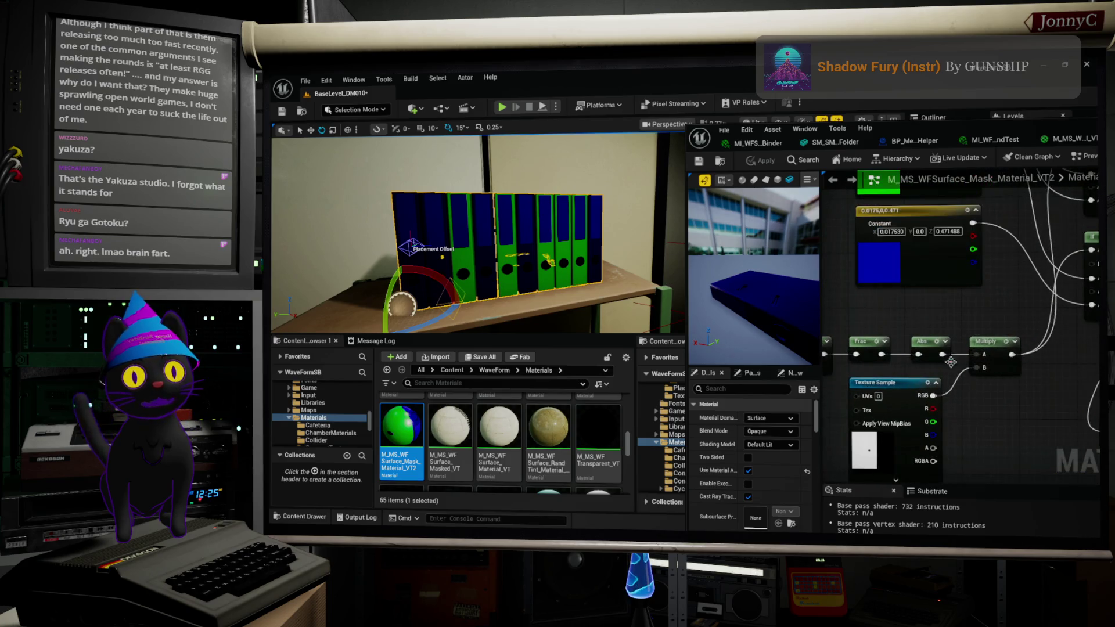
# Step: Break the link into the lower If node's A input and feed Mask from the Multiply output
pyautogui.click(1014, 384)
pyautogui.moveTo(1039, 384)
pyautogui.mouseDown()
pyautogui.moveTo(1083, 337)
pyautogui.moveTo(1052, 336)
pyautogui.mouseUp()
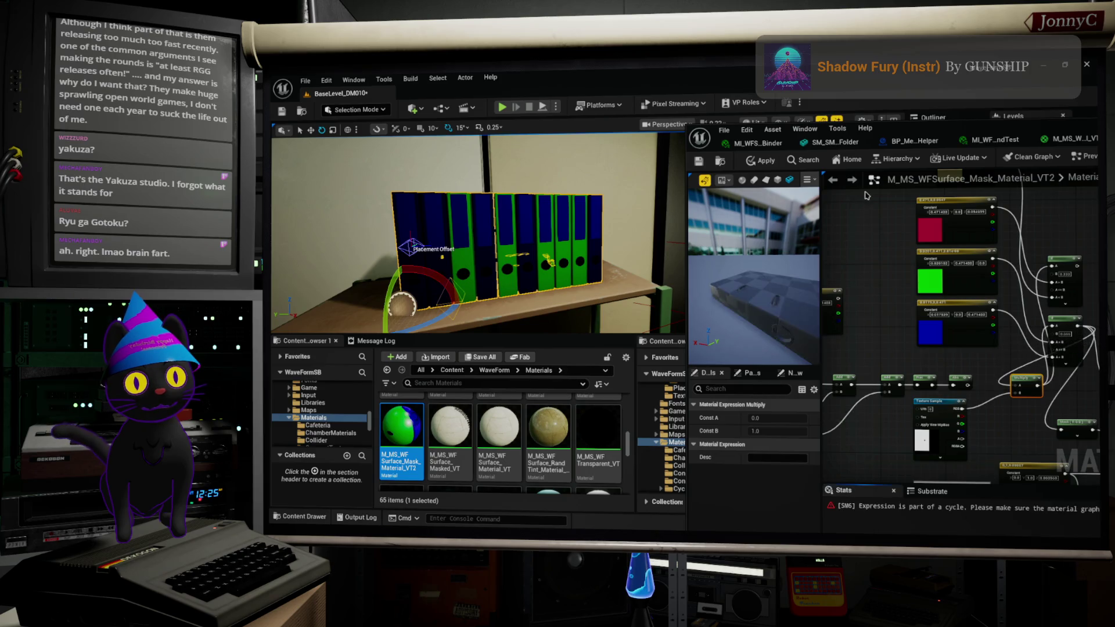
pyautogui.scroll(-3, 867, 195)
pyautogui.moveTo(876, 199); pyautogui.dragTo(977, 327)
pyautogui.scroll(5, 993, 336)
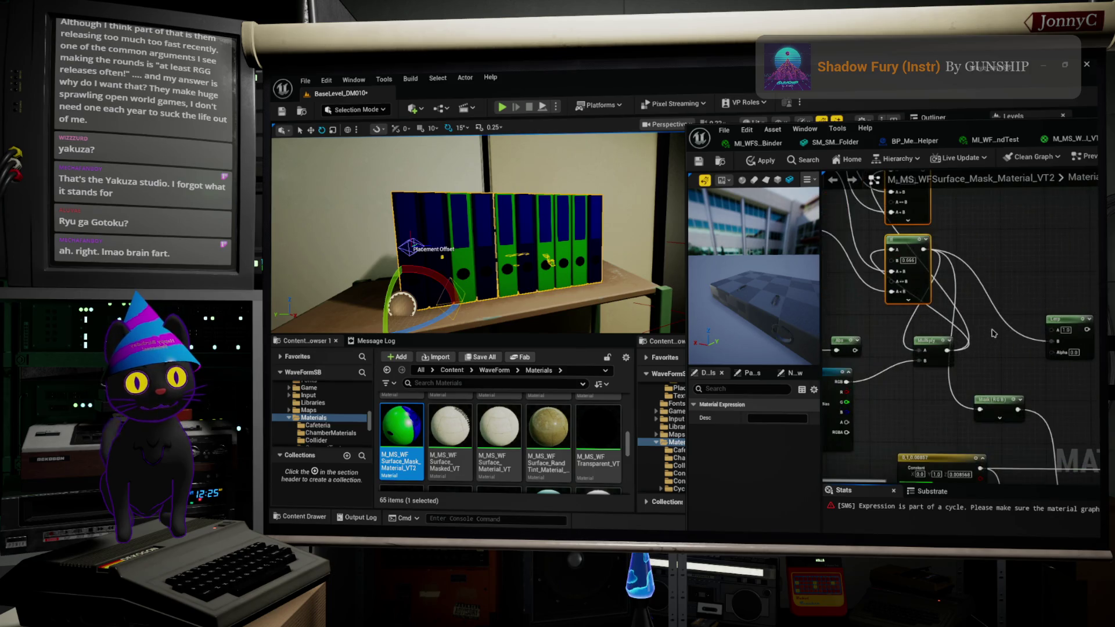
pyautogui.click(972, 313)
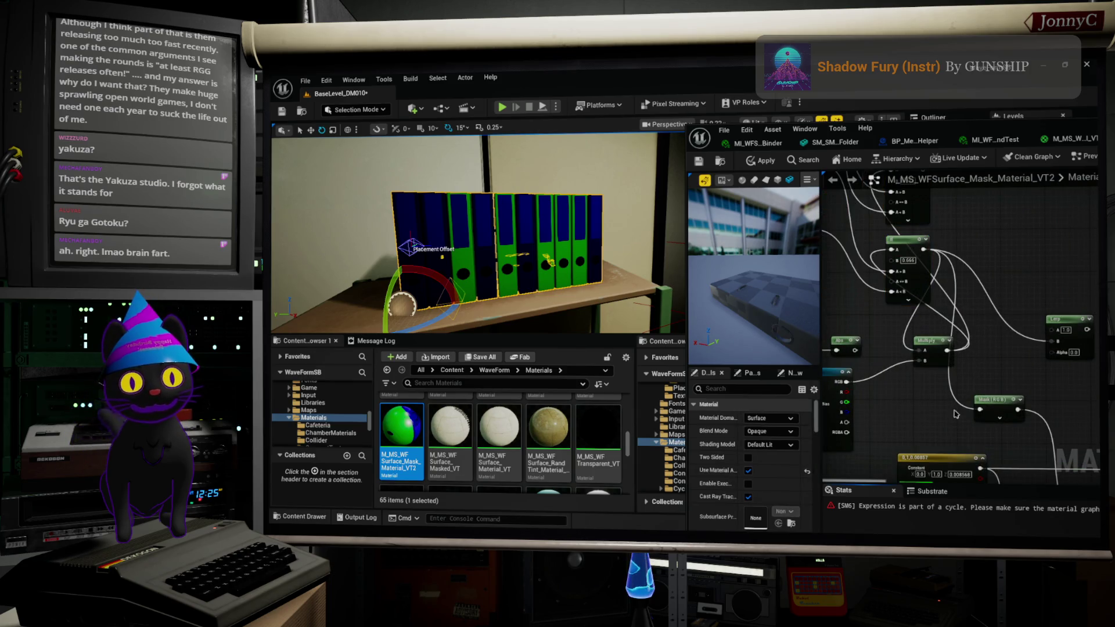
pyautogui.click(976, 410)
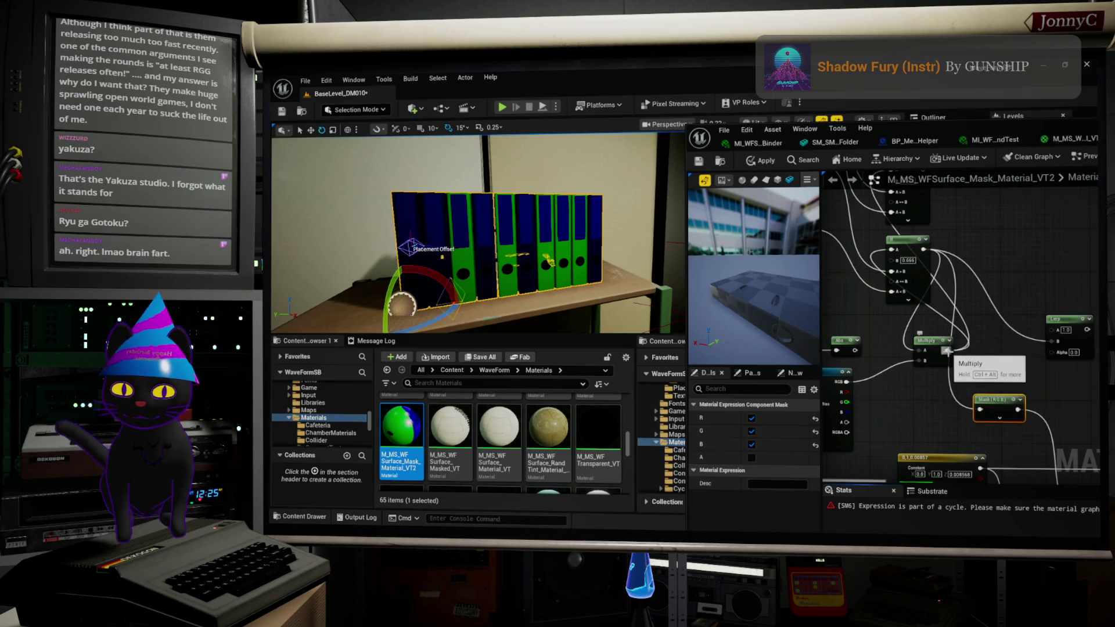
pyautogui.keyDown('alt'); pyautogui.click(947, 351); pyautogui.keyUp('alt')
pyautogui.moveTo(980, 410); pyautogui.dragTo(948, 352)
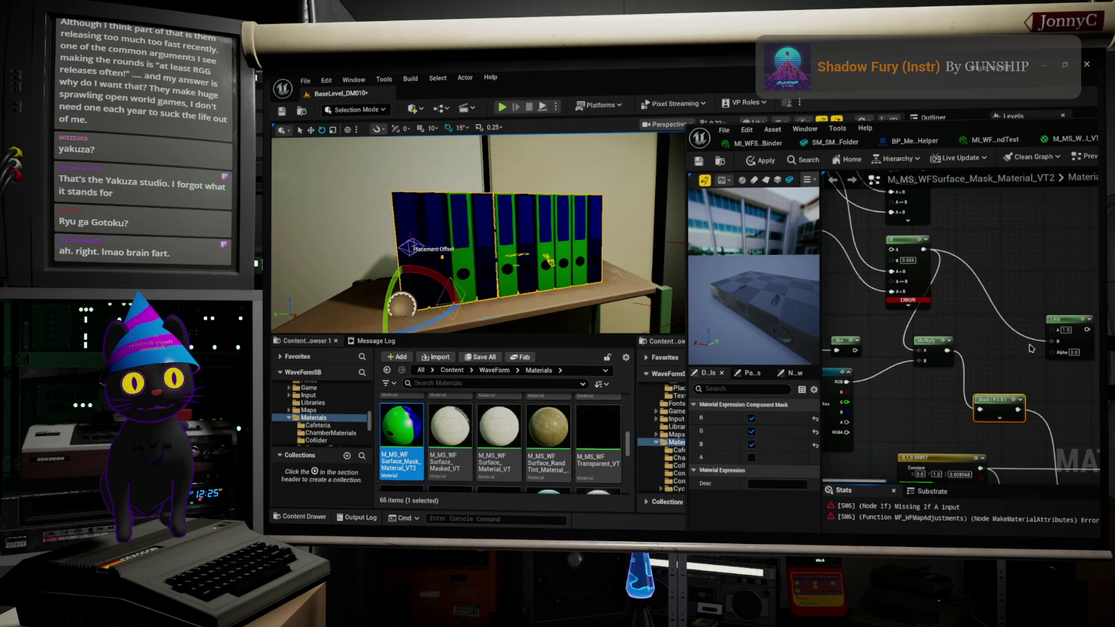
# Step: Wire the Abs output into the lower If node's A input and place Abs beside it
pyautogui.scroll(2, 1018, 376)
pyautogui.moveTo(931, 275)
pyautogui.mouseDown(button='right')
pyautogui.moveTo(935, 369)
pyautogui.moveTo(1069, 401)
pyautogui.mouseUp(button='right')
pyautogui.scroll(-1, 912, 350)
pyautogui.scroll(-1, 964, 335)
pyautogui.moveTo(988, 377)
pyautogui.mouseDown(button='right')
pyautogui.moveTo(1093, 303)
pyautogui.moveTo(960, 344)
pyautogui.mouseUp(button='right')
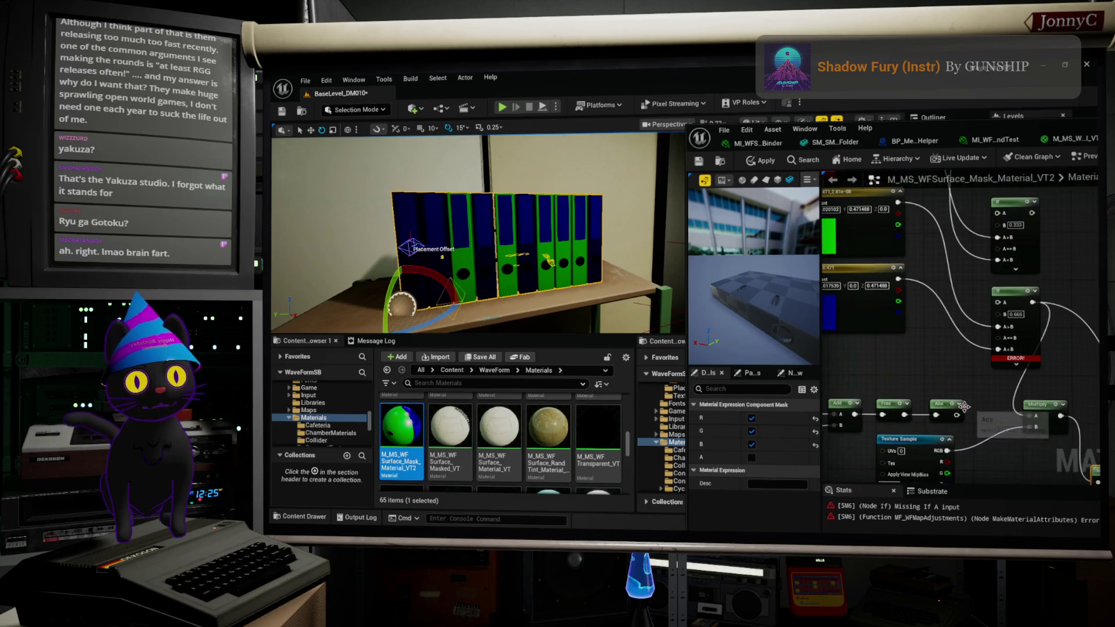
pyautogui.moveTo(957, 414); pyautogui.dragTo(999, 314)
pyautogui.moveTo(938, 404)
pyautogui.mouseDown()
pyautogui.moveTo(978, 250)
pyautogui.moveTo(938, 398)
pyautogui.mouseUp()
pyautogui.moveTo(962, 365); pyautogui.dragTo(962, 371, button='right')
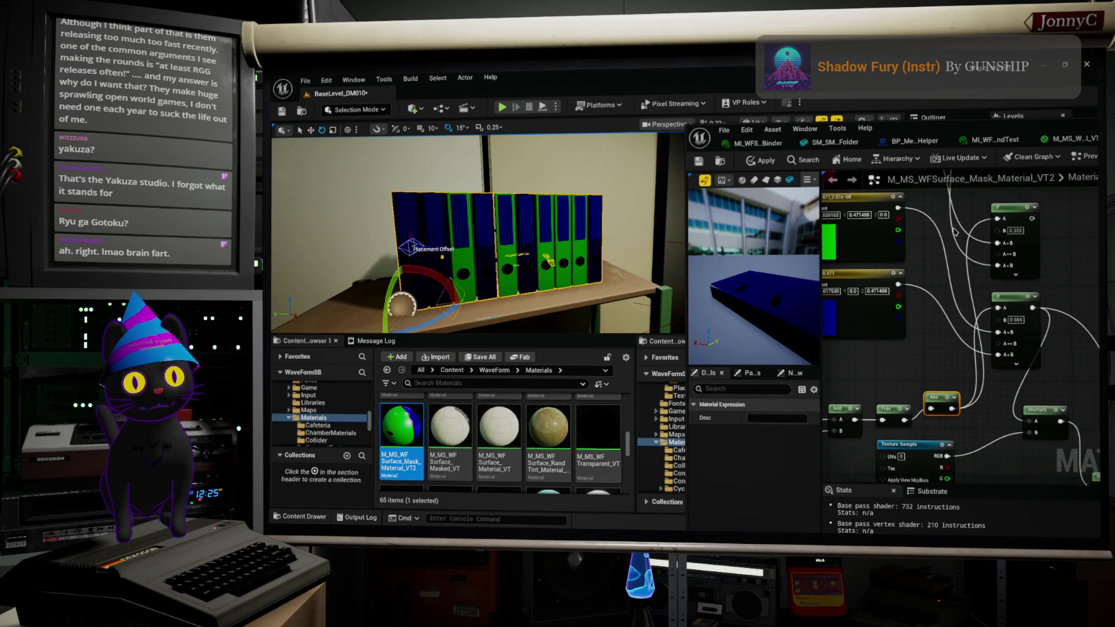
# Step: Apply the material changes and bring the level camera in to face the binders
pyautogui.click(768, 164)
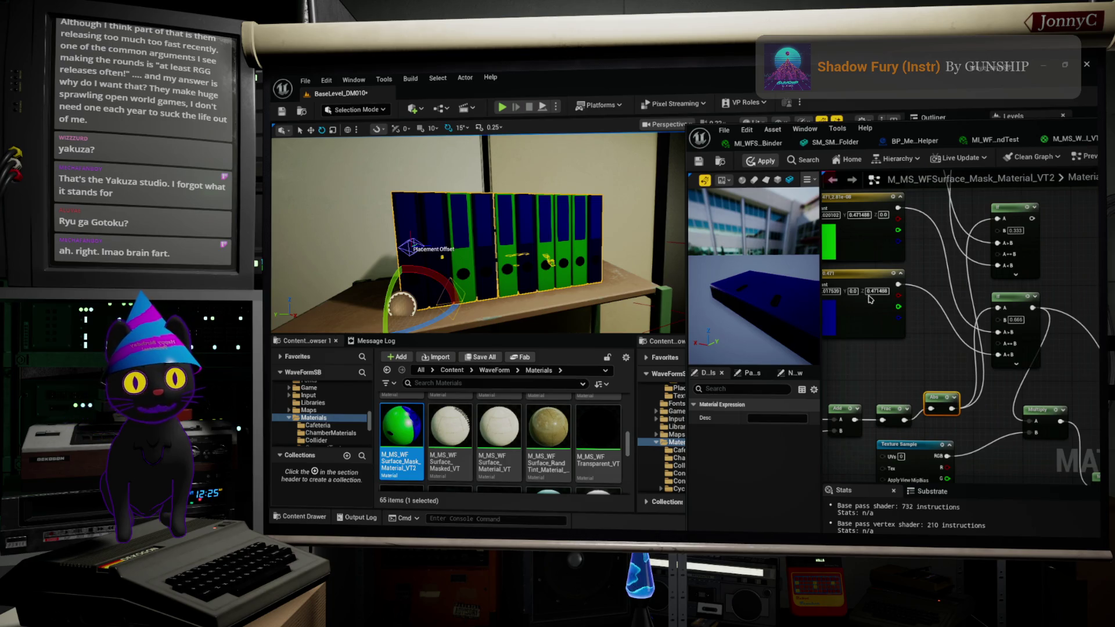
pyautogui.moveTo(465, 233); pyautogui.dragTo(436, 230, button='right')
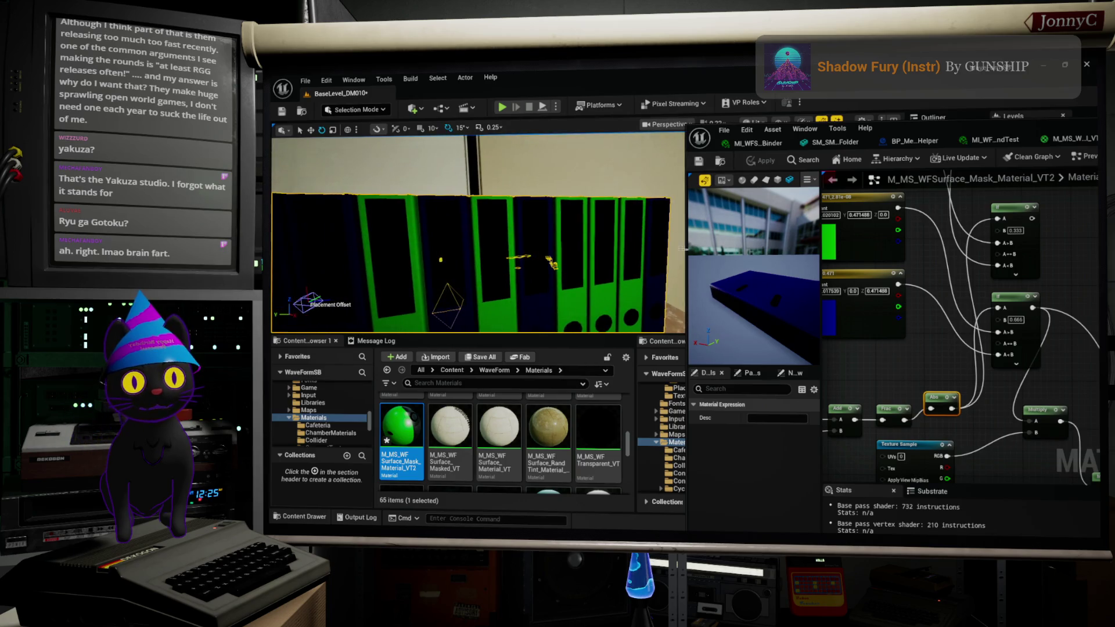
pyautogui.moveTo(934, 332)
pyautogui.mouseDown(button='right')
pyautogui.moveTo(963, 324)
pyautogui.moveTo(929, 349)
pyautogui.mouseUp(button='right')
# Step: Reposition the second If node and move the Multiply node down and right
pyautogui.moveTo(1004, 318); pyautogui.dragTo(1015, 330)
pyautogui.scroll(1, 991, 366)
pyautogui.scroll(-2, 990, 366)
pyautogui.moveTo(990, 366); pyautogui.dragTo(1001, 295, button='right')
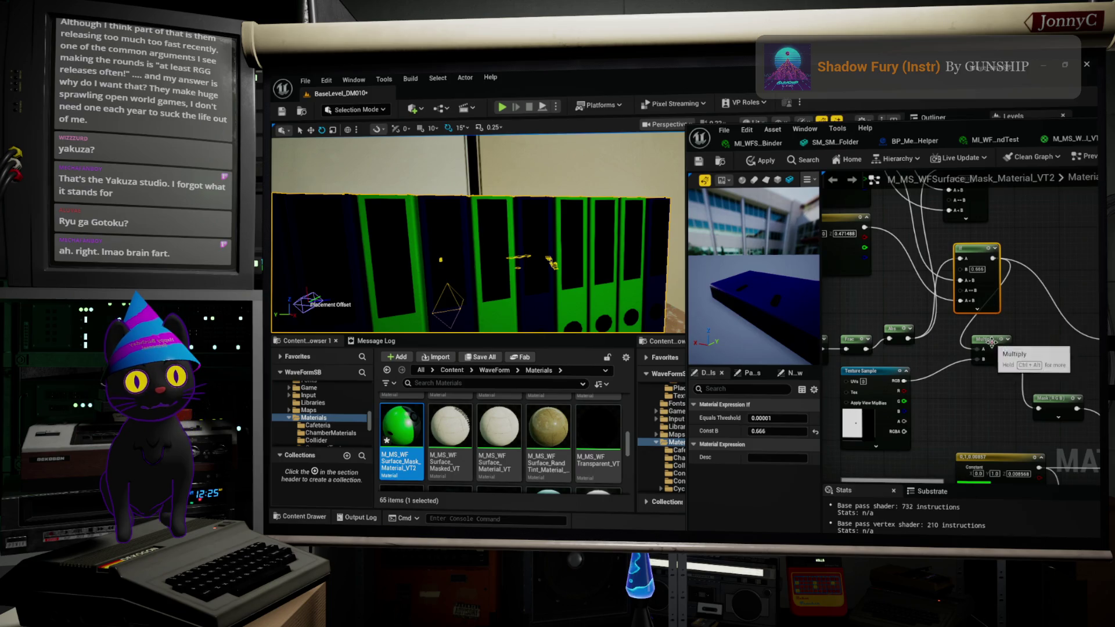
pyautogui.moveTo(995, 348); pyautogui.dragTo(1033, 358)
pyautogui.scroll(-3, 975, 339)
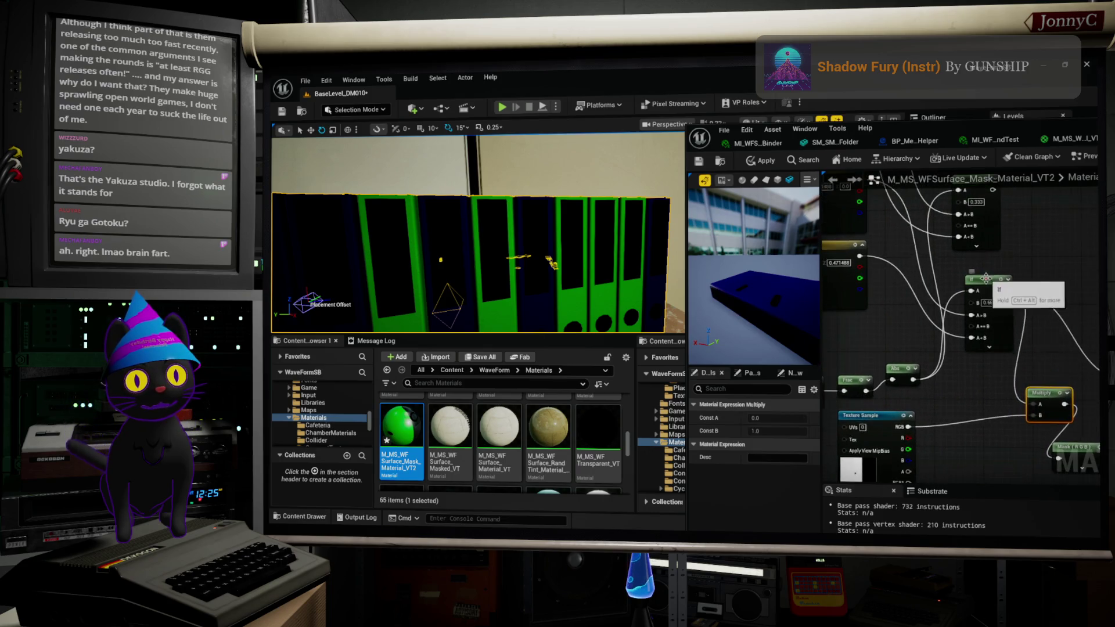
pyautogui.scroll(3, 1009, 318)
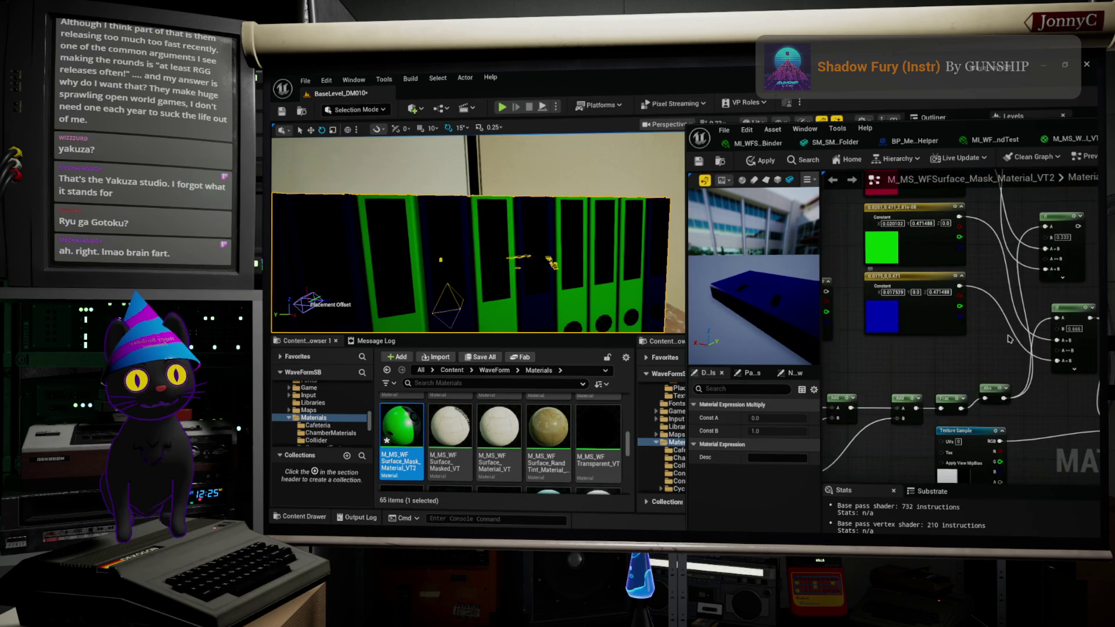
# Step: Duplicate a colour constant as a 0.471 grey and select the five stacked constants
pyautogui.moveTo(829, 287); pyautogui.dragTo(871, 256, button='right')
pyautogui.hotkey('ctrl', 'v')
pyautogui.moveTo(950, 325); pyautogui.dragTo(997, 324)
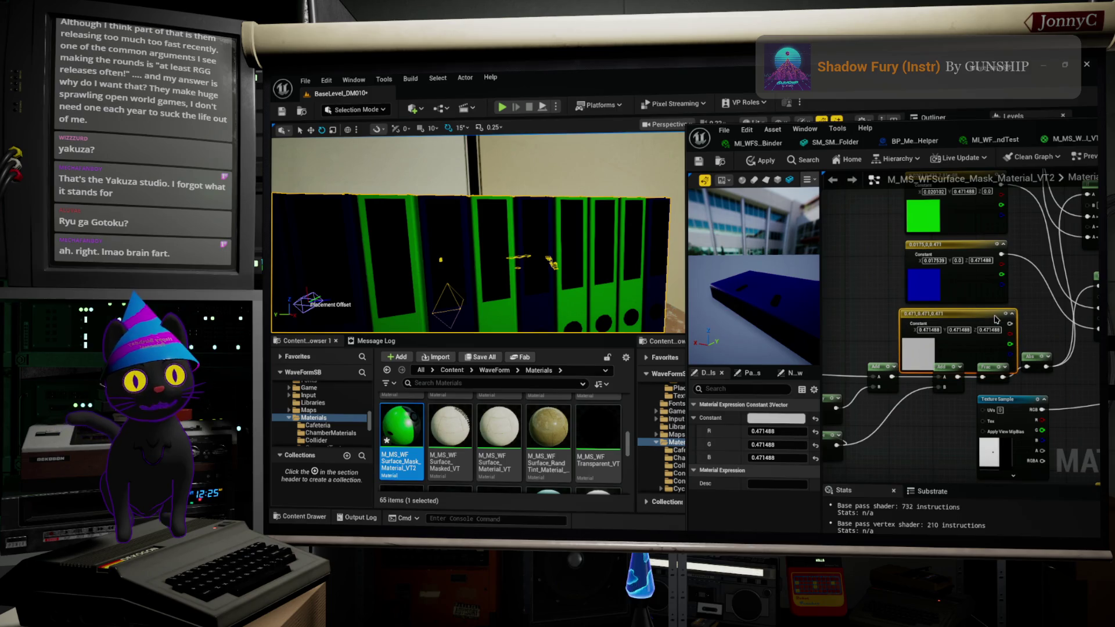
pyautogui.scroll(-2, 1024, 280)
pyautogui.moveTo(888, 206)
pyautogui.mouseDown()
pyautogui.moveTo(982, 363)
pyautogui.moveTo(975, 381)
pyautogui.mouseUp()
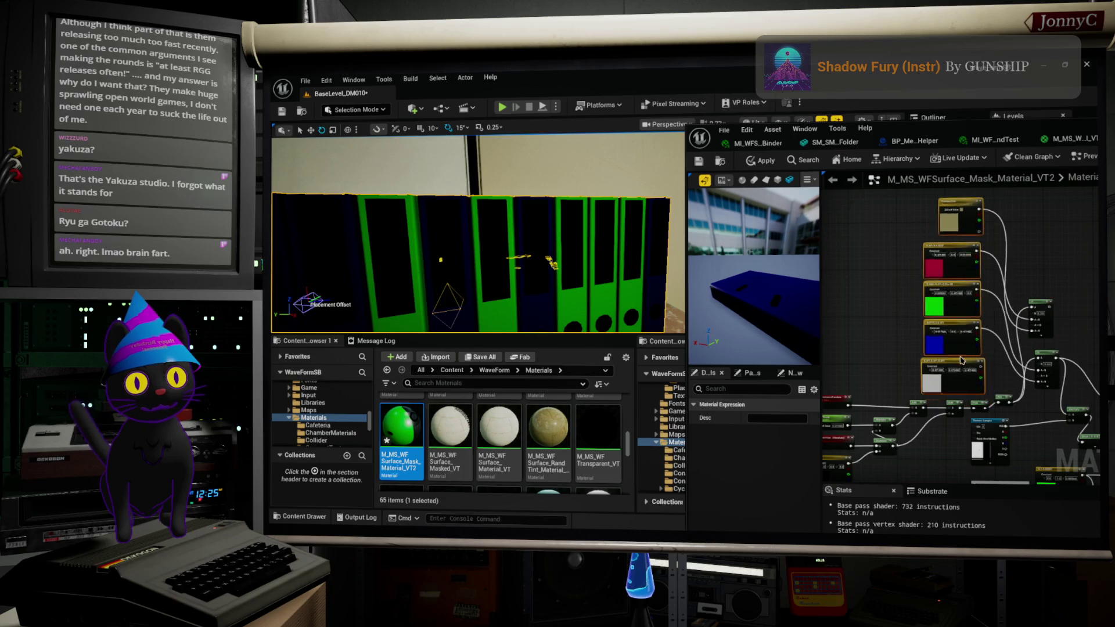
# Step: Shift the If node up and right, then place Multiply next to the Lerp and Mask nodes
pyautogui.scroll(4, 1014, 341)
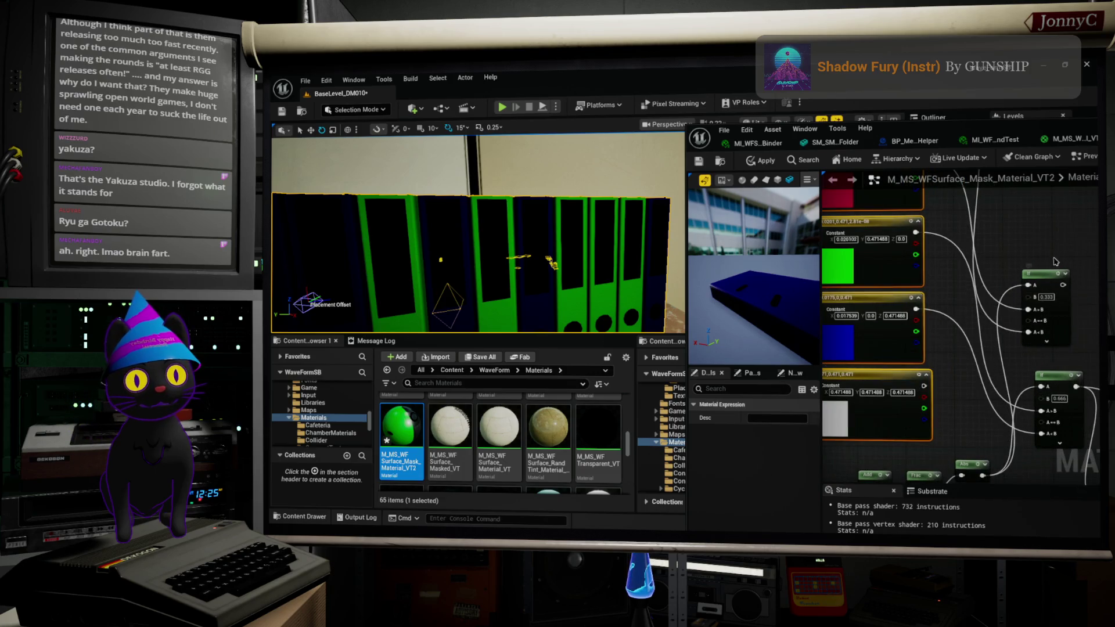
pyautogui.moveTo(1046, 277); pyautogui.dragTo(1071, 199)
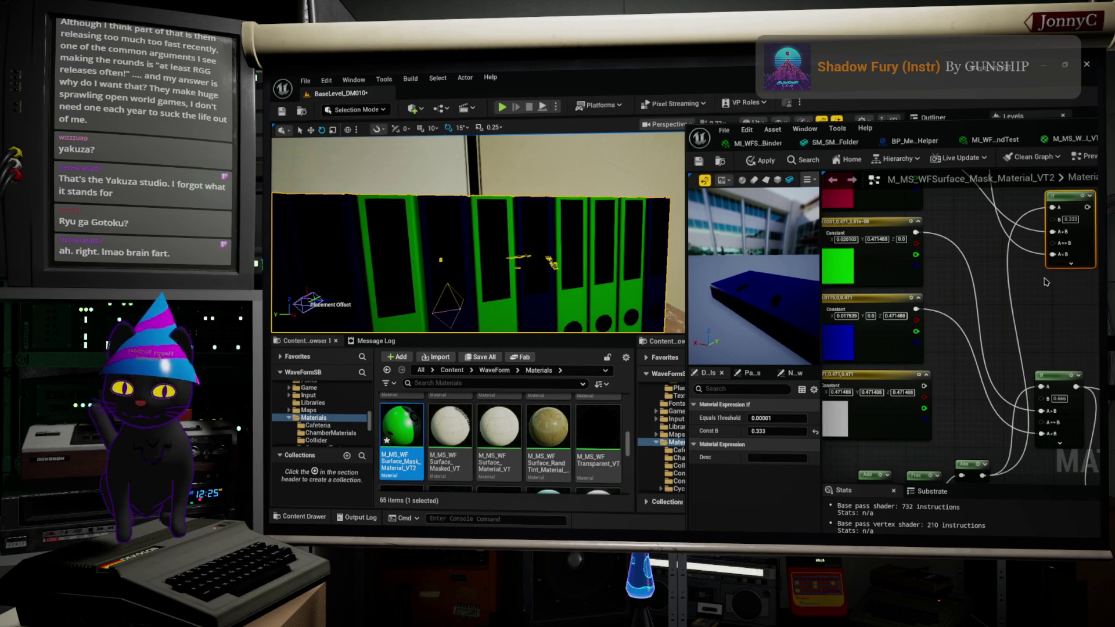
pyautogui.click(1009, 283)
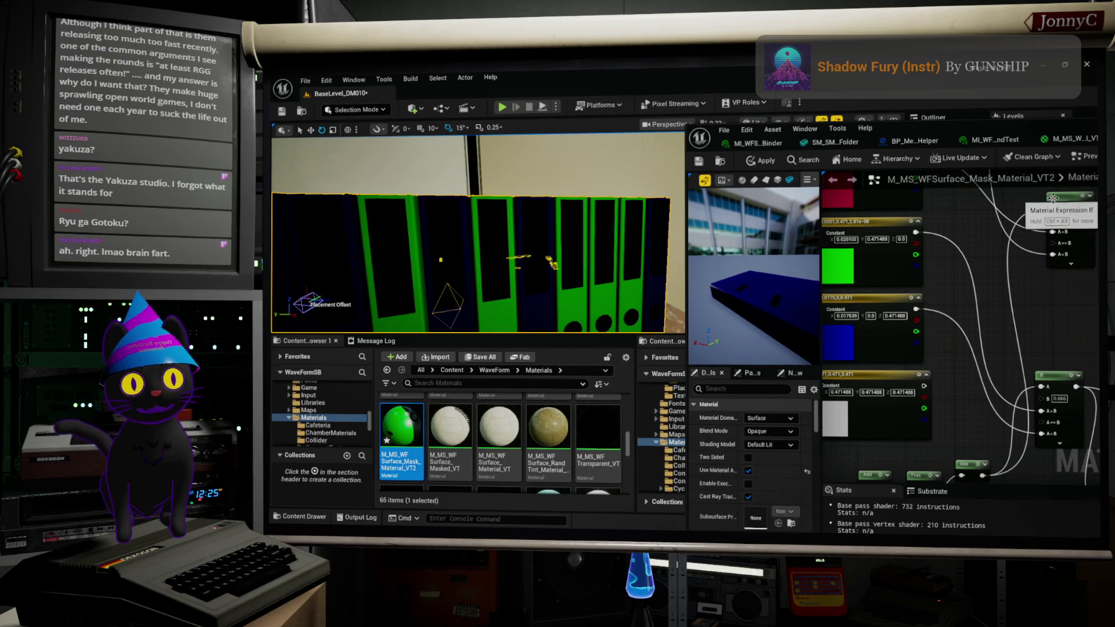
pyautogui.moveTo(1043, 313); pyautogui.dragTo(1029, 235, button='right')
pyautogui.moveTo(987, 405); pyautogui.dragTo(1025, 404, button='right')
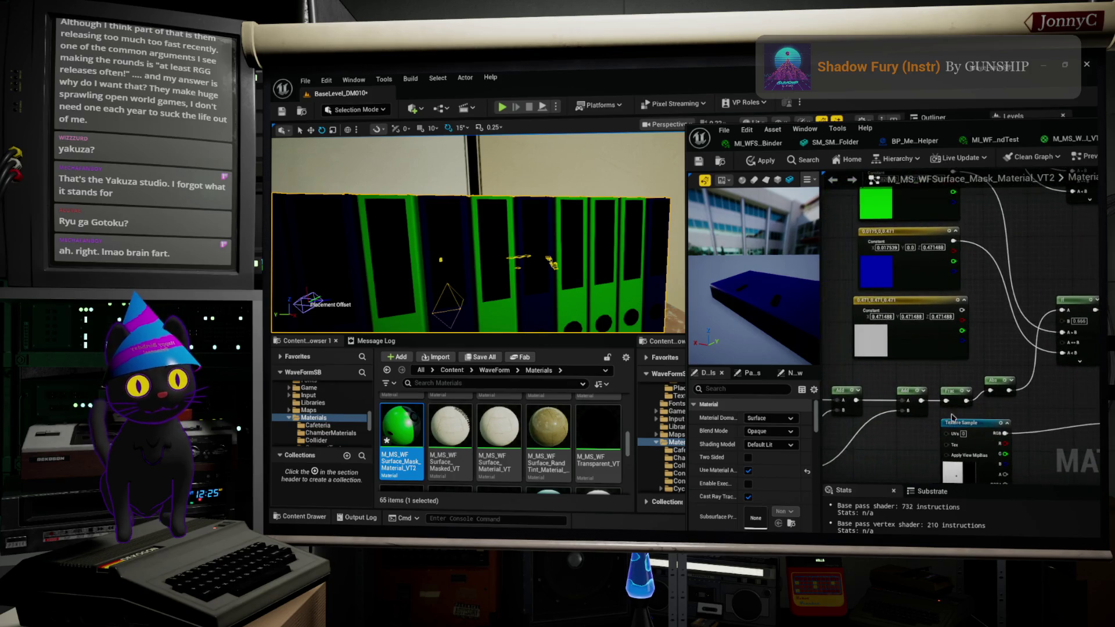
pyautogui.scroll(2, 1032, 387)
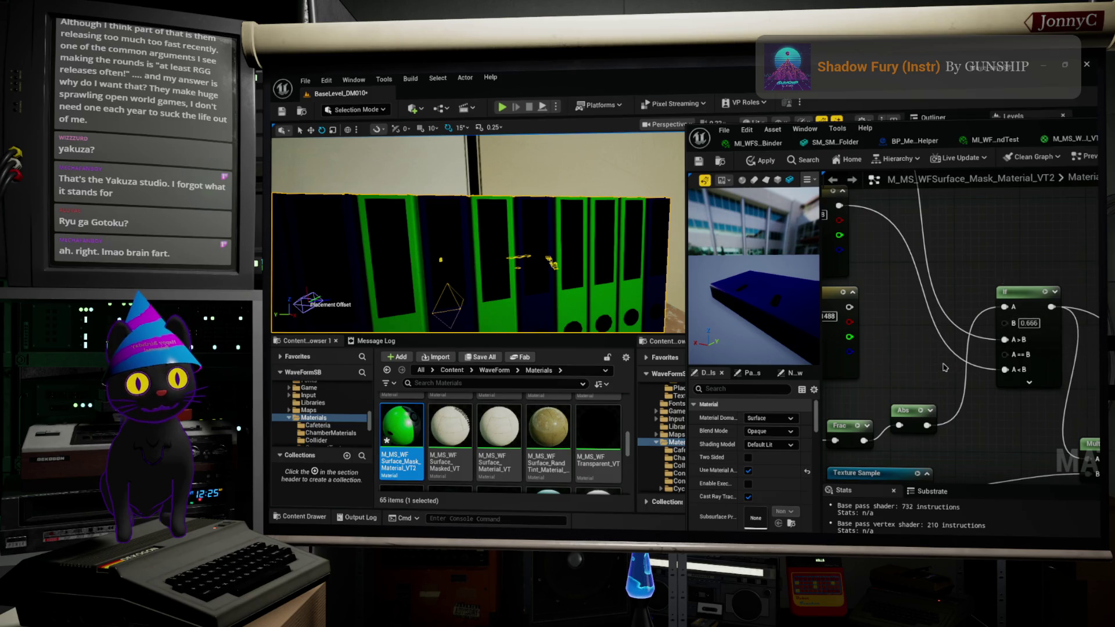
pyautogui.moveTo(938, 360); pyautogui.dragTo(977, 393, button='right')
pyautogui.scroll(-2, 978, 393)
pyautogui.moveTo(966, 287)
pyautogui.mouseDown(button='right')
pyautogui.moveTo(831, 247)
pyautogui.moveTo(921, 215)
pyautogui.mouseUp(button='right')
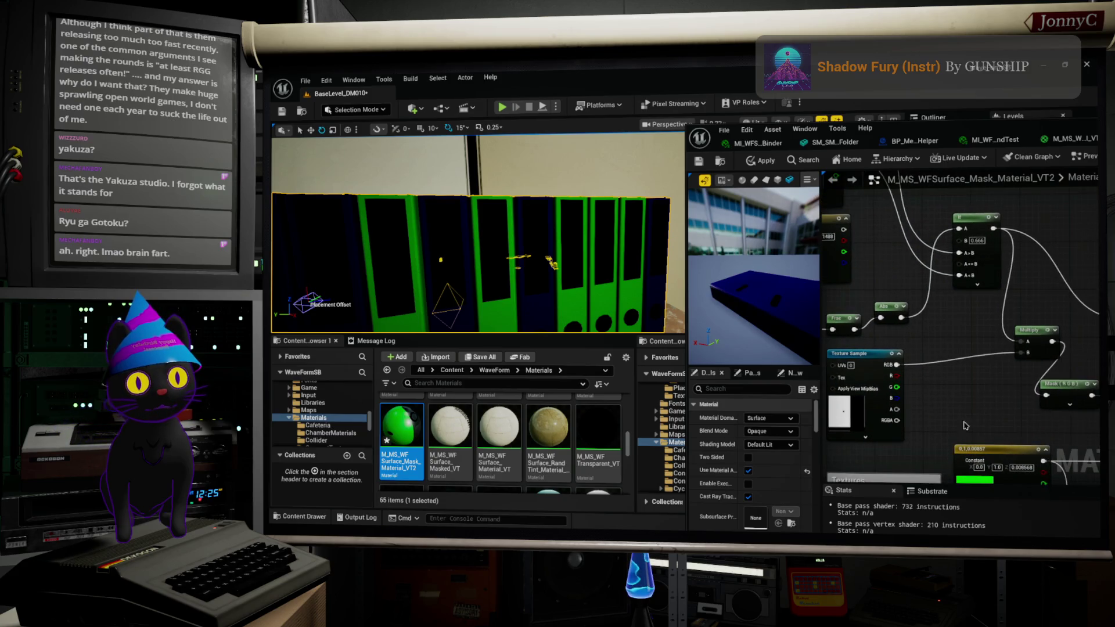
pyautogui.moveTo(987, 373)
pyautogui.mouseDown(button='right')
pyautogui.moveTo(1002, 374)
pyautogui.moveTo(982, 357)
pyautogui.moveTo(1022, 352)
pyautogui.moveTo(1098, 359)
pyautogui.mouseUp(button='right')
pyautogui.moveTo(842, 406); pyautogui.dragTo(880, 354, button='right')
pyautogui.moveTo(948, 361)
pyautogui.mouseDown()
pyautogui.moveTo(983, 365)
pyautogui.moveTo(951, 360)
pyautogui.moveTo(962, 360)
pyautogui.mouseUp()
# Step: Connect the Multiply output to the Lerp node's B input
pyautogui.moveTo(978, 398)
pyautogui.mouseDown(button='right')
pyautogui.moveTo(953, 360)
pyautogui.moveTo(1075, 388)
pyautogui.mouseUp(button='right')
pyautogui.click(952, 359)
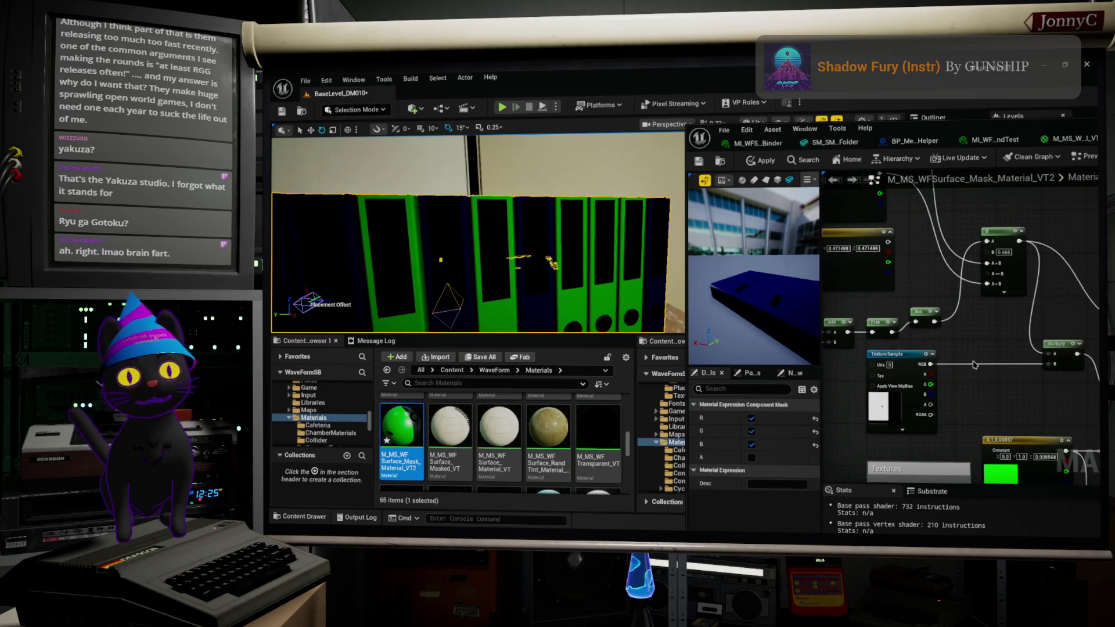
pyautogui.scroll(-3, 994, 342)
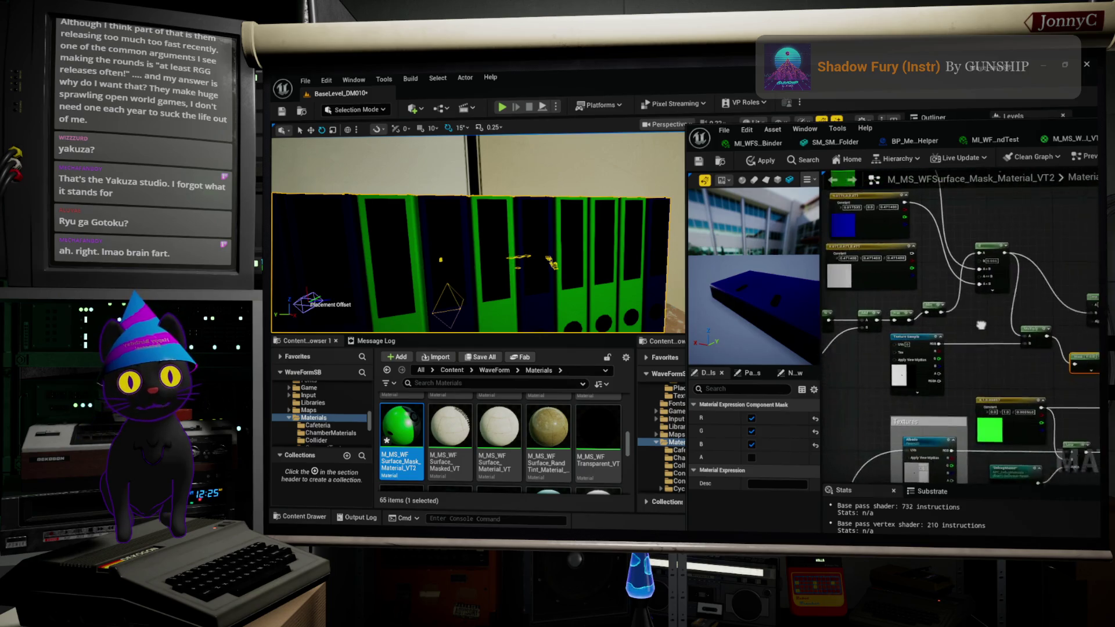
pyautogui.scroll(3, 1010, 338)
pyautogui.moveTo(1009, 338); pyautogui.dragTo(885, 342, button='right')
pyautogui.moveTo(885, 342)
pyautogui.mouseDown()
pyautogui.moveTo(944, 312)
pyautogui.moveTo(988, 325)
pyautogui.moveTo(924, 382)
pyautogui.mouseUp()
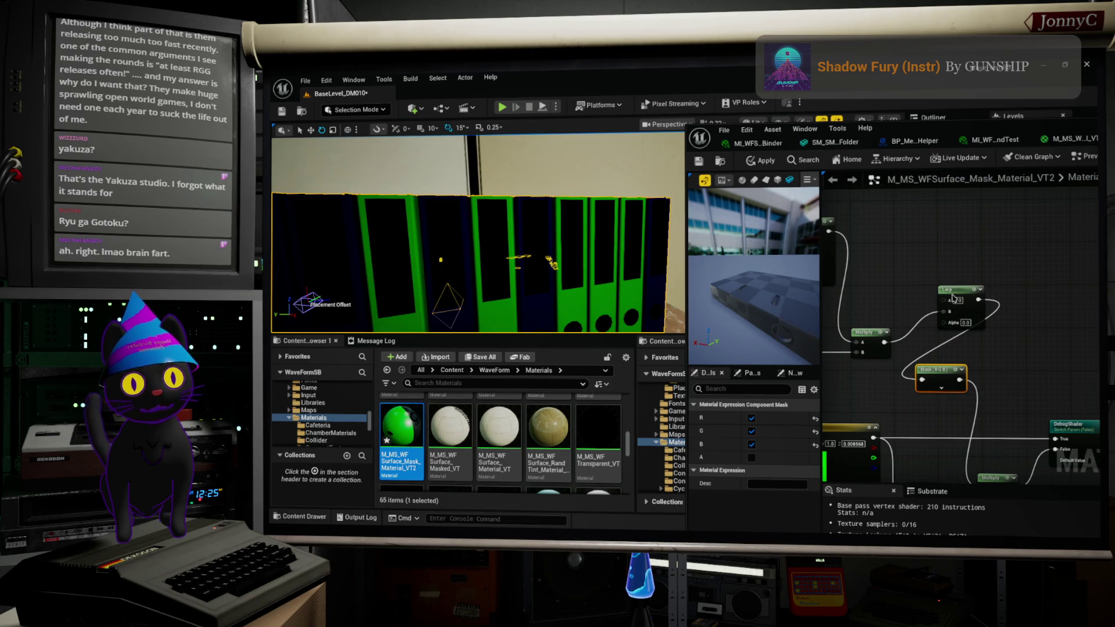
# Step: Apply the material so the binders render grey-white, then move the Lerp node left and down
pyautogui.click(954, 295)
pyautogui.moveTo(929, 273); pyautogui.dragTo(1001, 322, button='right')
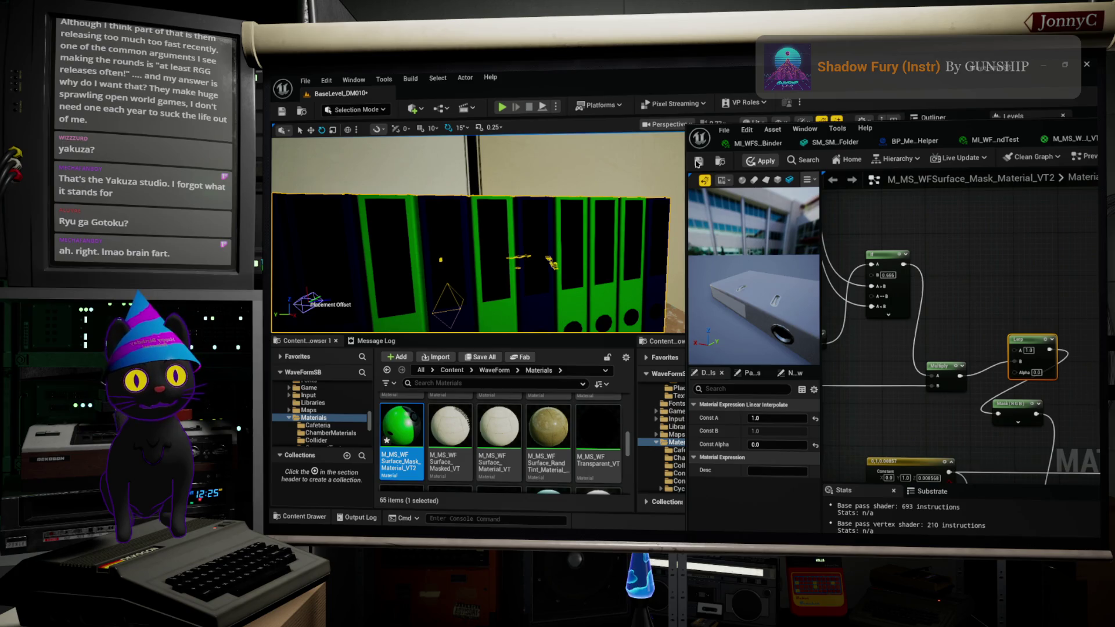
pyautogui.click(699, 163)
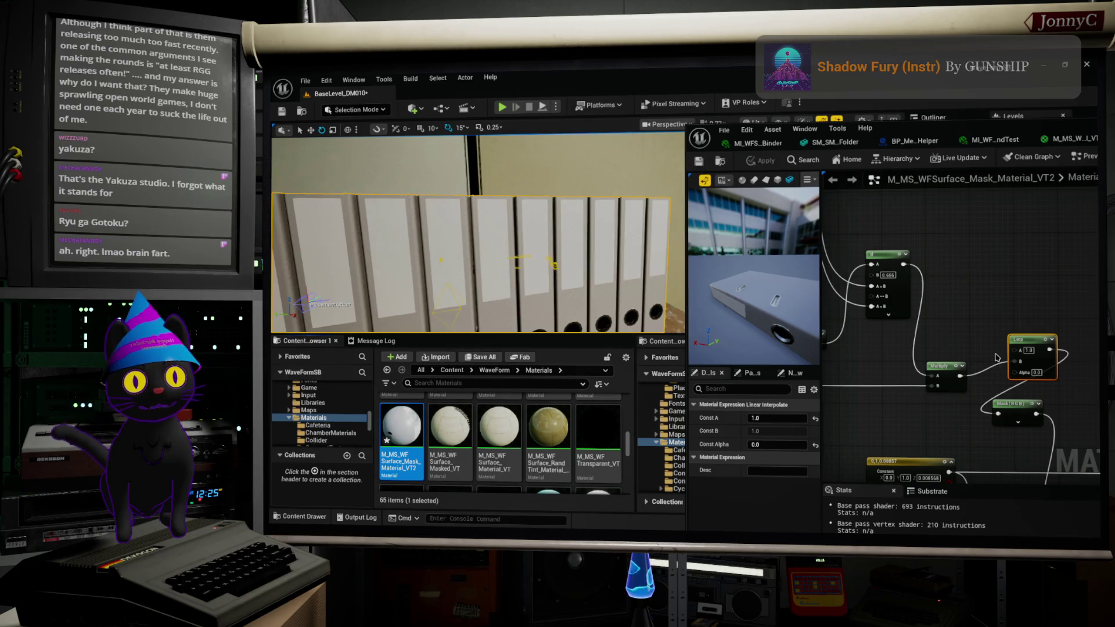
pyautogui.scroll(-3, 996, 357)
pyautogui.scroll(3, 914, 368)
pyautogui.moveTo(1009, 350)
pyautogui.mouseDown()
pyautogui.moveTo(984, 395)
pyautogui.moveTo(995, 398)
pyautogui.moveTo(974, 382)
pyautogui.mouseUp()
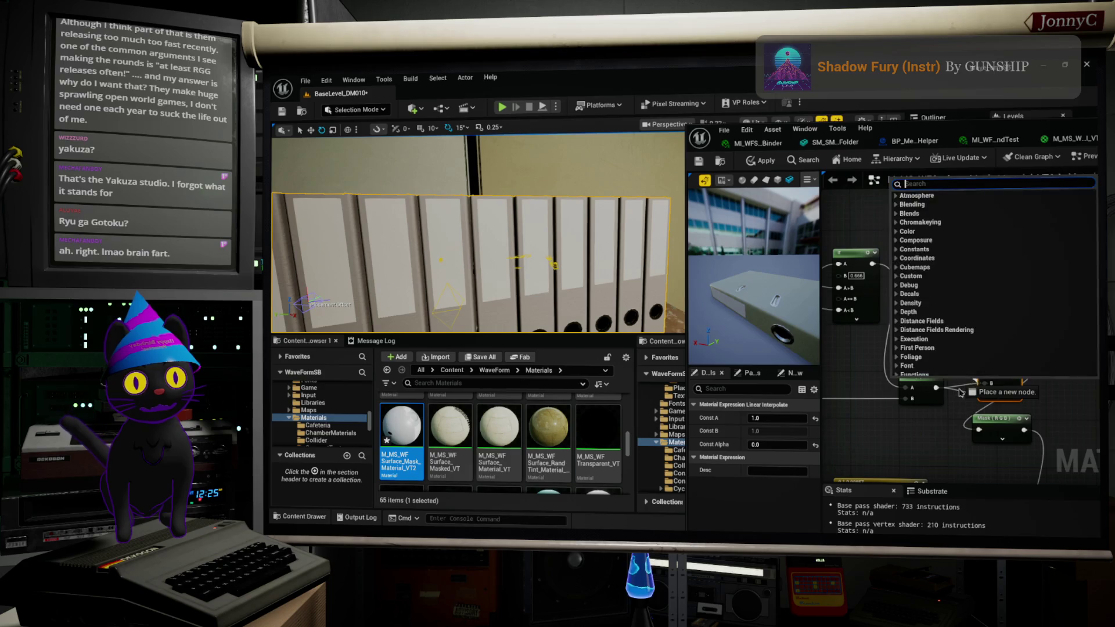
# Step: Link the Abs output into the Multiply node's input
pyautogui.click(972, 386)
pyautogui.moveTo(919, 406); pyautogui.dragTo(981, 382, button='right')
pyautogui.moveTo(893, 370); pyautogui.dragTo(1019, 345, button='right')
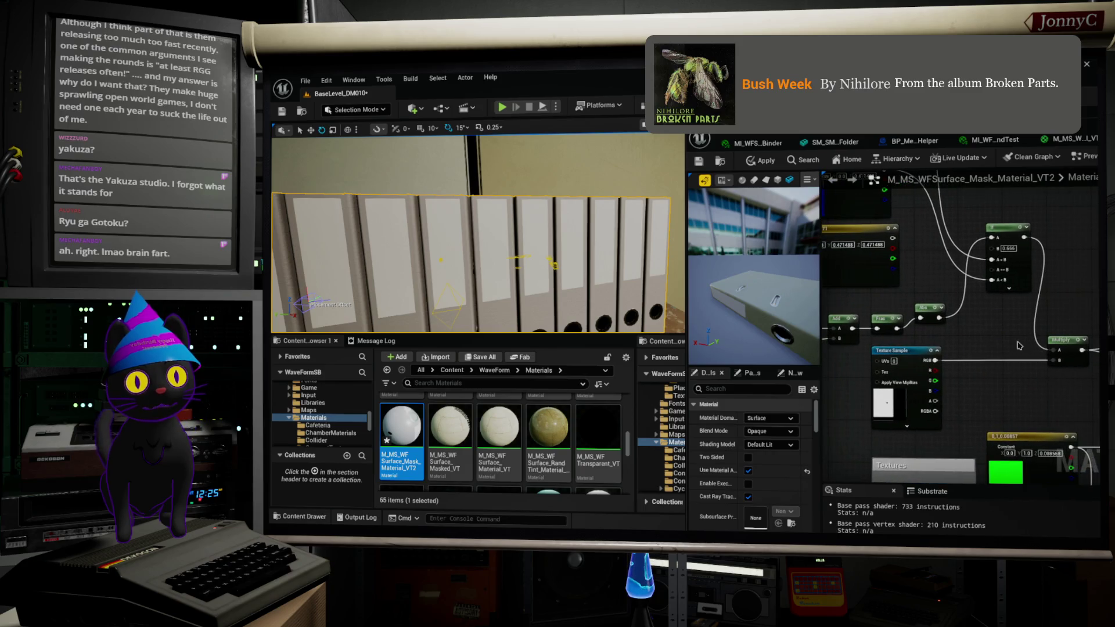
pyautogui.click(937, 318)
pyautogui.moveTo(939, 323)
pyautogui.mouseDown()
pyautogui.moveTo(1022, 356)
pyautogui.moveTo(1057, 351)
pyautogui.mouseUp()
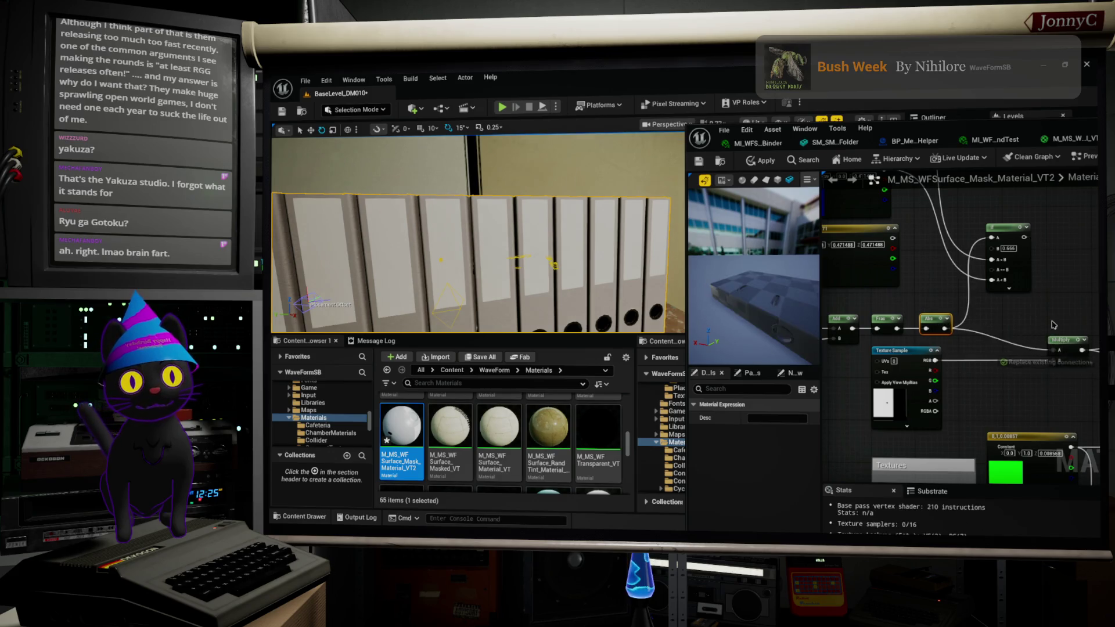
pyautogui.moveTo(1023, 349); pyautogui.dragTo(992, 355, button='right')
pyautogui.moveTo(1027, 352)
pyautogui.mouseDown()
pyautogui.moveTo(975, 335)
pyautogui.moveTo(991, 330)
pyautogui.mouseUp()
pyautogui.moveTo(1031, 349); pyautogui.dragTo(999, 357, button='right')
# Step: Connect the Multiply output to the Lerp's Alpha input
pyautogui.moveTo(1080, 340); pyautogui.dragTo(1068, 308)
pyautogui.moveTo(969, 344)
pyautogui.mouseDown()
pyautogui.moveTo(1034, 352)
pyautogui.moveTo(1047, 332)
pyautogui.mouseUp()
pyautogui.moveTo(1046, 332); pyautogui.dragTo(1040, 340, button='right')
pyautogui.moveTo(1040, 340); pyautogui.dragTo(1041, 349)
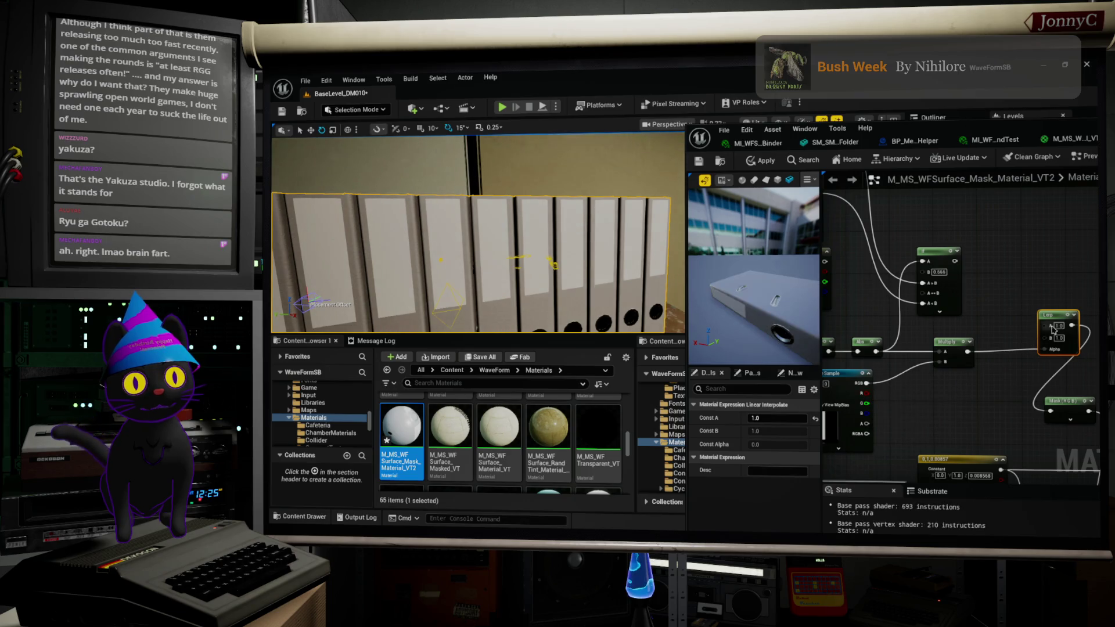
# Step: Connect the If output to the Lerp's A input and tidy the If and Lerp nodes
pyautogui.moveTo(1043, 331)
pyautogui.mouseDown()
pyautogui.moveTo(1040, 340)
pyautogui.moveTo(990, 314)
pyautogui.moveTo(955, 264)
pyautogui.mouseUp()
pyautogui.moveTo(1000, 272); pyautogui.dragTo(1018, 292, button='right')
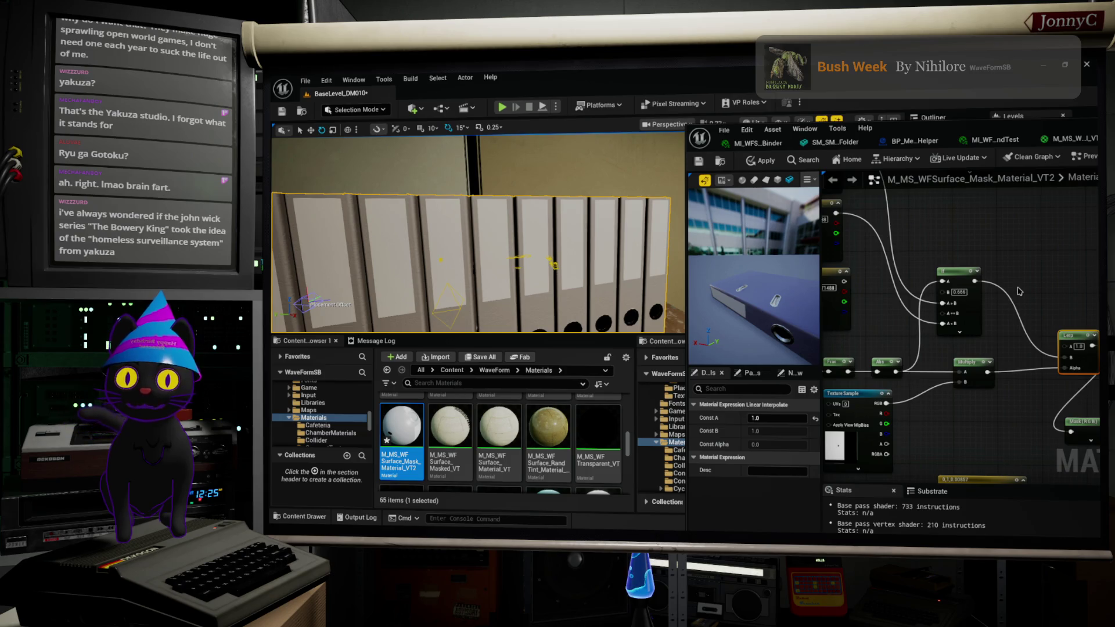
pyautogui.moveTo(996, 294); pyautogui.dragTo(1015, 282, button='right')
pyautogui.moveTo(984, 269); pyautogui.dragTo(1001, 275)
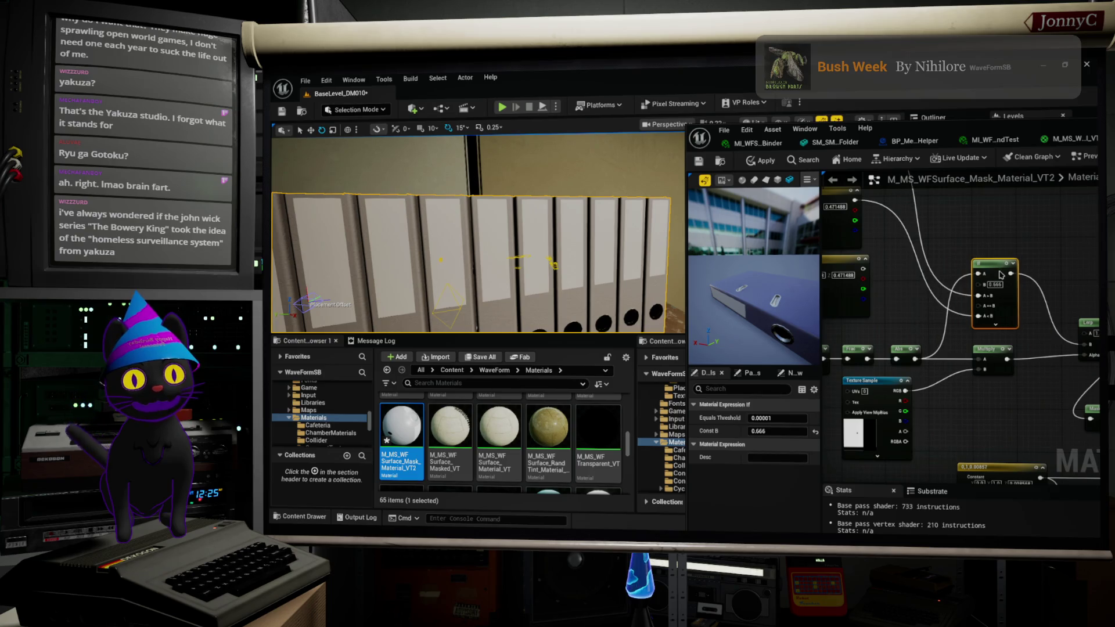
pyautogui.moveTo(1037, 270); pyautogui.dragTo(946, 252, button='right')
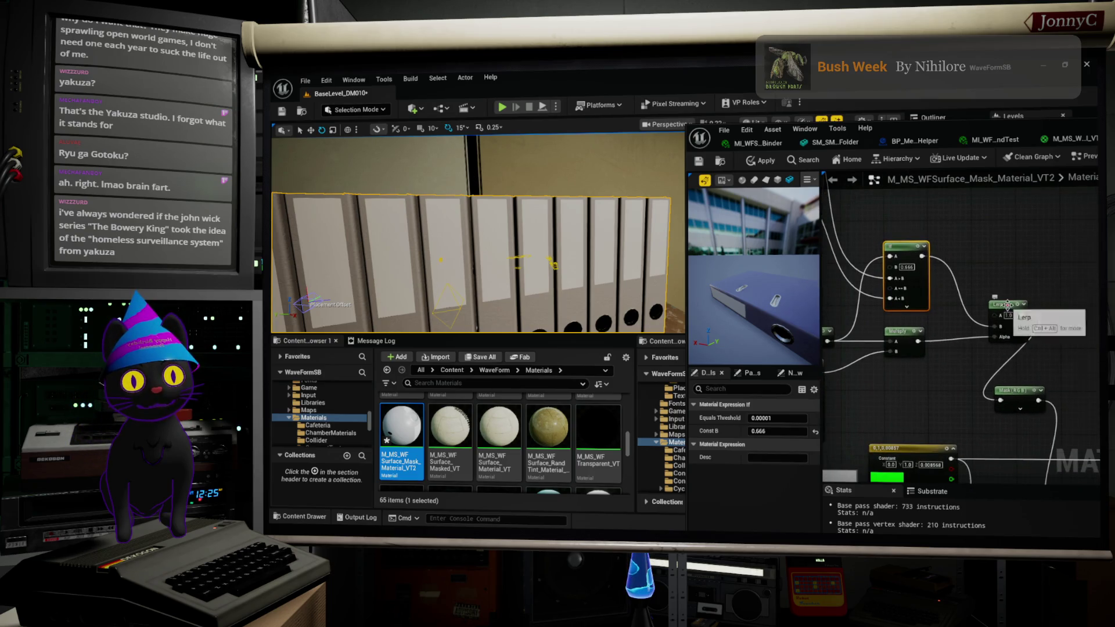
pyautogui.click(1019, 321)
pyautogui.moveTo(1009, 309); pyautogui.dragTo(1009, 315)
pyautogui.scroll(-2, 948, 358)
pyautogui.moveTo(948, 358); pyautogui.dragTo(1031, 416, button='right')
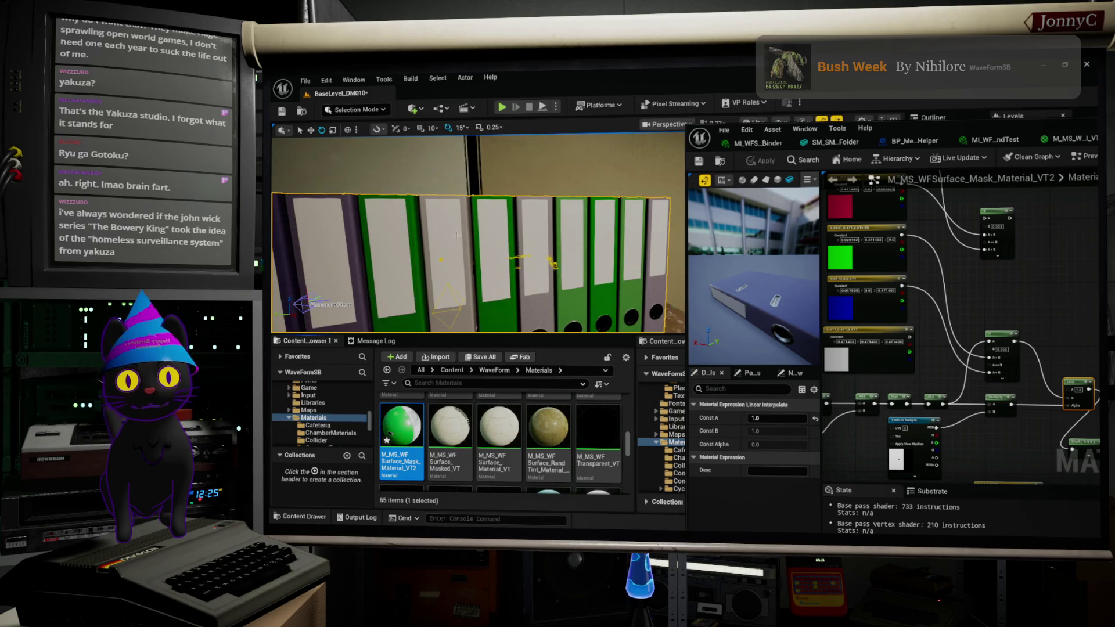
# Step: Wire the Texture Sample's RGB into the Multiply node and apply, giving dark navy binders
pyautogui.moveTo(490, 245)
pyautogui.mouseDown(button='right')
pyautogui.moveTo(453, 269)
pyautogui.moveTo(421, 269)
pyautogui.mouseUp(button='right')
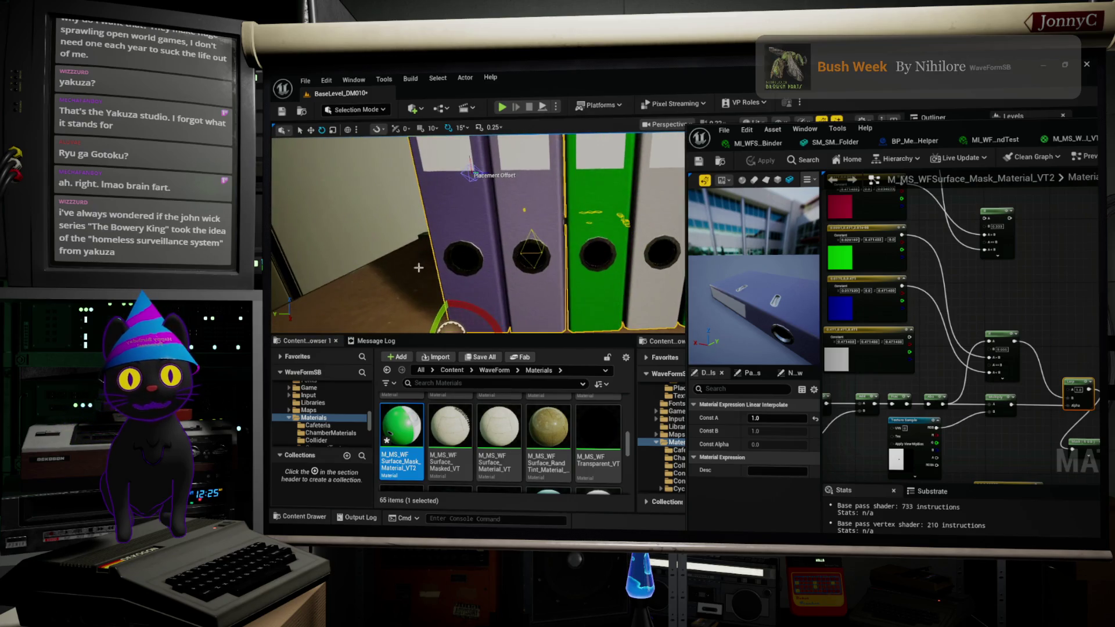
pyautogui.scroll(4, 1044, 280)
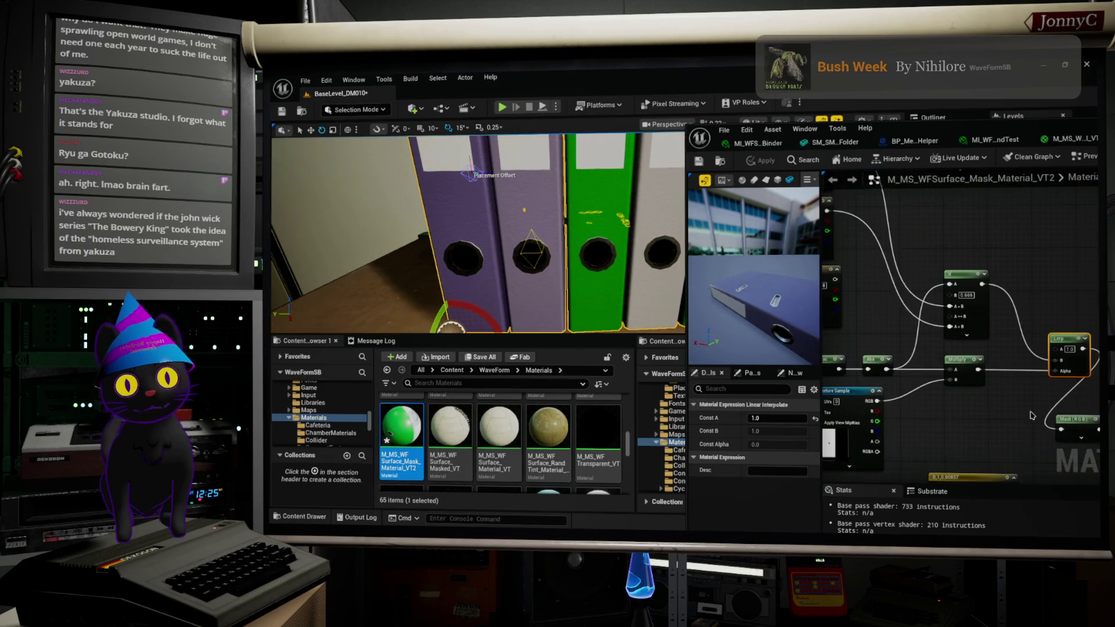
pyautogui.moveTo(1001, 408)
pyautogui.mouseDown(button='right')
pyautogui.moveTo(1036, 409)
pyautogui.moveTo(1094, 373)
pyautogui.moveTo(959, 388)
pyautogui.mouseUp(button='right')
pyautogui.scroll(-3, 1074, 360)
pyautogui.scroll(2, 966, 390)
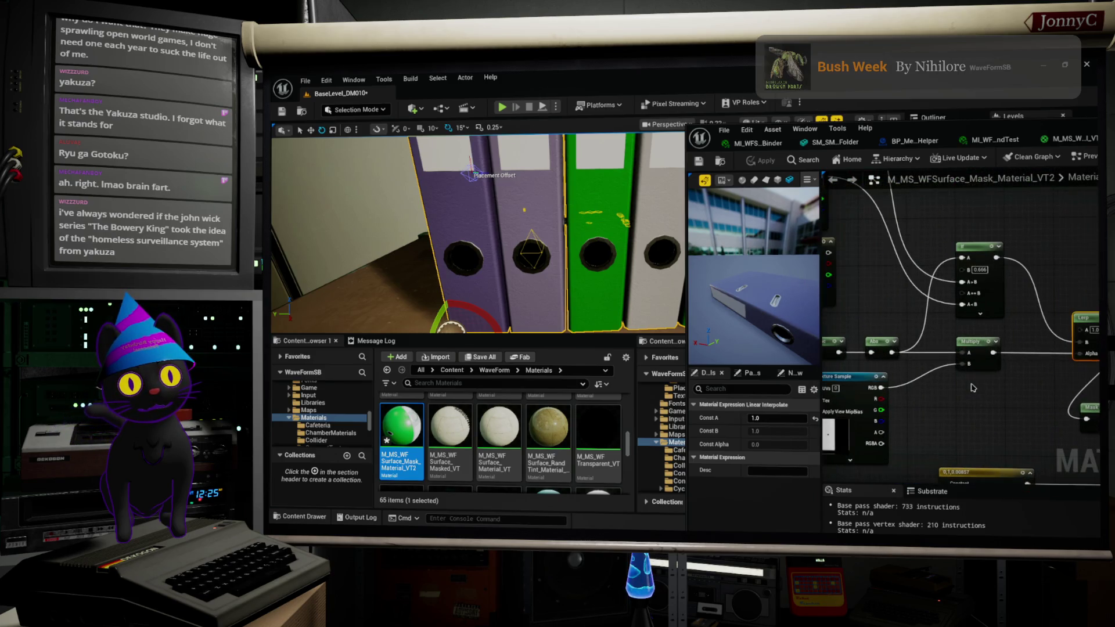
pyautogui.moveTo(971, 360); pyautogui.dragTo(984, 382)
pyautogui.moveTo(891, 388)
pyautogui.mouseDown()
pyautogui.moveTo(966, 407)
pyautogui.moveTo(1031, 361)
pyautogui.moveTo(969, 382)
pyautogui.mouseUp()
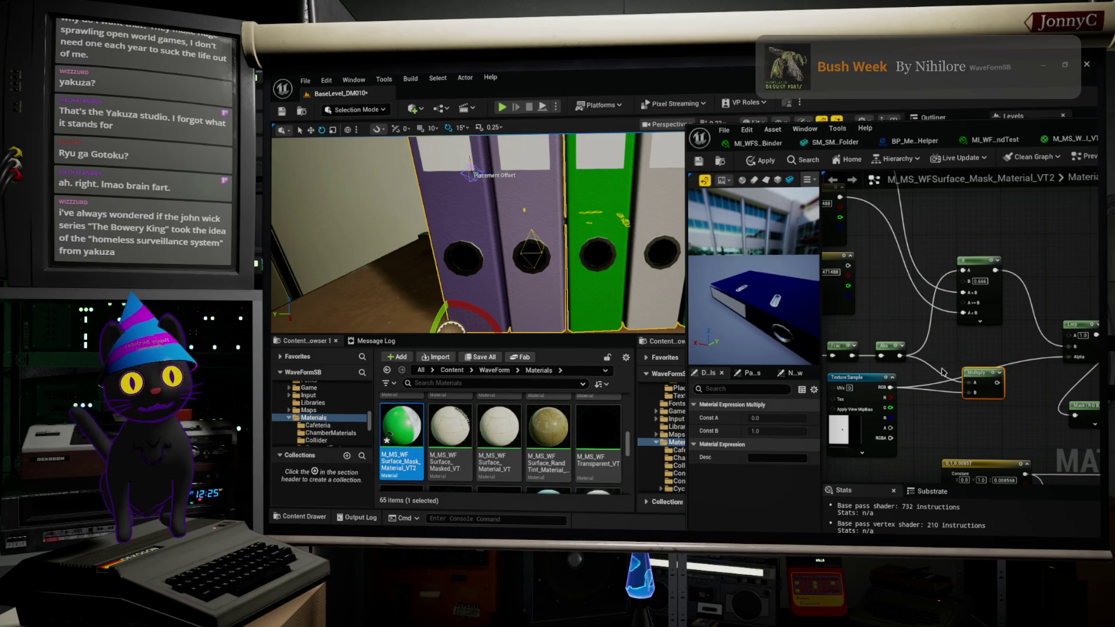
pyautogui.click(761, 160)
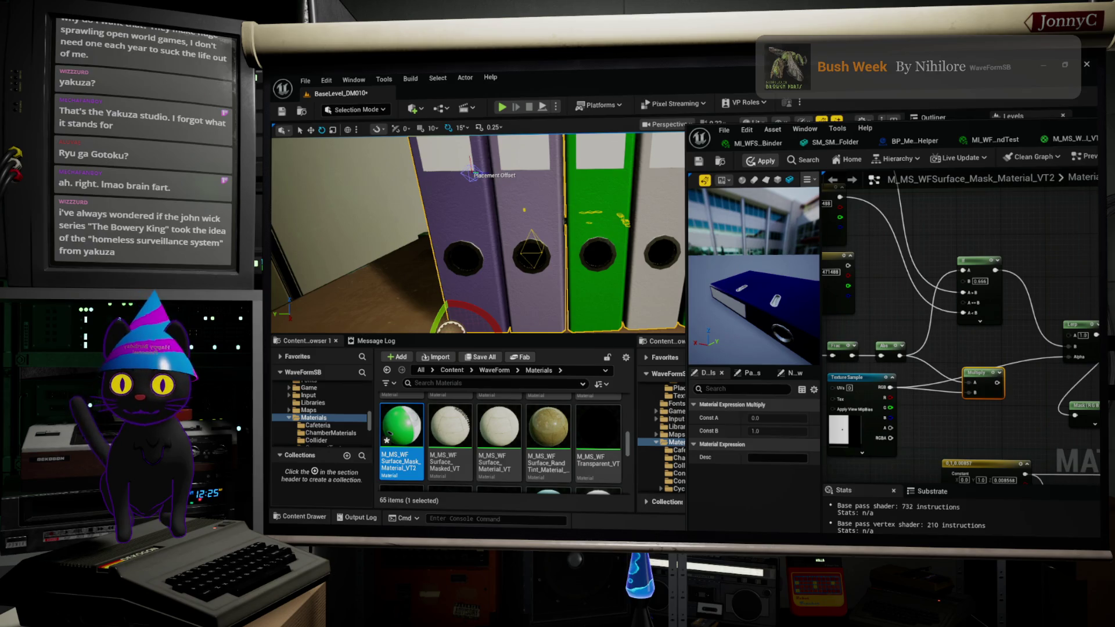
pyautogui.moveTo(477, 232)
pyautogui.mouseDown(button='right')
pyautogui.moveTo(512, 233)
pyautogui.moveTo(477, 232)
pyautogui.moveTo(488, 233)
pyautogui.mouseUp(button='right')
pyautogui.moveTo(836, 285)
pyautogui.mouseDown(button='right')
pyautogui.moveTo(976, 265)
pyautogui.moveTo(976, 339)
pyautogui.mouseUp(button='right')
# Step: Lower the purple constant's saturation to a lighter purple and apply the material
pyautogui.doubleClick(904, 261)
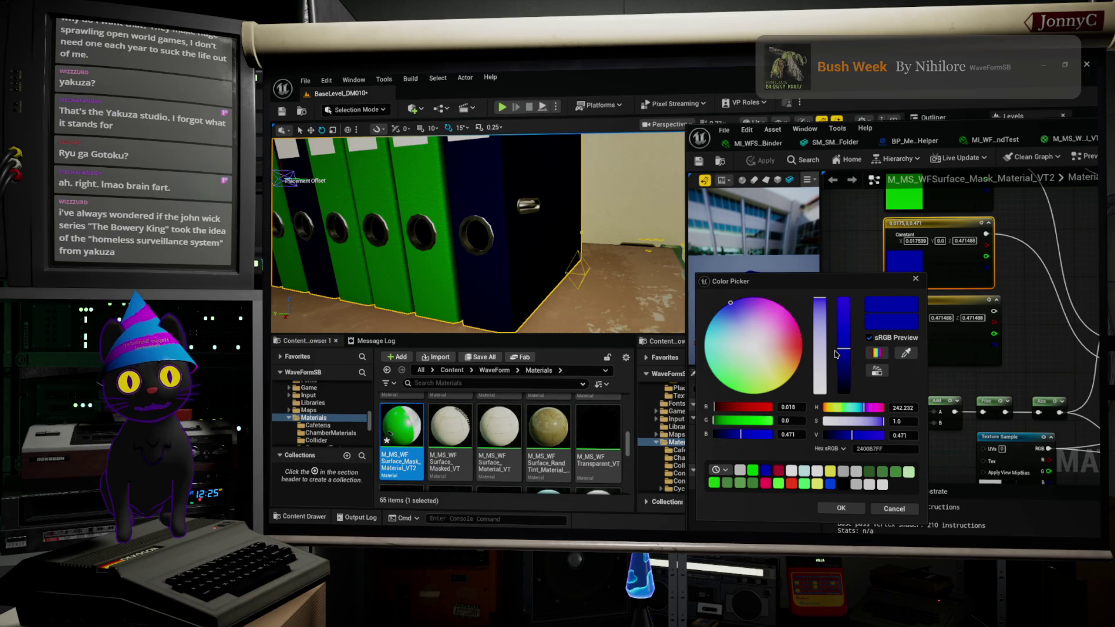
pyautogui.click(824, 329)
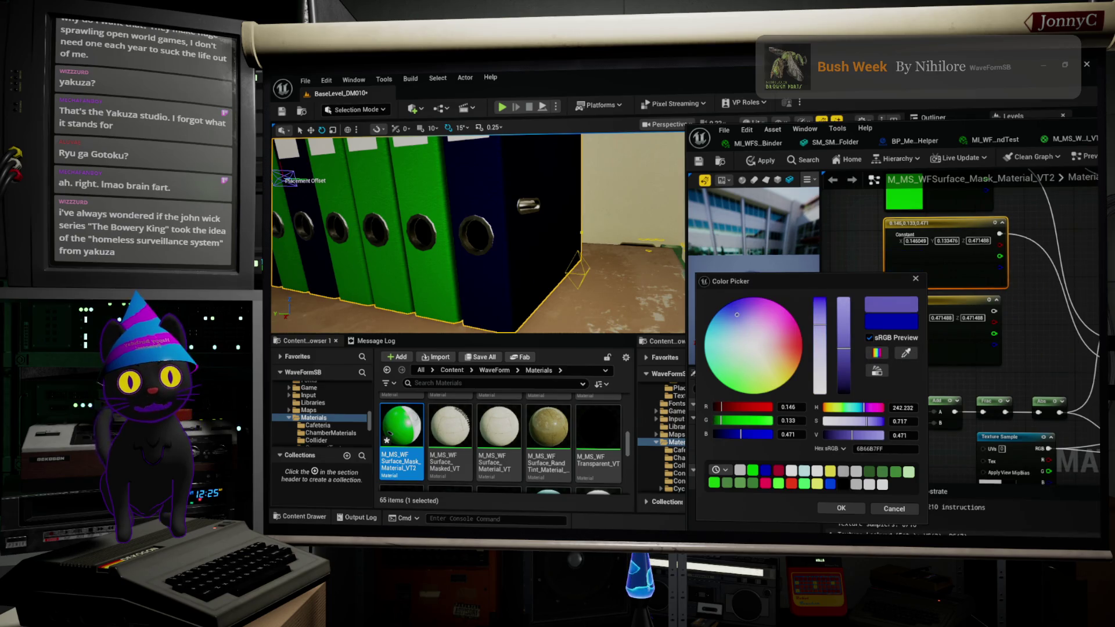
pyautogui.click(840, 509)
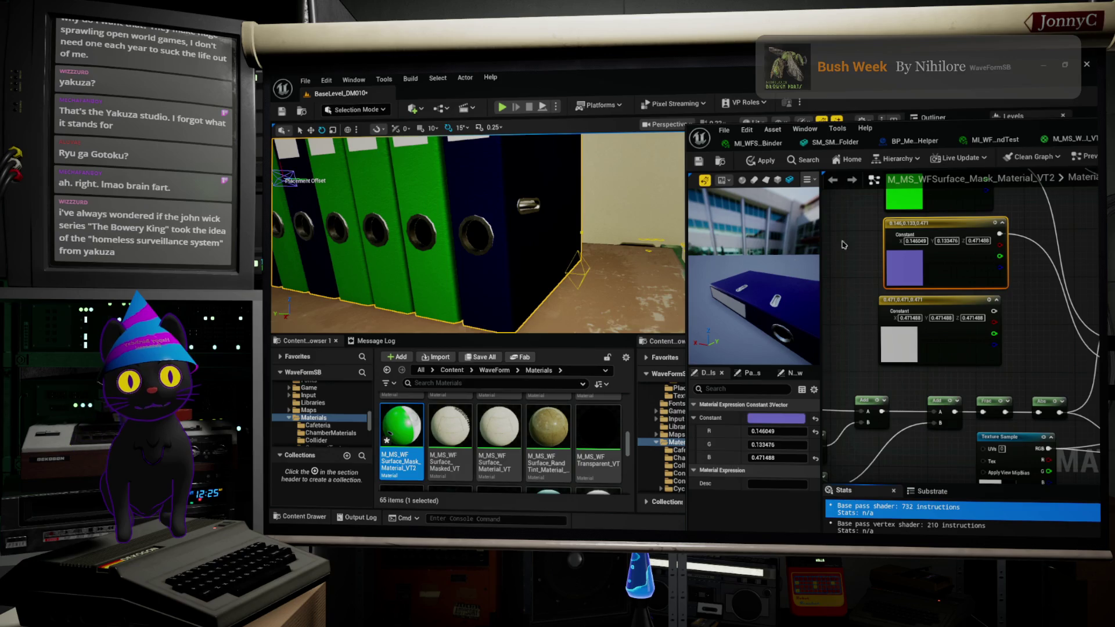
pyautogui.click(700, 161)
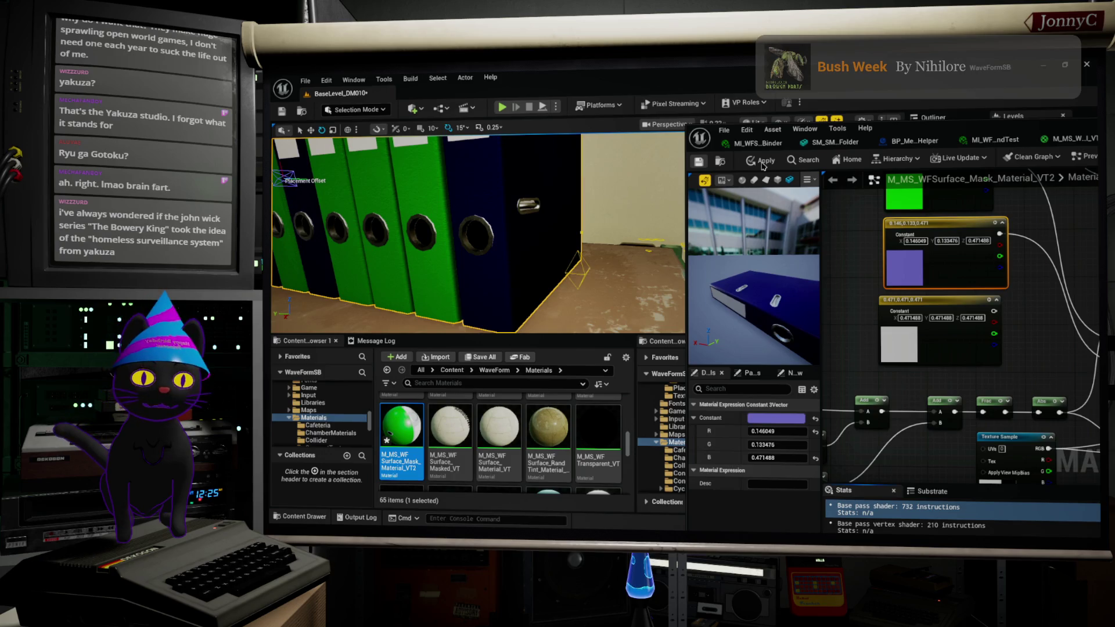
pyautogui.click(763, 166)
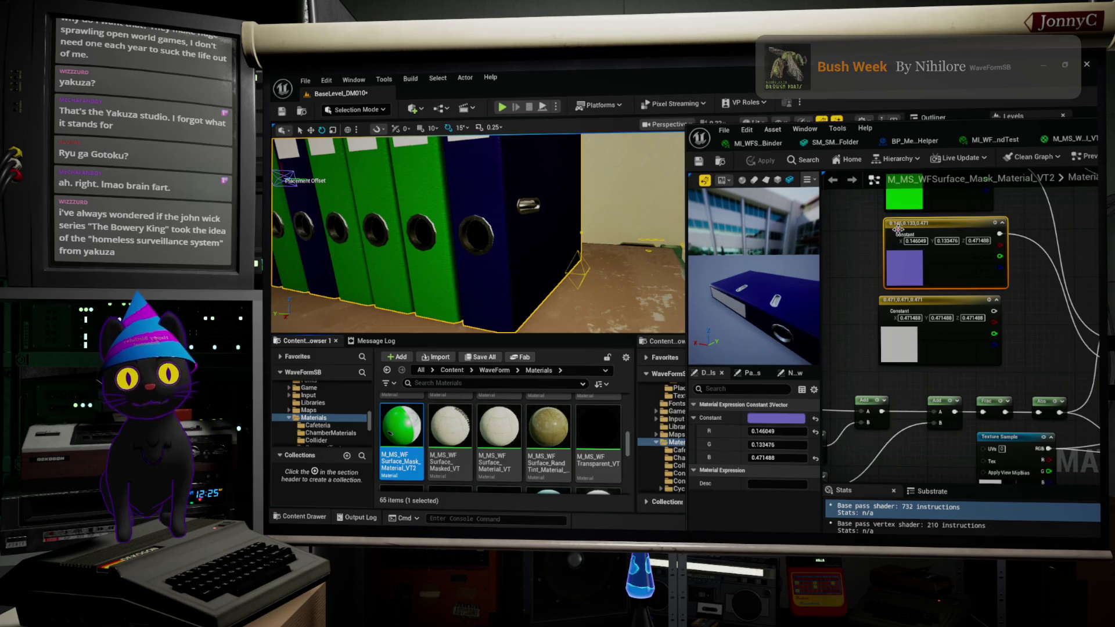
# Step: Brighten the constant to lavender-blue R 0.213, G 0.22, B 1.0 and view the binder row
pyautogui.doubleClick(904, 265)
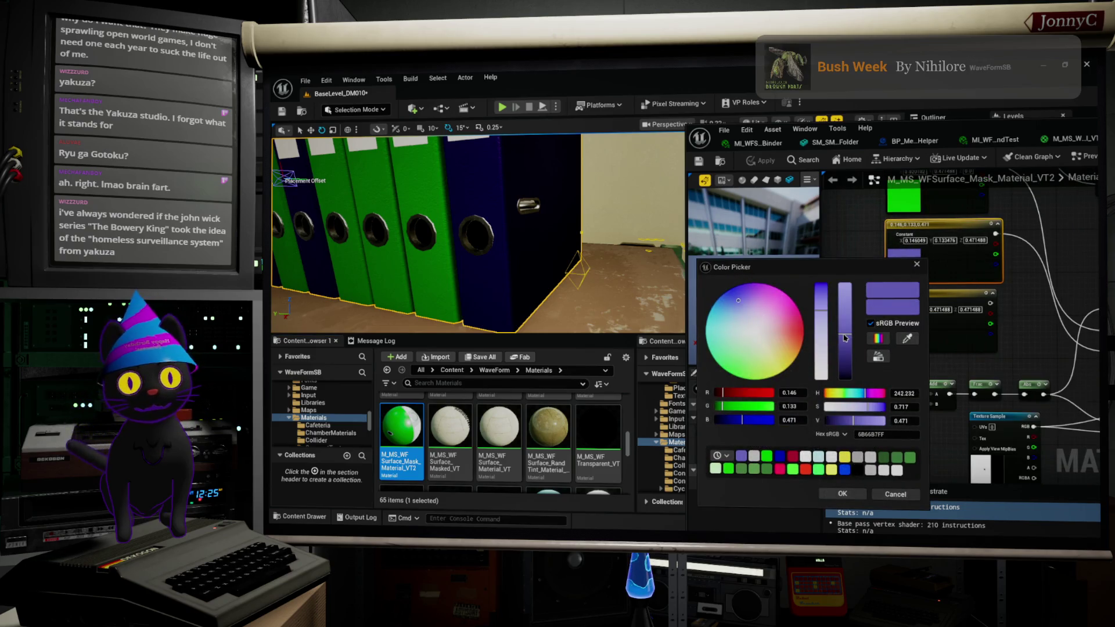
pyautogui.moveTo(846, 338)
pyautogui.mouseDown()
pyautogui.moveTo(846, 323)
pyautogui.moveTo(825, 330)
pyautogui.moveTo(820, 302)
pyautogui.mouseUp()
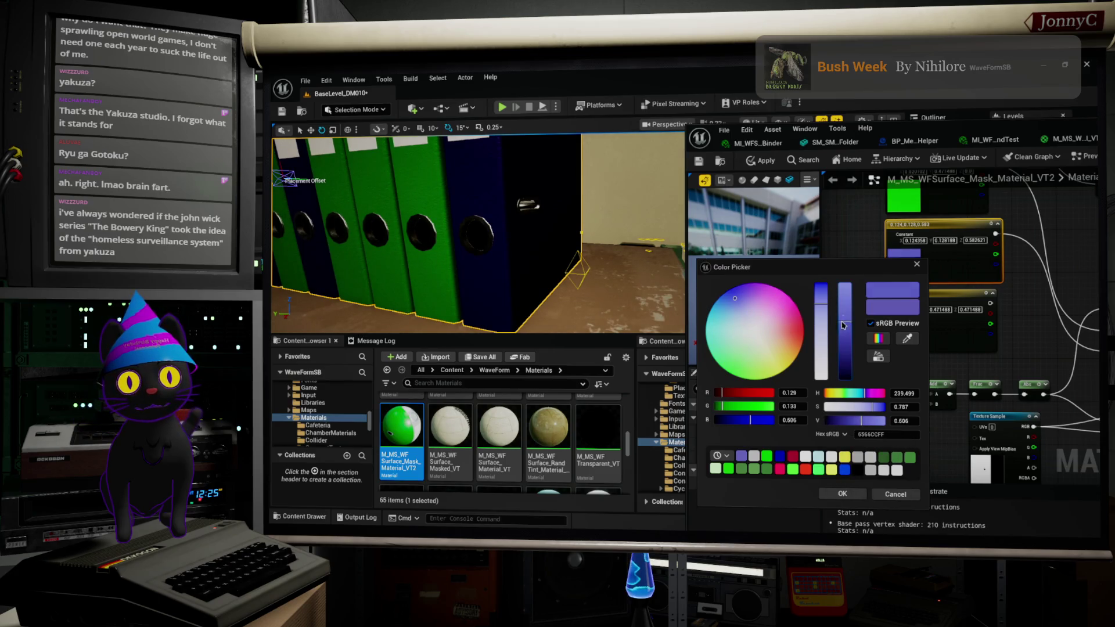
pyautogui.moveTo(843, 326); pyautogui.dragTo(846, 302)
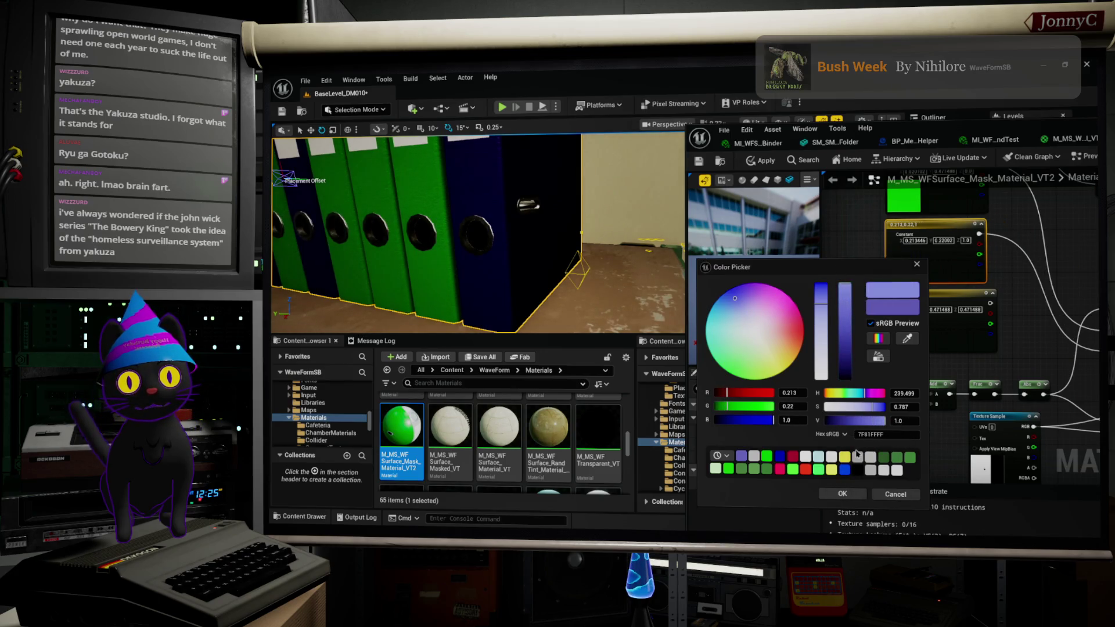
pyautogui.click(845, 493)
pyautogui.moveTo(476, 232); pyautogui.dragTo(639, 237, button='right')
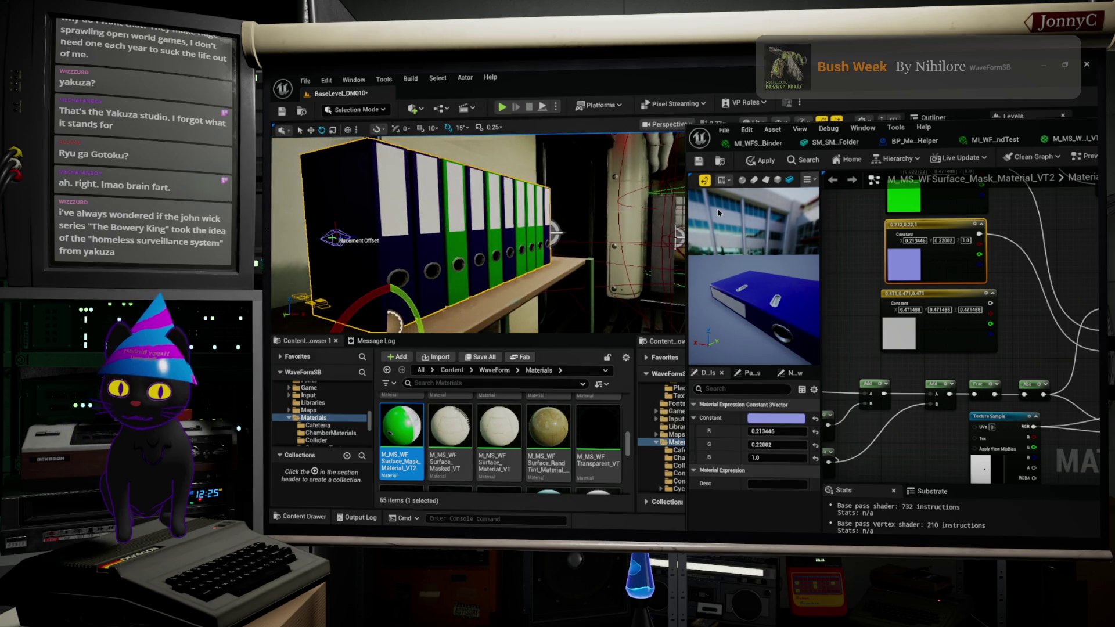
pyautogui.scroll(-5, 754, 273)
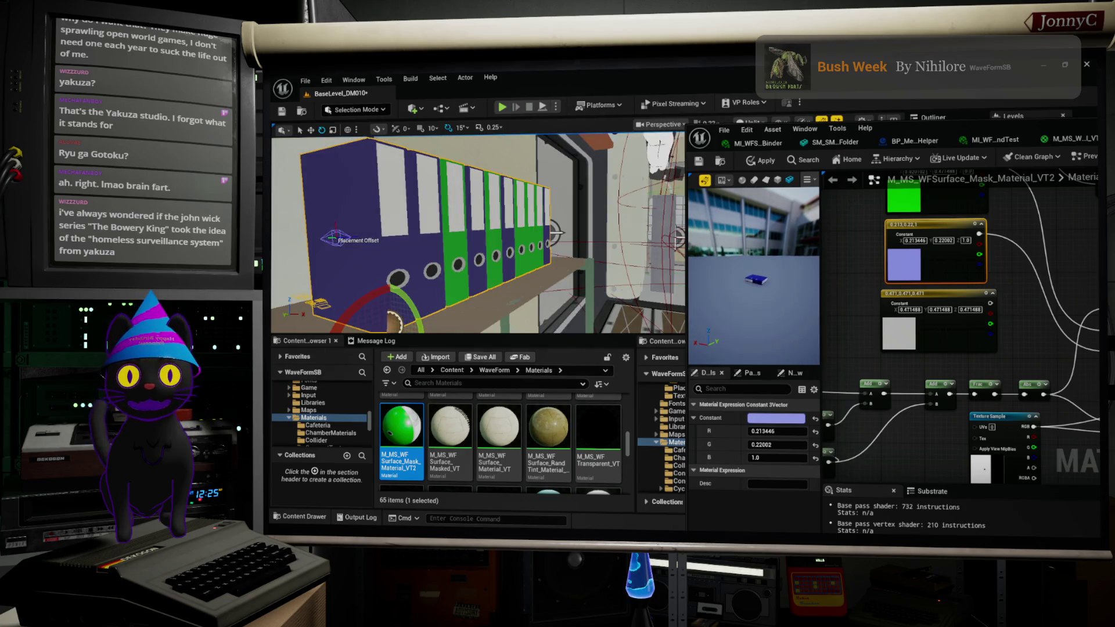
pyautogui.moveTo(881, 263); pyautogui.dragTo(845, 314, button='right')
pyautogui.moveTo(921, 245); pyautogui.dragTo(868, 266, button='right')
pyautogui.moveTo(940, 315); pyautogui.dragTo(922, 316, button='right')
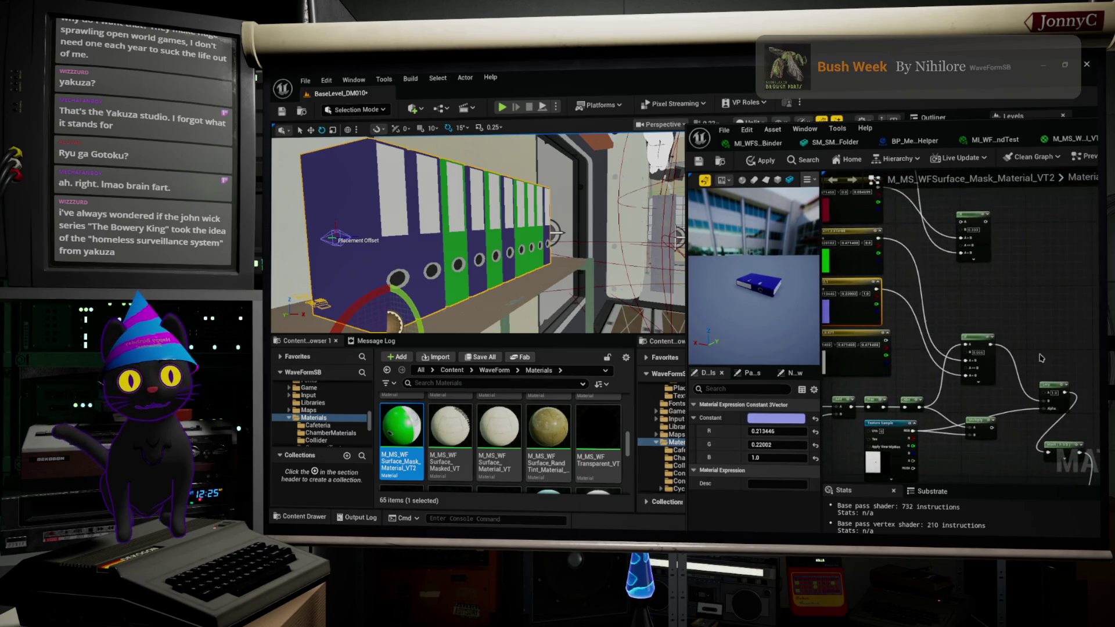
pyautogui.moveTo(1046, 394); pyautogui.dragTo(1022, 330)
pyautogui.click(1016, 289)
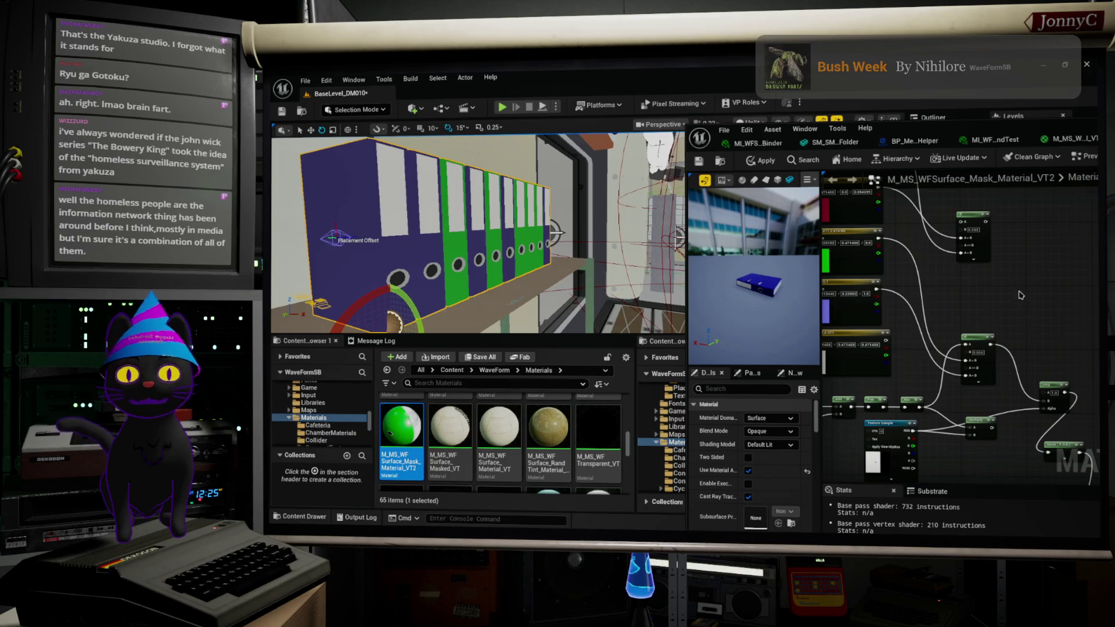
pyautogui.moveTo(1012, 278); pyautogui.dragTo(1045, 319, button='right')
pyautogui.scroll(-2, 1045, 319)
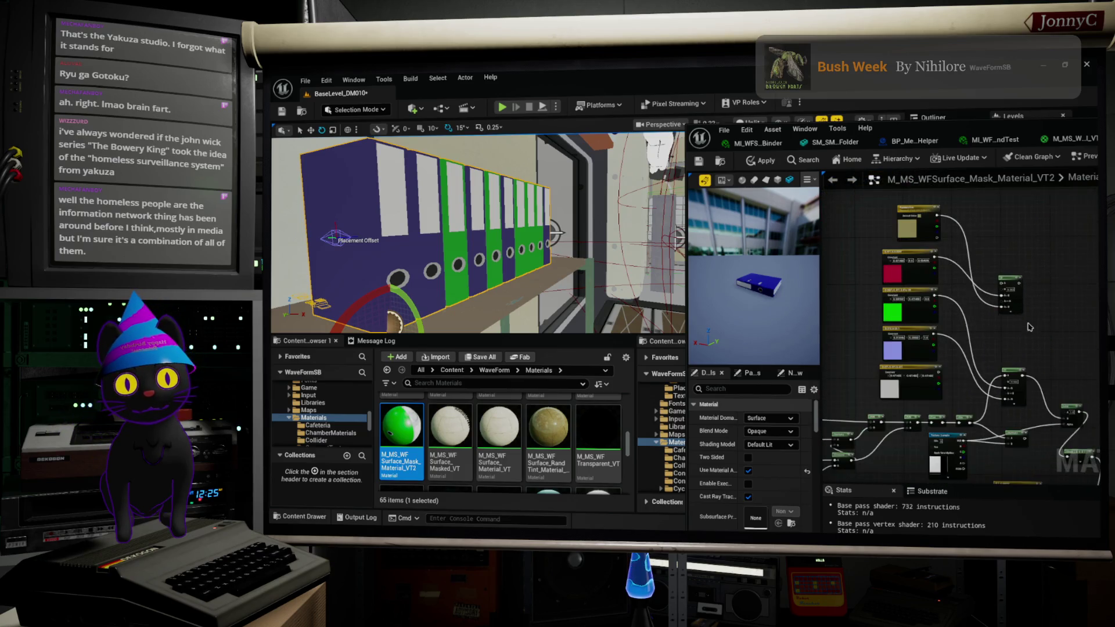
pyautogui.moveTo(1013, 284); pyautogui.dragTo(1012, 326)
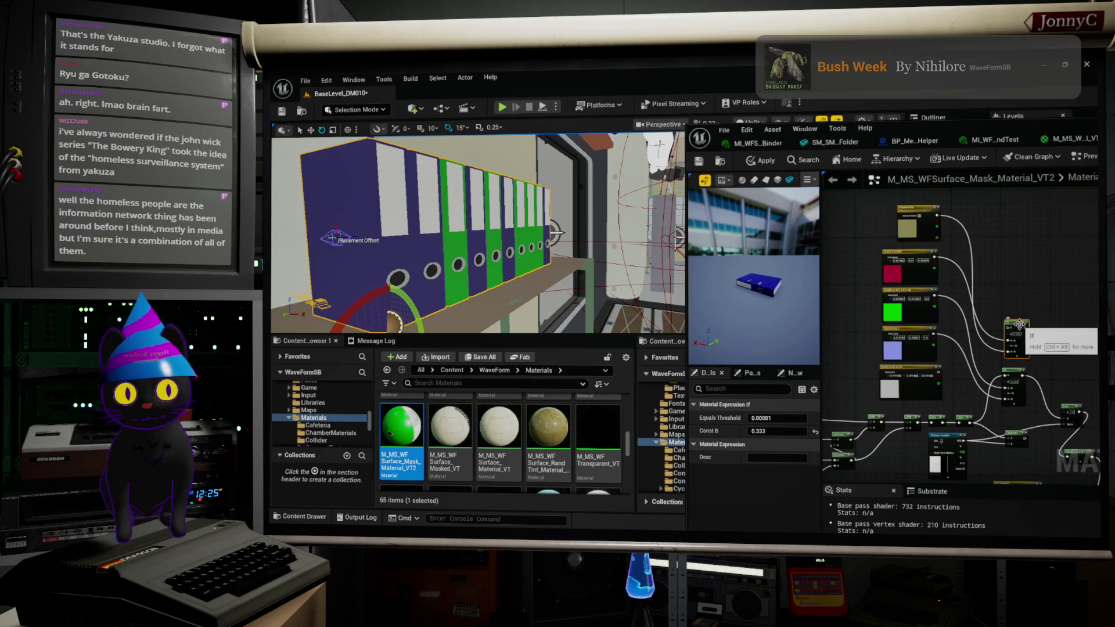
# Step: Inspect the lower If node's 0.333 threshold and delete the Multiply node
pyautogui.scroll(4, 1019, 325)
pyautogui.moveTo(1020, 363); pyautogui.dragTo(997, 338, button='right')
pyautogui.moveTo(906, 444); pyautogui.dragTo(909, 447)
pyautogui.click(993, 285)
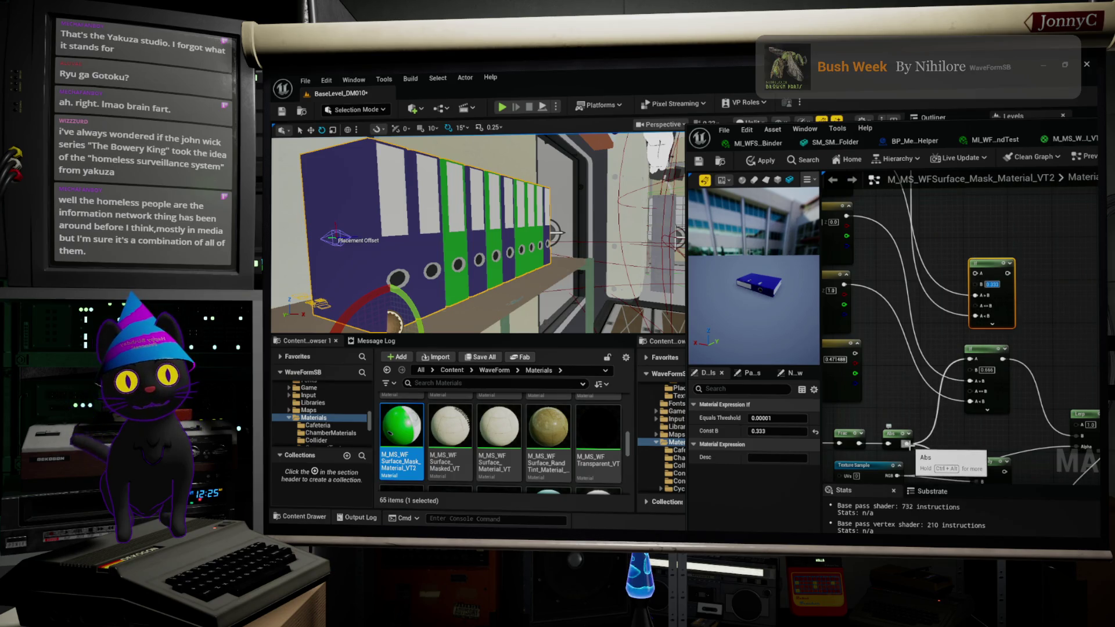
pyautogui.moveTo(1070, 361); pyautogui.dragTo(1050, 350, button='right')
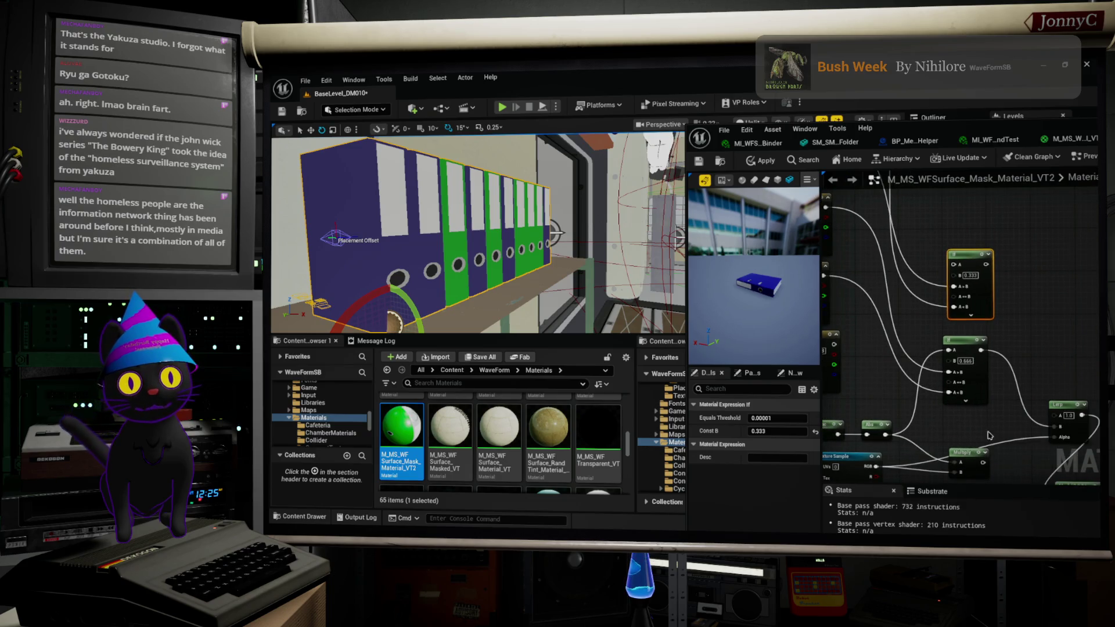
pyautogui.moveTo(983, 455); pyautogui.dragTo(992, 411, button='right')
pyautogui.press('space')
pyautogui.press('Delete')
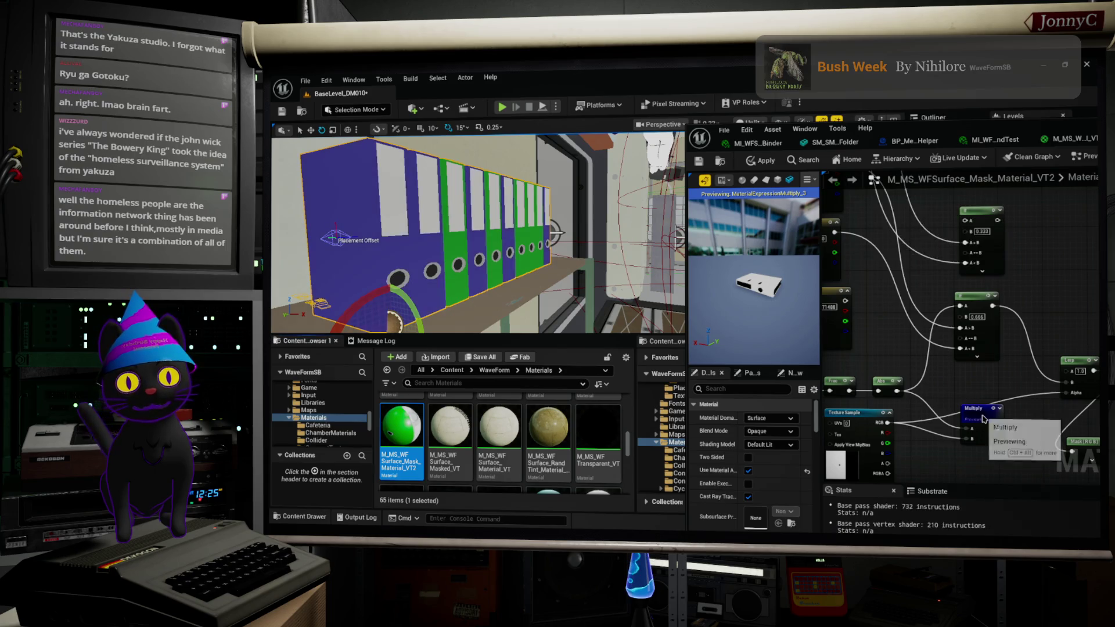
pyautogui.click(981, 415)
pyautogui.press('Delete')
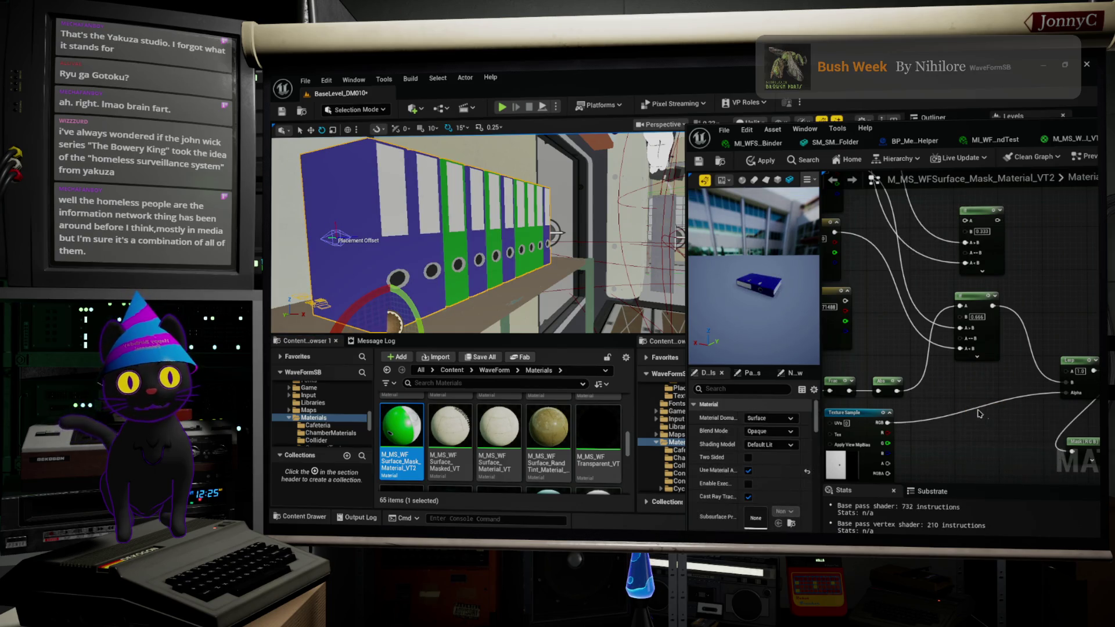
# Step: Chain the lower If output into the upper If's A<B input and route the upper If onward
pyautogui.moveTo(938, 354); pyautogui.dragTo(974, 392, button='right')
pyautogui.scroll(-2, 974, 391)
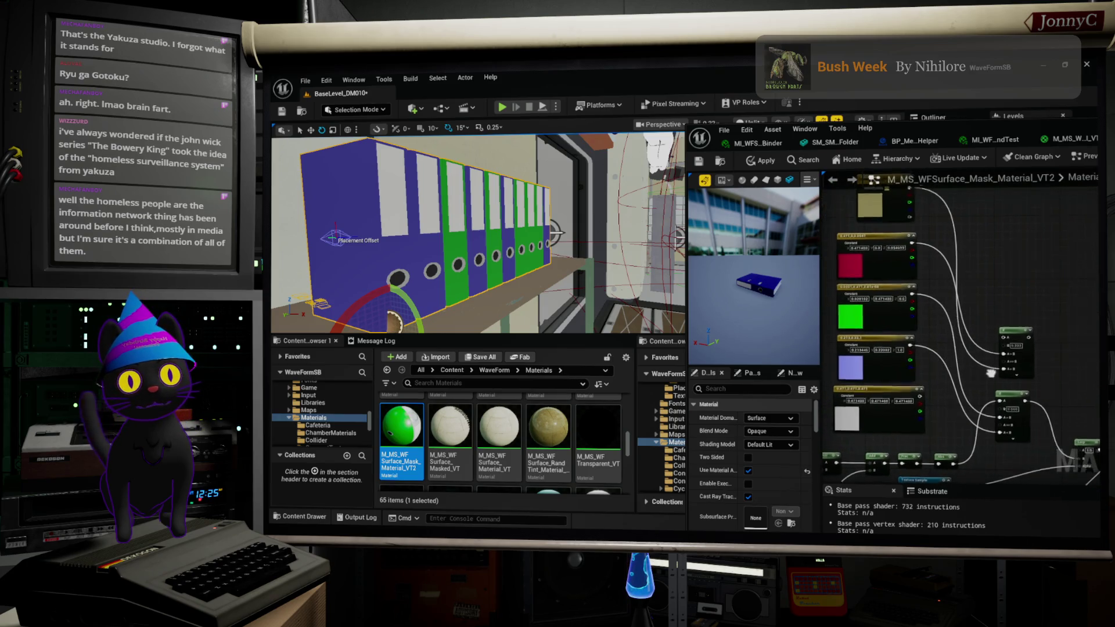
pyautogui.scroll(2, 956, 330)
pyautogui.moveTo(1011, 424)
pyautogui.mouseDown(button='right')
pyautogui.moveTo(939, 398)
pyautogui.moveTo(941, 423)
pyautogui.mouseUp(button='right')
pyautogui.moveTo(941, 423); pyautogui.dragTo(929, 412)
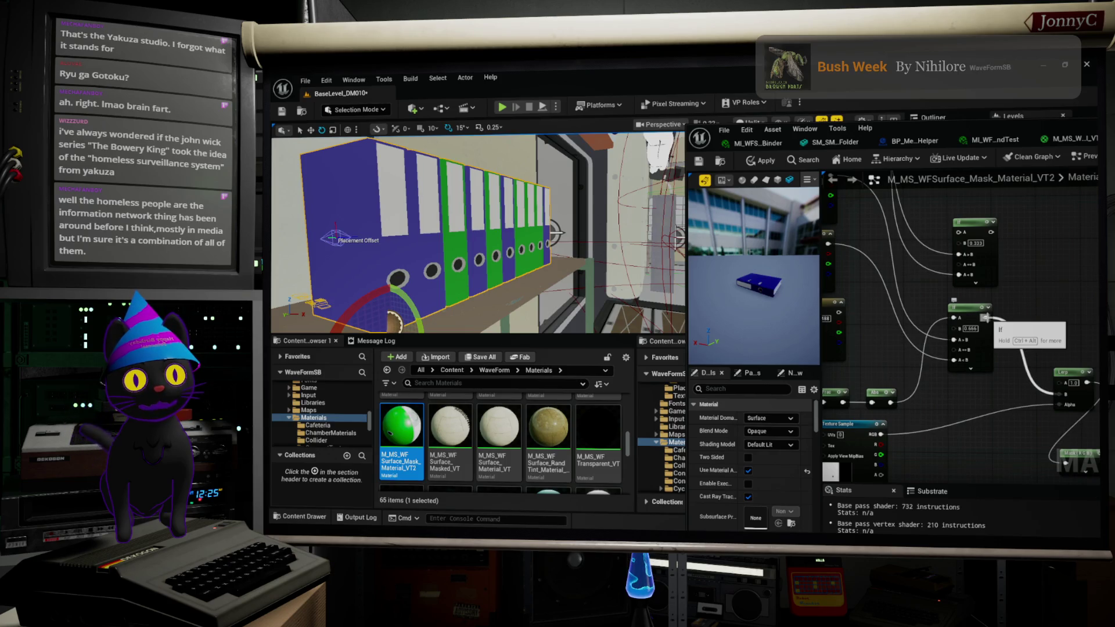
pyautogui.moveTo(973, 223); pyautogui.dragTo(1033, 232)
pyautogui.moveTo(987, 318)
pyautogui.mouseDown()
pyautogui.moveTo(988, 340)
pyautogui.moveTo(1020, 288)
pyautogui.moveTo(987, 319)
pyautogui.mouseUp()
pyautogui.click(1008, 295)
pyautogui.moveTo(982, 273); pyautogui.dragTo(995, 306, button='right')
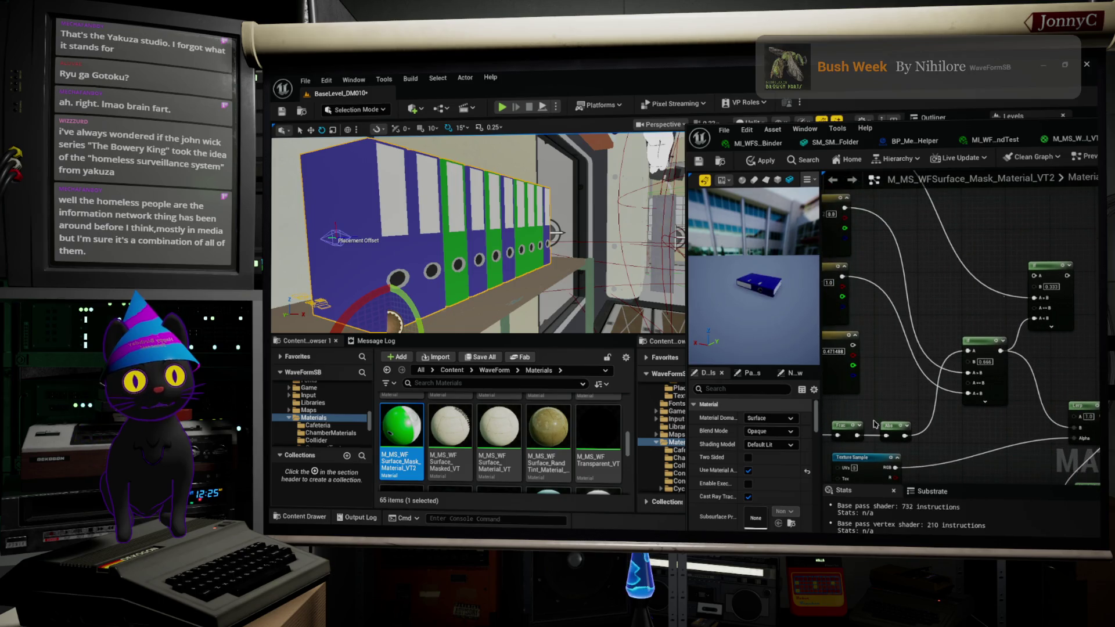
pyautogui.moveTo(903, 433)
pyautogui.mouseDown()
pyautogui.moveTo(1006, 288)
pyautogui.moveTo(914, 429)
pyautogui.moveTo(999, 302)
pyautogui.moveTo(1035, 276)
pyautogui.mouseUp()
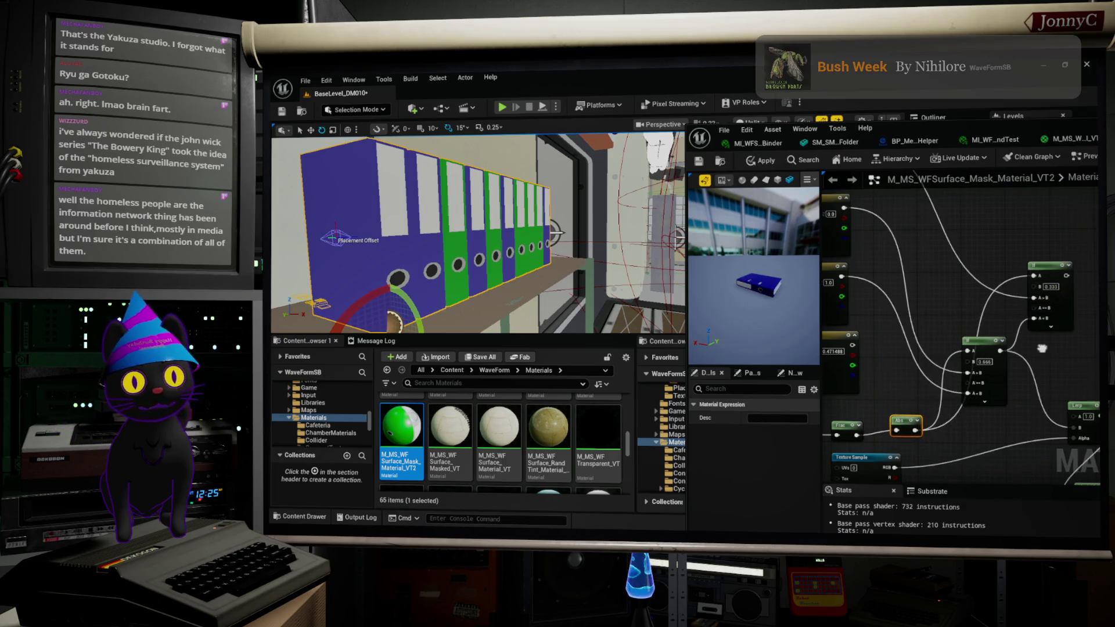
pyautogui.moveTo(1034, 276); pyautogui.dragTo(946, 254, button='right')
pyautogui.moveTo(980, 254)
pyautogui.mouseDown()
pyautogui.moveTo(1054, 285)
pyautogui.moveTo(993, 363)
pyautogui.moveTo(986, 405)
pyautogui.mouseUp()
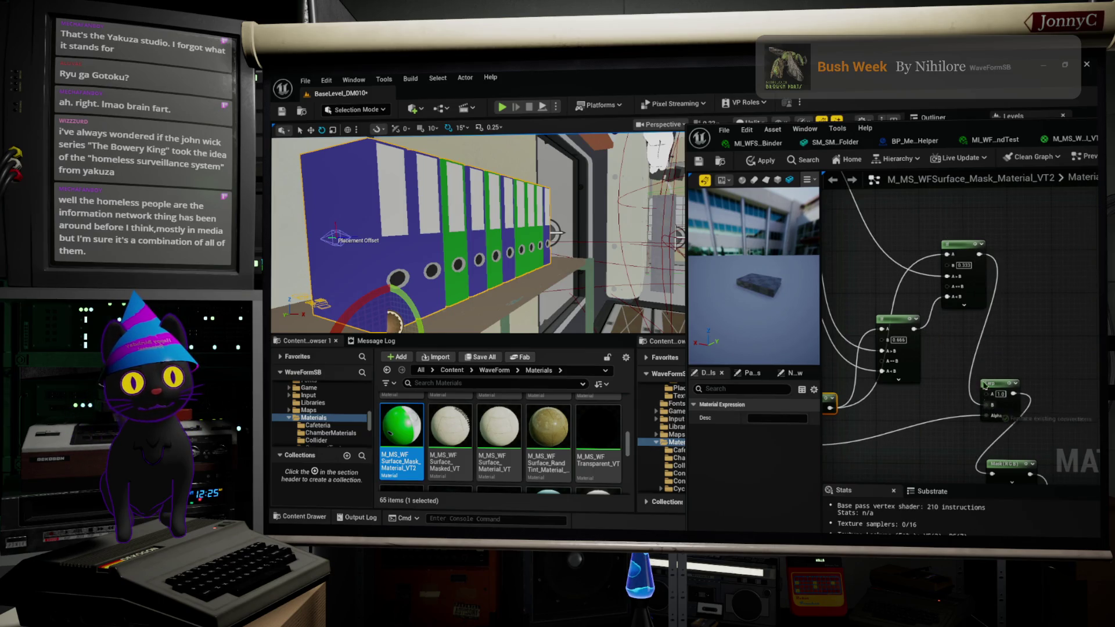
pyautogui.click(986, 318)
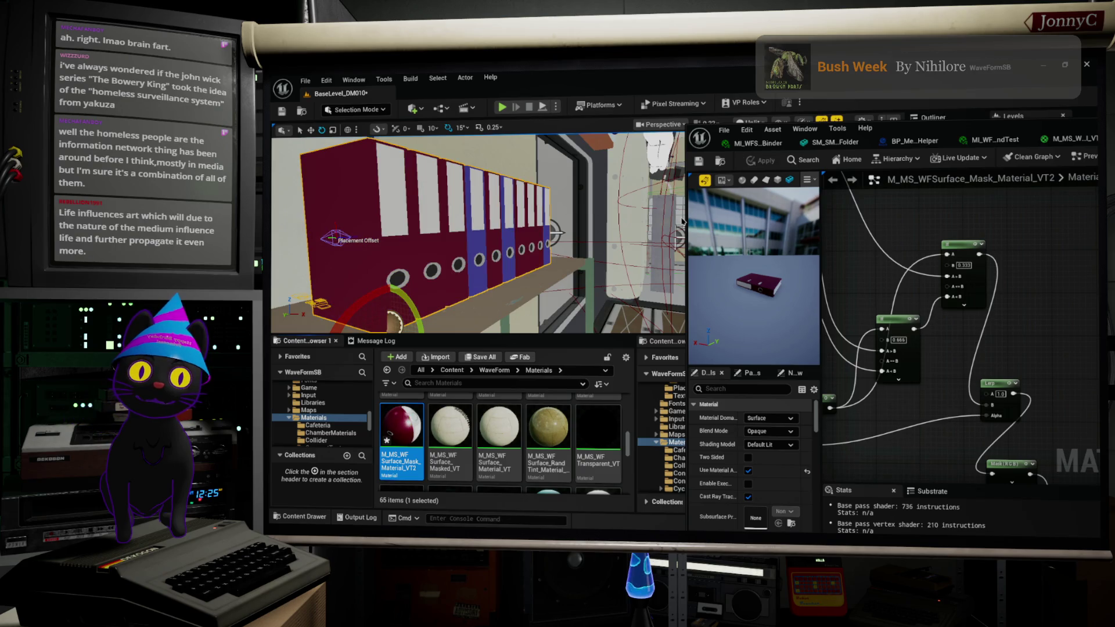
# Step: Set the upper If threshold to 0.666 and the lower If threshold to 0.333
pyautogui.moveTo(964, 254); pyautogui.dragTo(1005, 259, button='right')
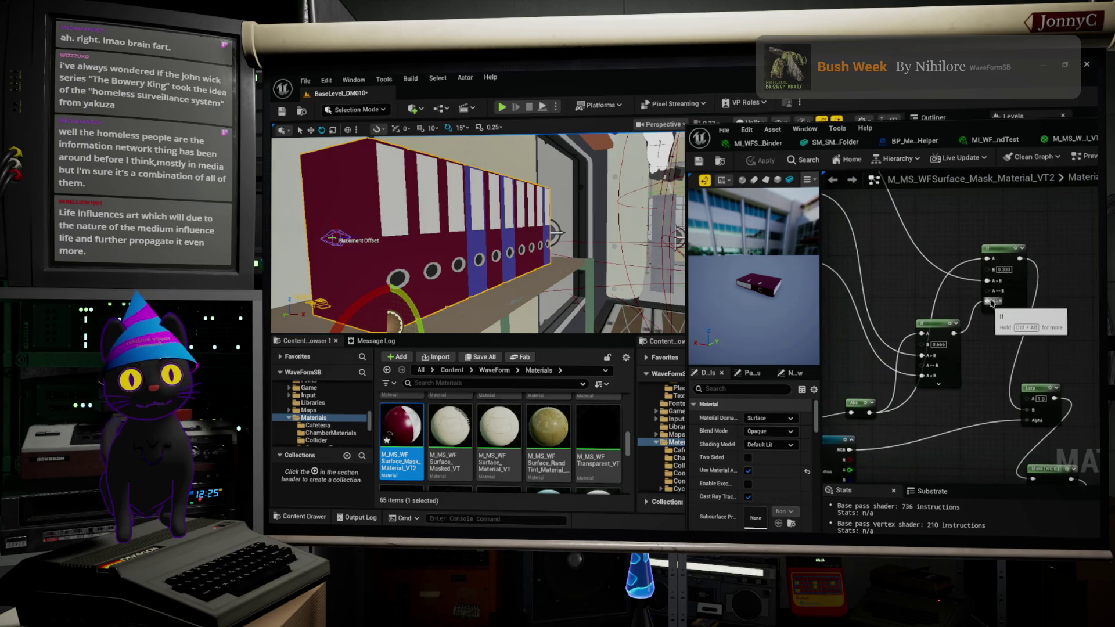
pyautogui.moveTo(1006, 258); pyautogui.dragTo(939, 247)
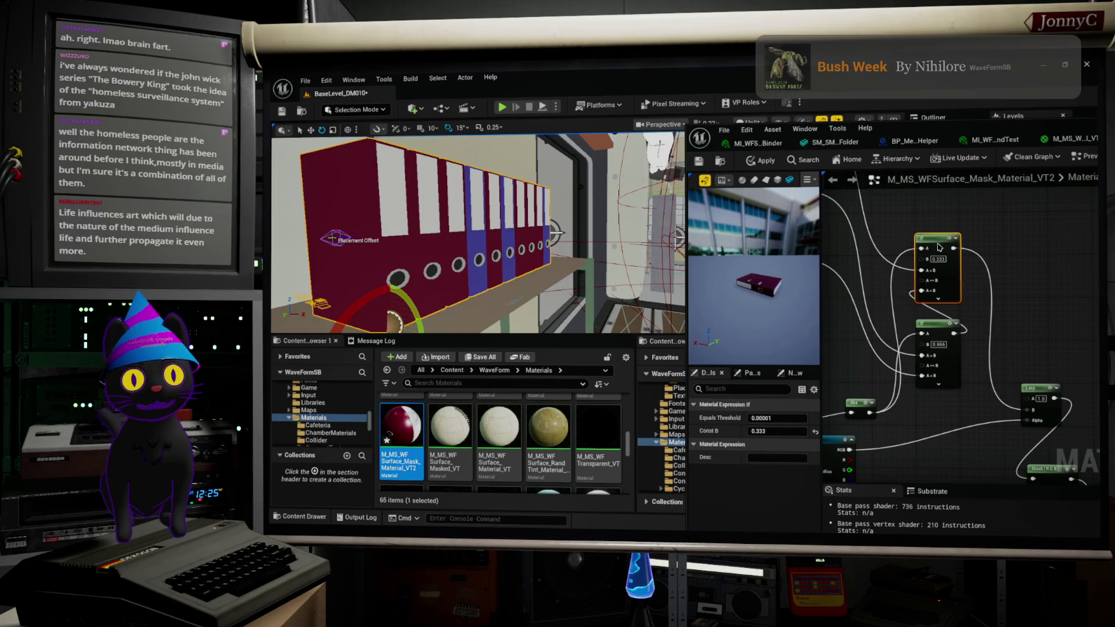
pyautogui.scroll(1, 959, 288)
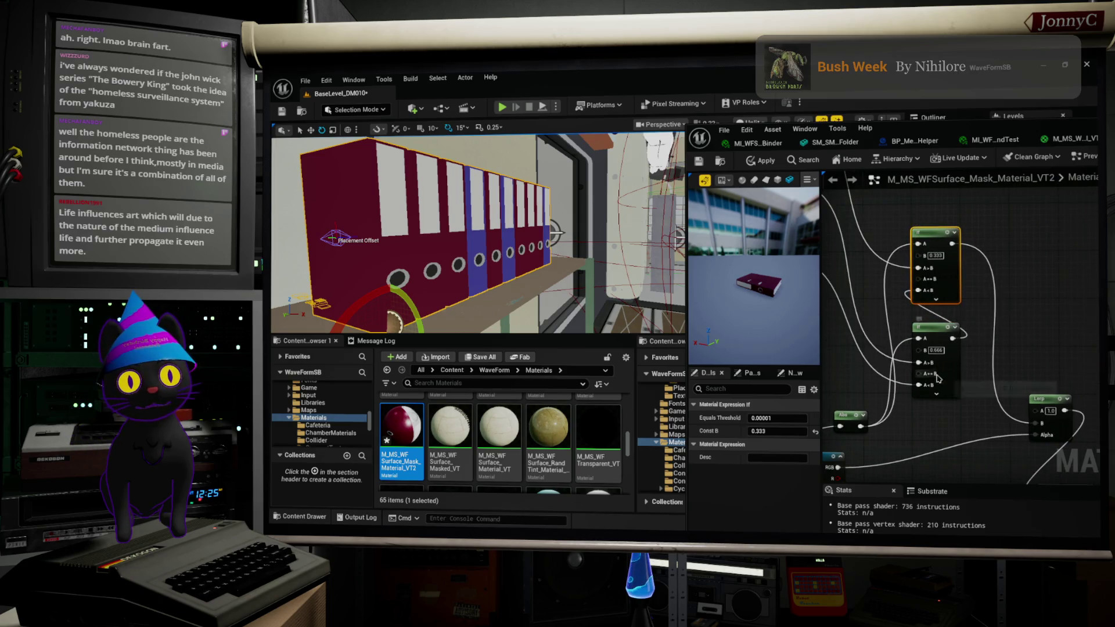
pyautogui.scroll(1, 932, 381)
pyautogui.moveTo(952, 290); pyautogui.dragTo(991, 265, button='right')
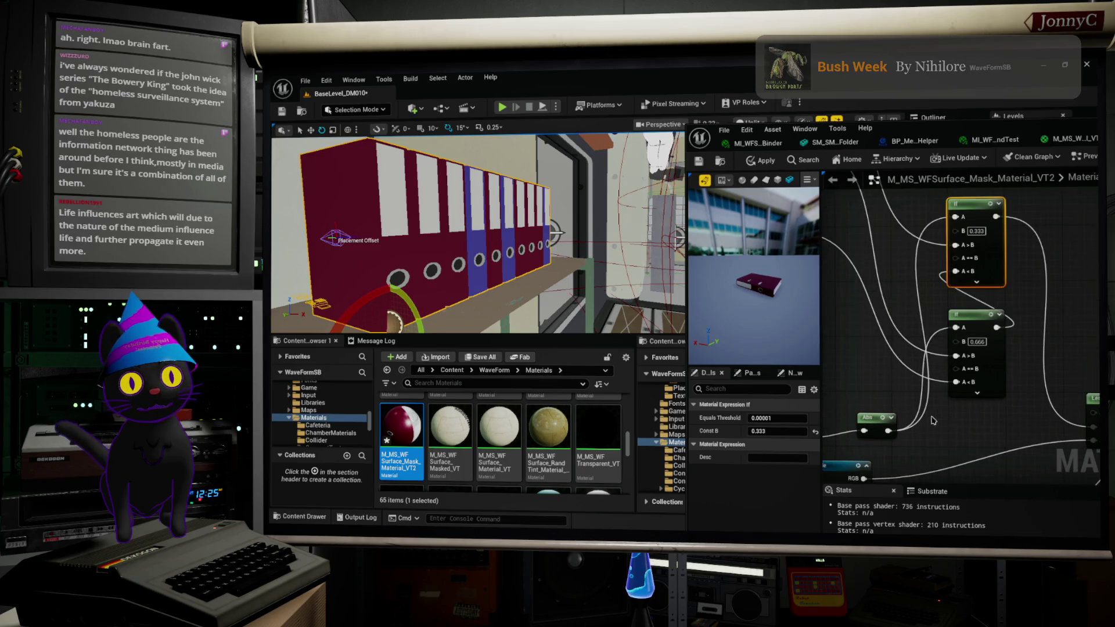
pyautogui.click(976, 231)
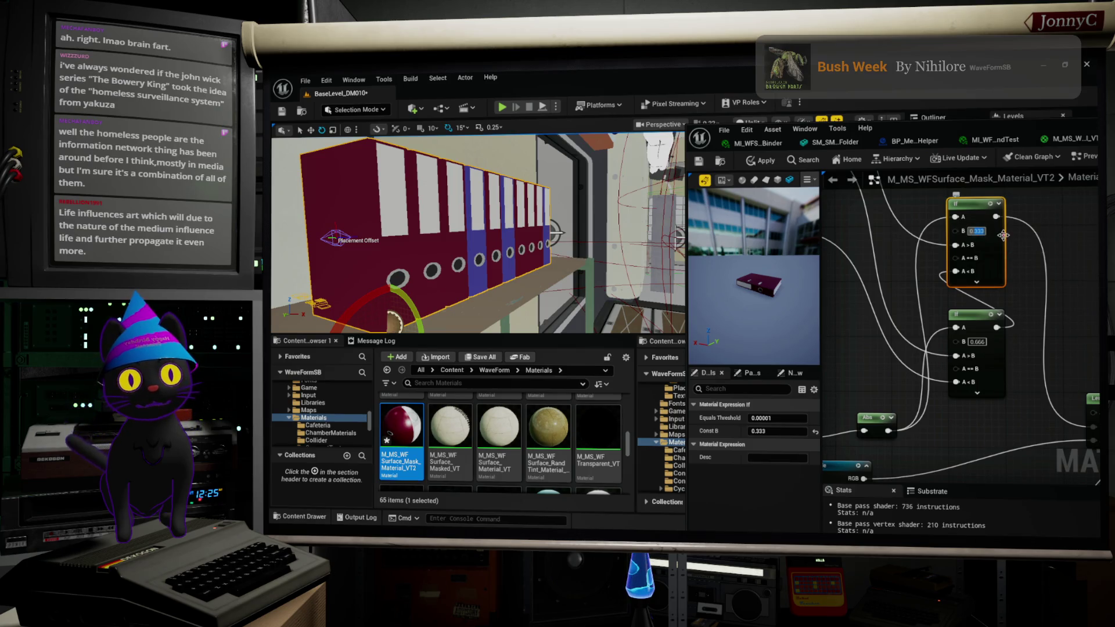
pyautogui.write('0.666')
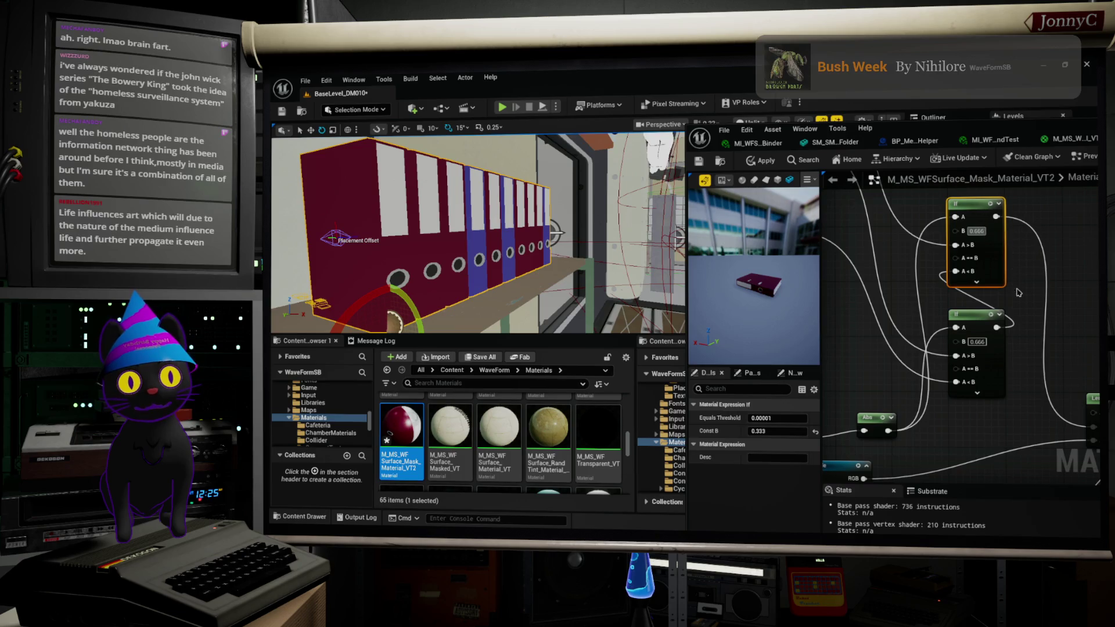
pyautogui.click(1020, 293)
pyautogui.click(978, 342)
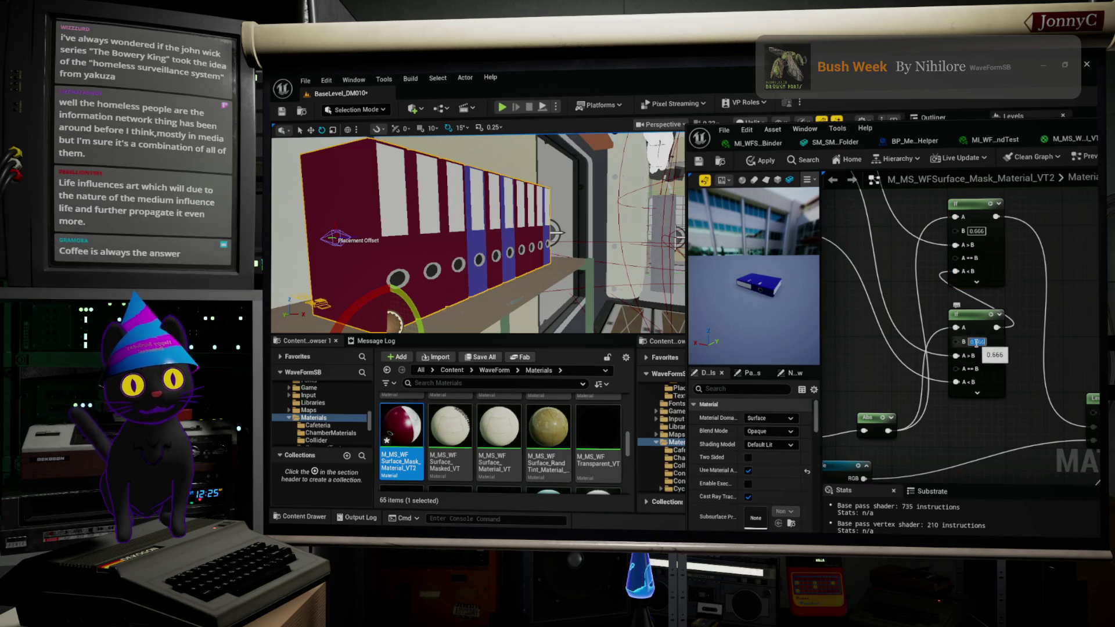
pyautogui.write('0.333')
pyautogui.click(1024, 356)
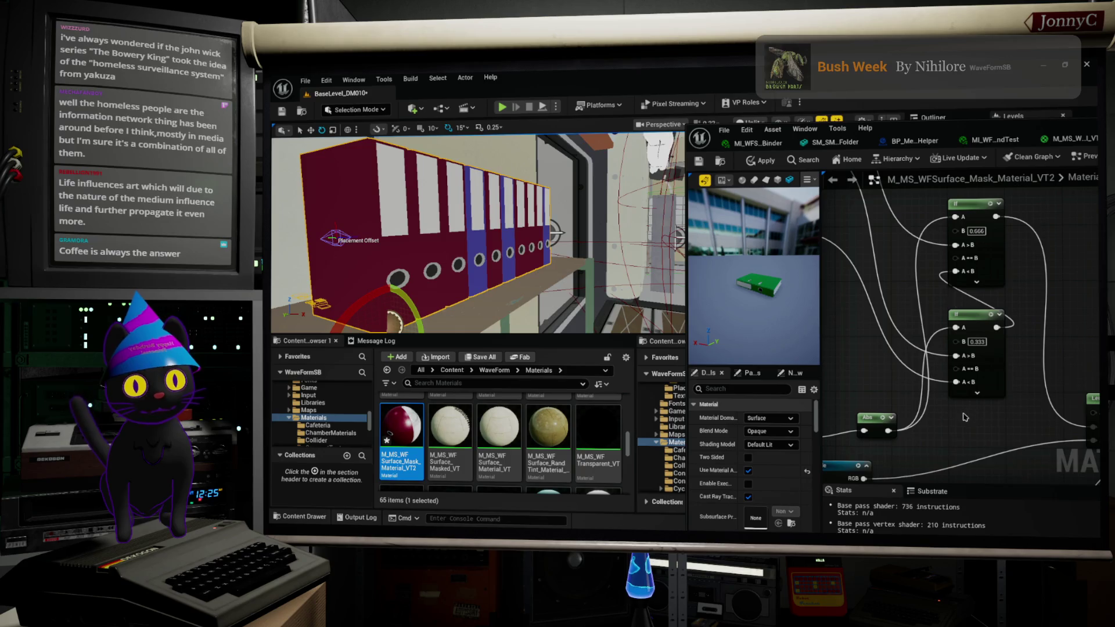
pyautogui.hotkey('alt', 'Tab')
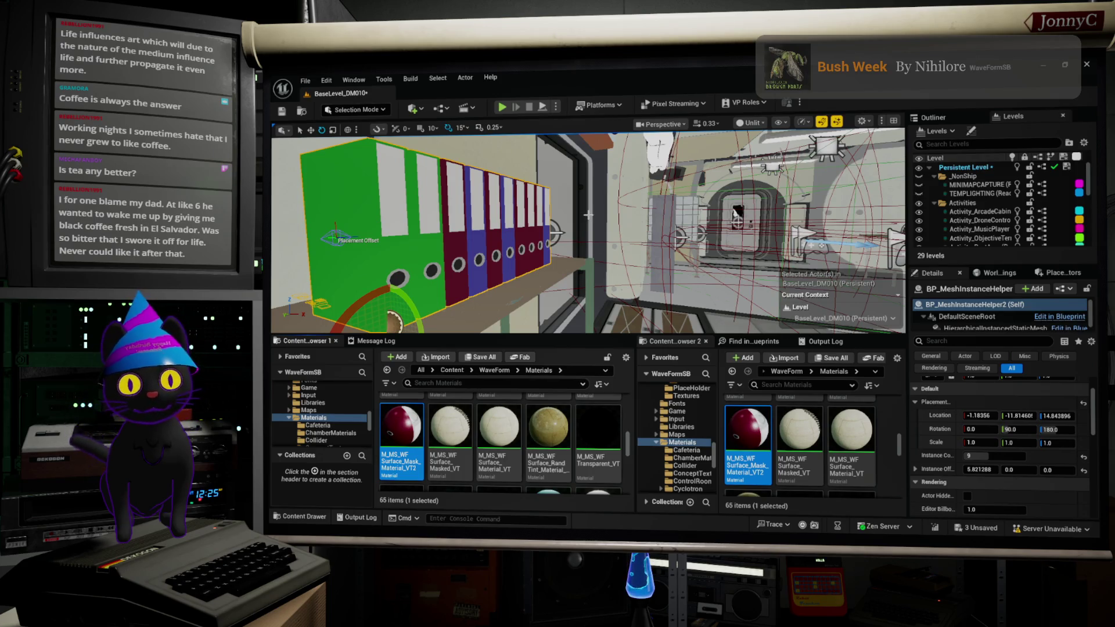
# Step: Orbit down onto the shelf and pan along the green, white, crimson and violet-blue binders
pyautogui.moveTo(737, 212); pyautogui.dragTo(685, 221, button='right')
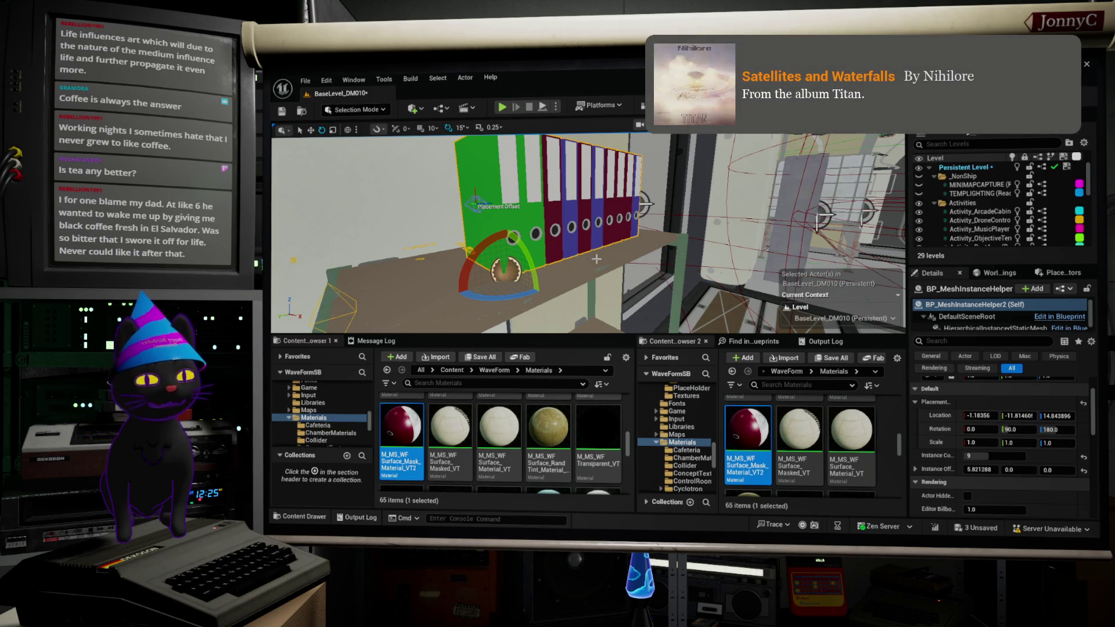
pyautogui.moveTo(637, 270)
pyautogui.mouseDown(button='right')
pyautogui.moveTo(709, 272)
pyautogui.moveTo(668, 273)
pyautogui.moveTo(683, 274)
pyautogui.mouseUp(button='right')
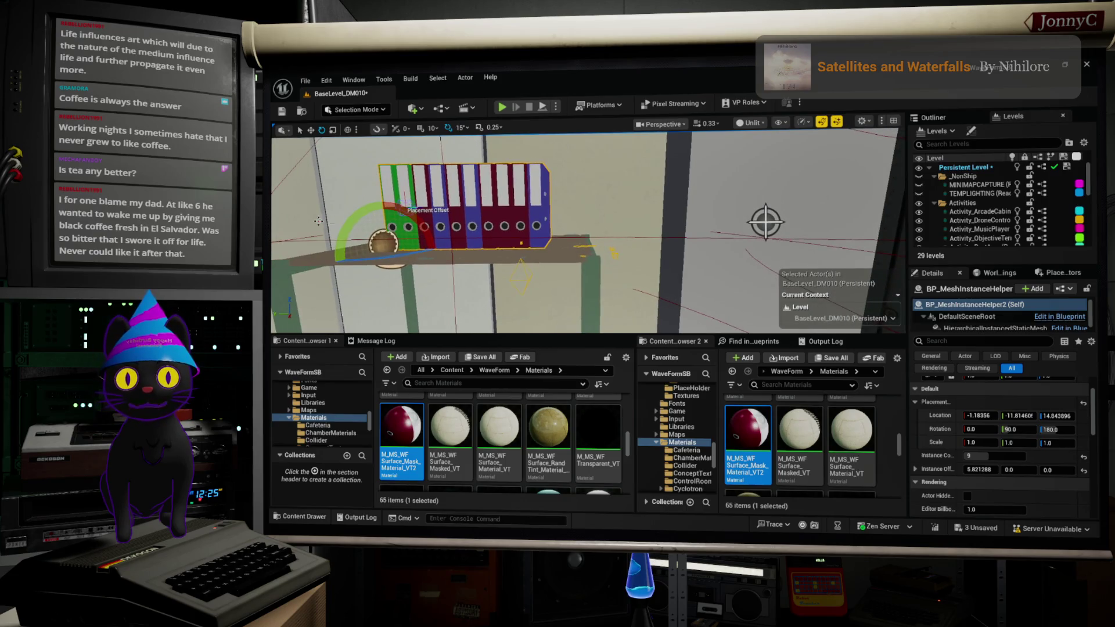
# Step: Save the current level and raise the binder Instance Count to fill the shelf
pyautogui.click(282, 113)
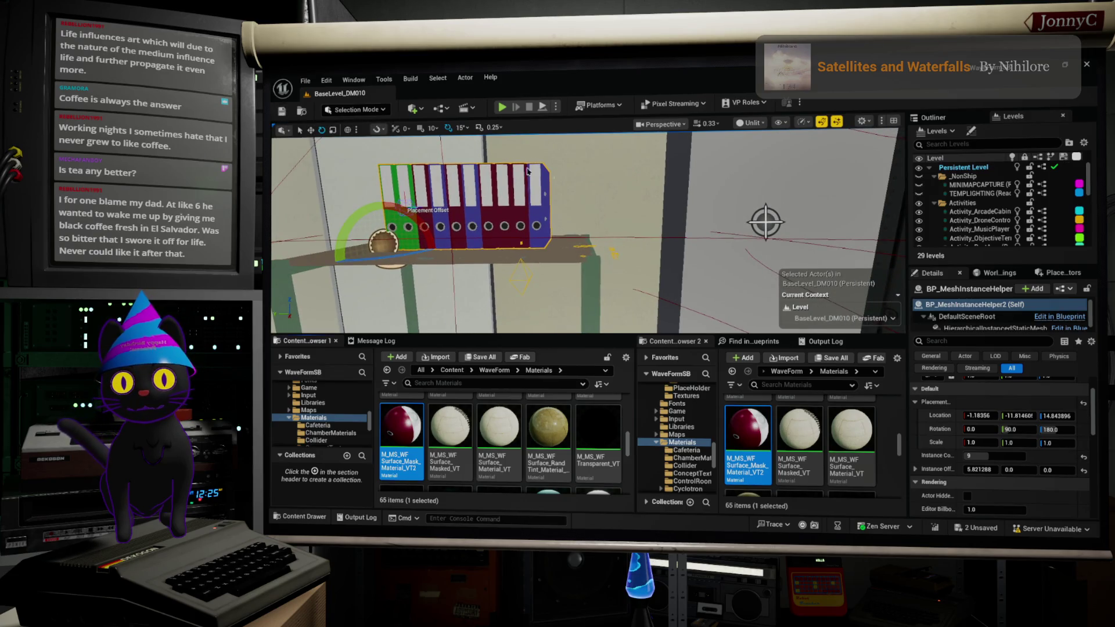
pyautogui.moveTo(442, 232)
pyautogui.mouseDown(button='right')
pyautogui.moveTo(447, 244)
pyautogui.moveTo(453, 223)
pyautogui.mouseUp(button='right')
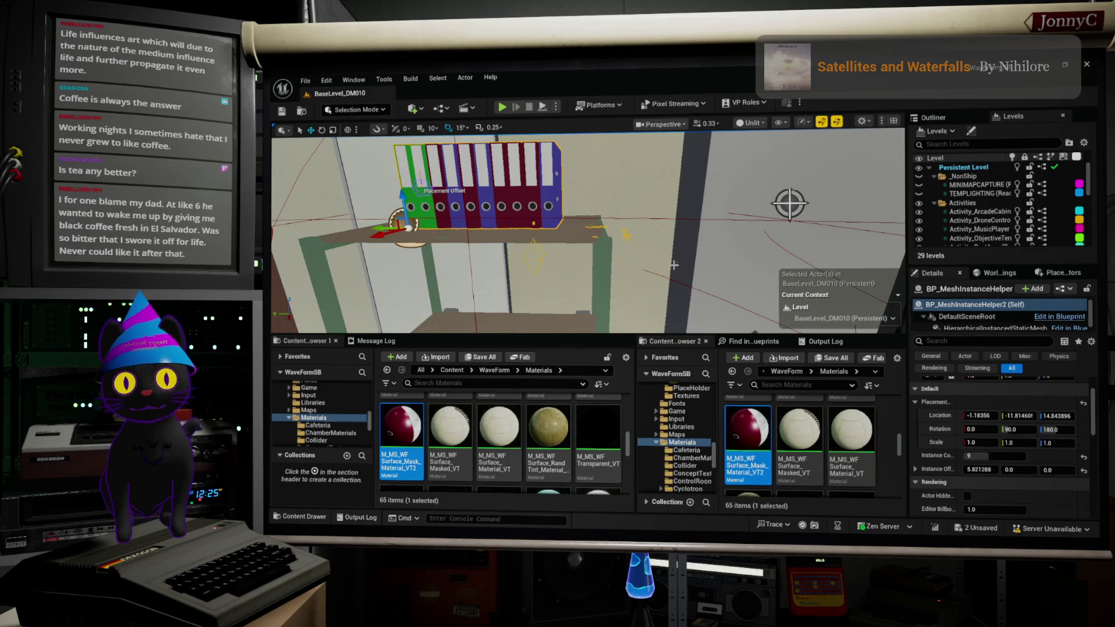
pyautogui.moveTo(982, 456); pyautogui.dragTo(988, 456)
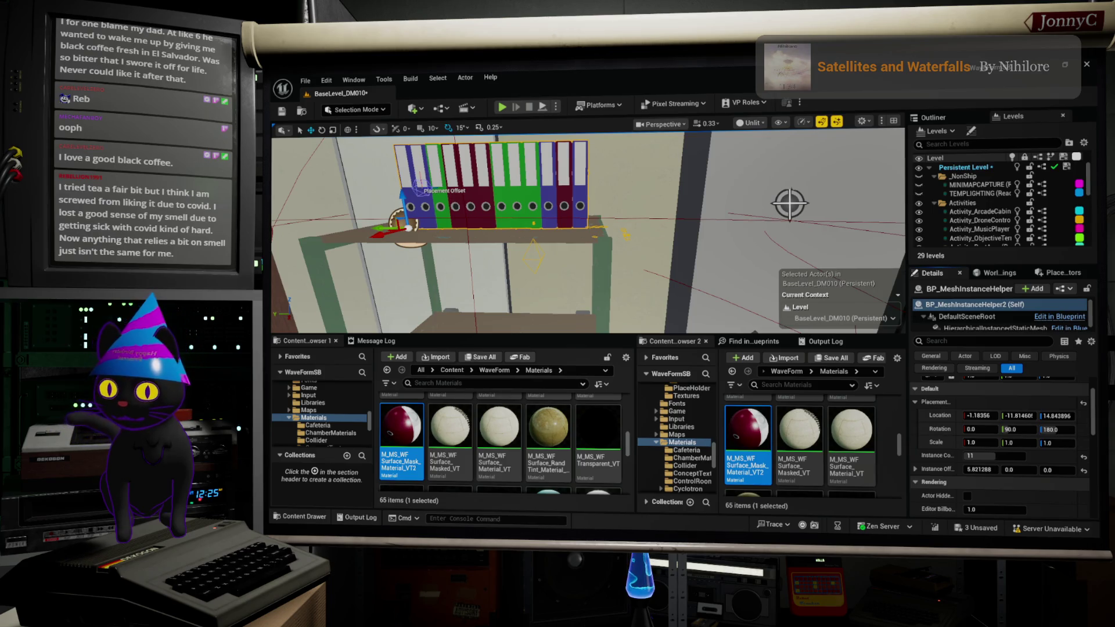
pyautogui.hotkey('alt', 'Tab')
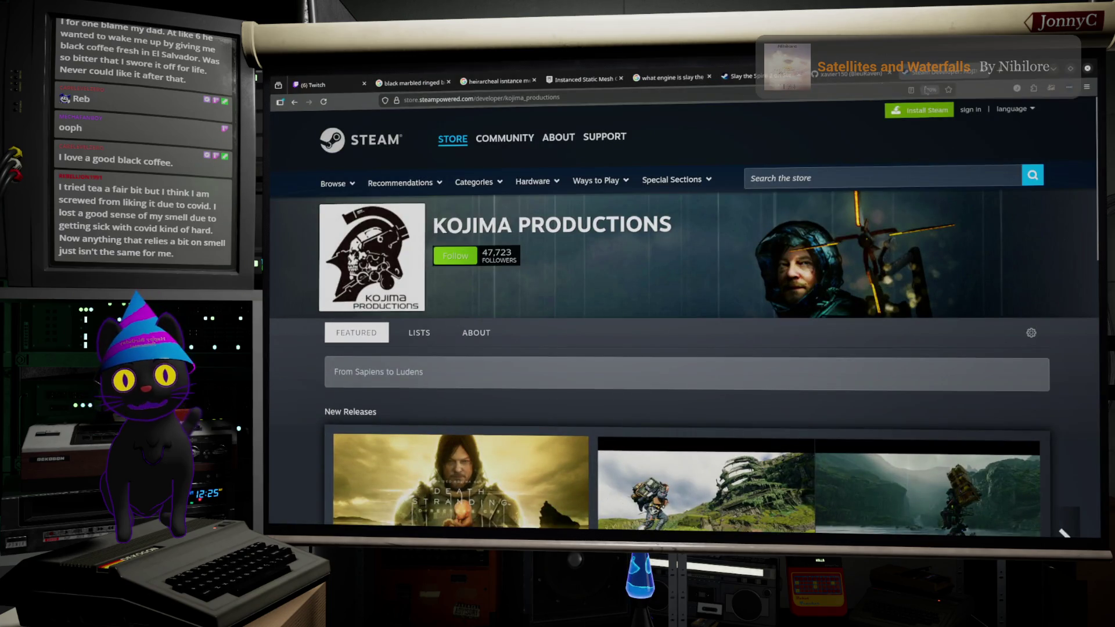
# Step: Open a new Firefox tab and enter the search term 生茶 using Japanese input
pyautogui.click(1002, 72)
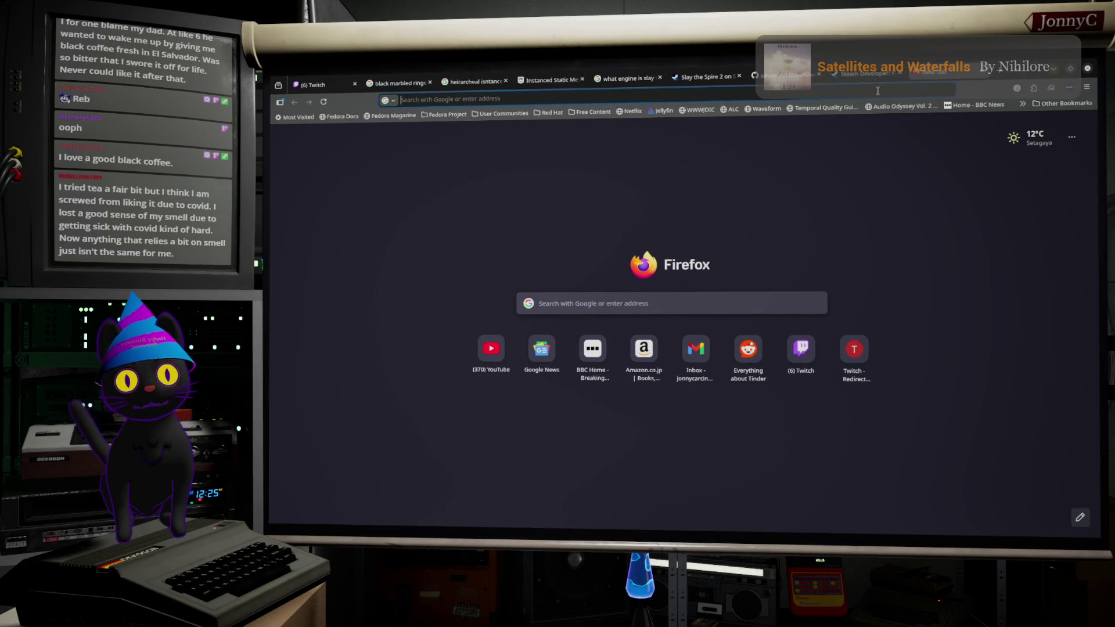
pyautogui.click(878, 92)
pyautogui.hotkey('ctrl', 'space')
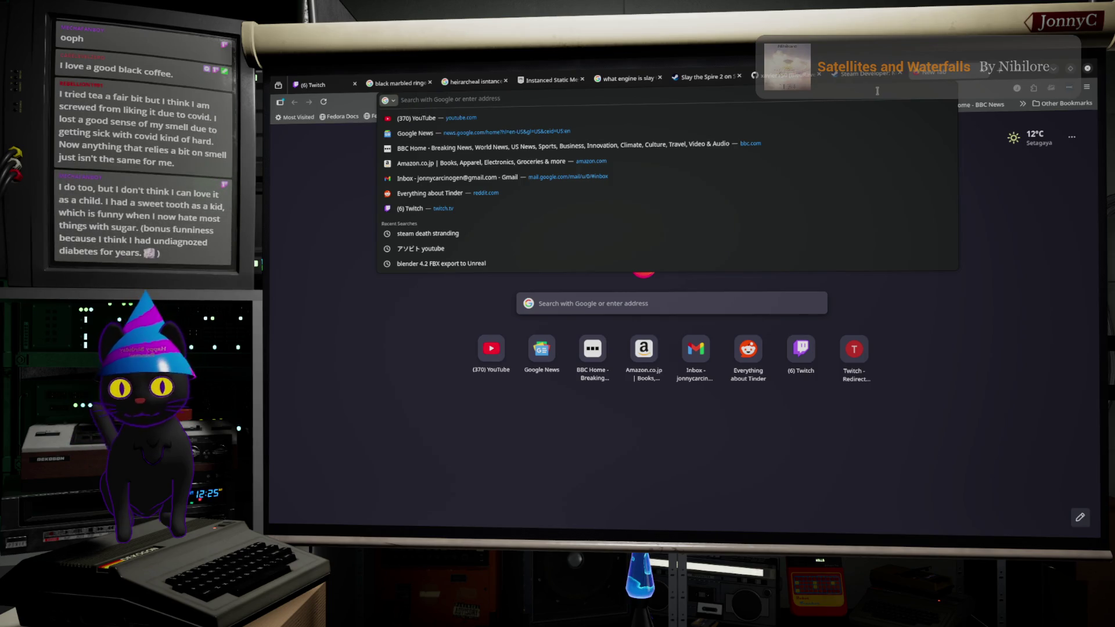
pyautogui.hotkey('ctrl', 'shift', 'a')
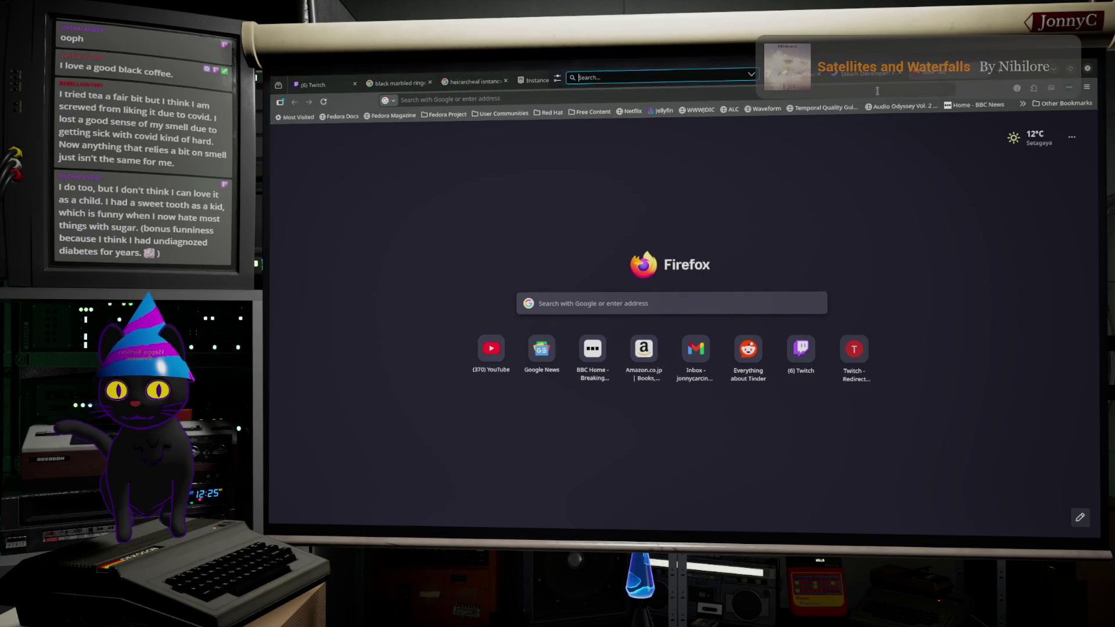
pyautogui.write('nam')
pyautogui.press('BackSpace')
pyautogui.press('BackSpace')
pyautogui.press('BackSpace')
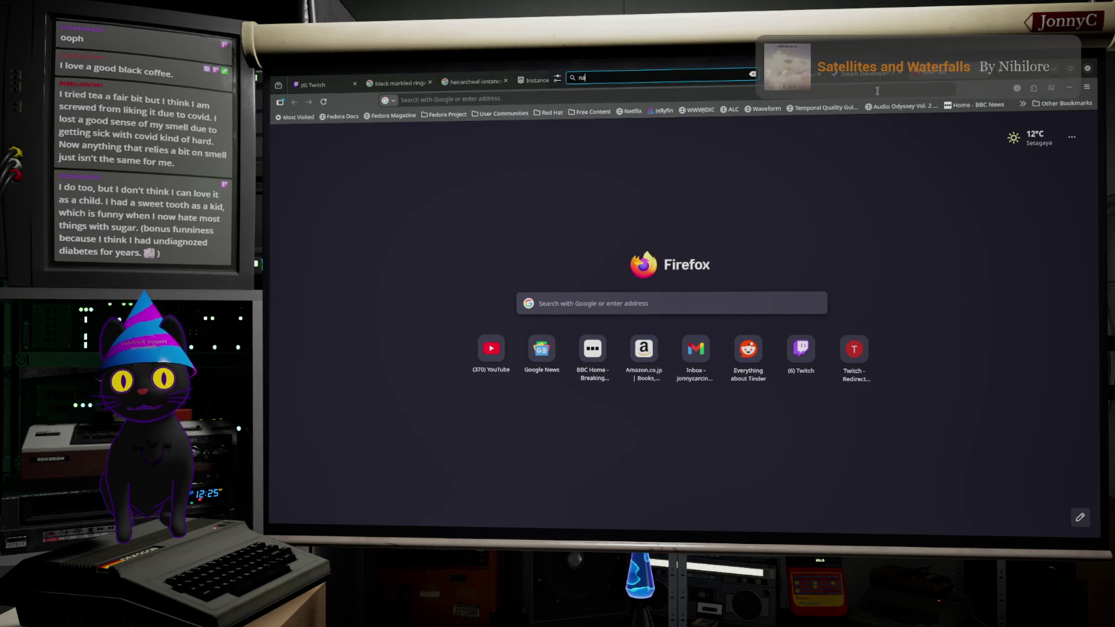
pyautogui.write('んあm')
pyautogui.press('BackSpace')
pyautogui.press('BackSpace')
pyautogui.press('BackSpace')
pyautogui.write('なまcha')
pyautogui.press('space')
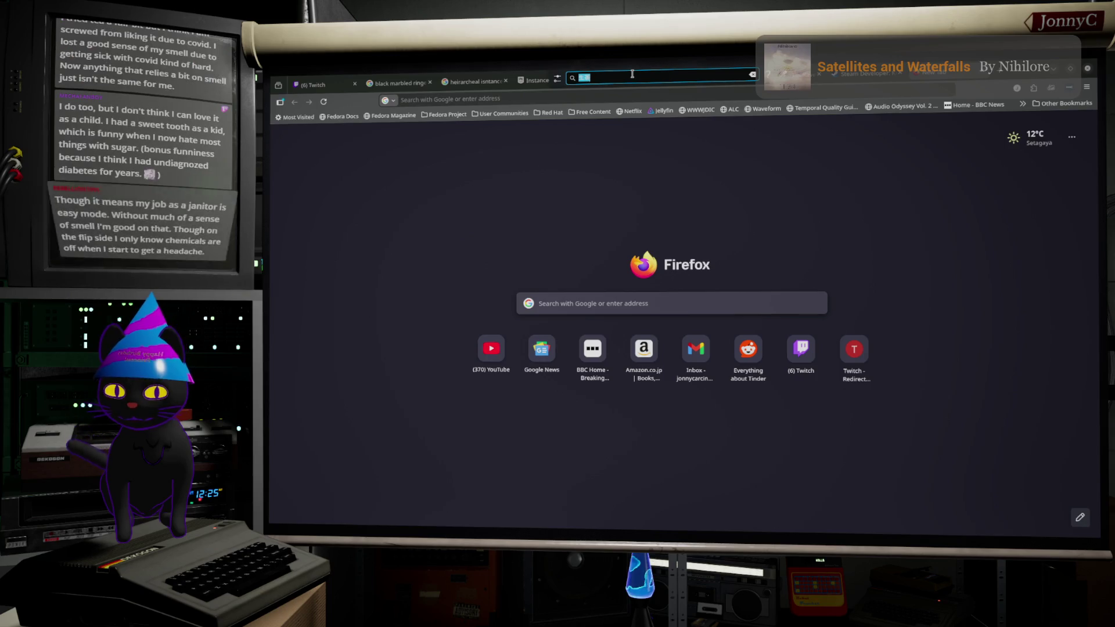
pyautogui.click(581, 100)
# Step: Search Google for 生茶 and switch to the image results
pyautogui.write('生新')
pyautogui.press('Return')
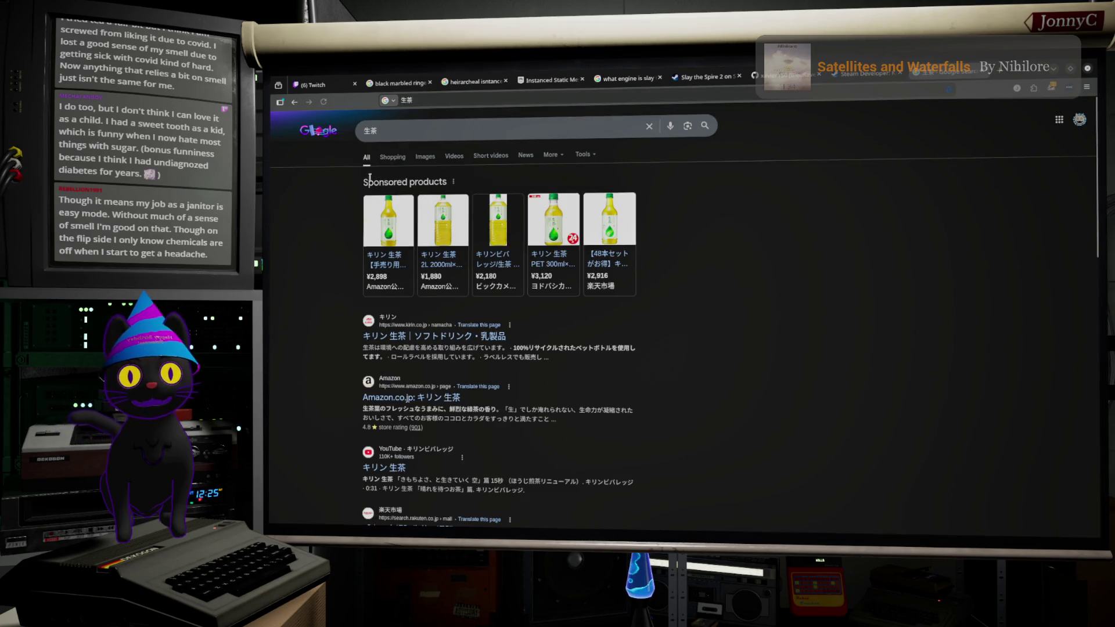
pyautogui.click(400, 158)
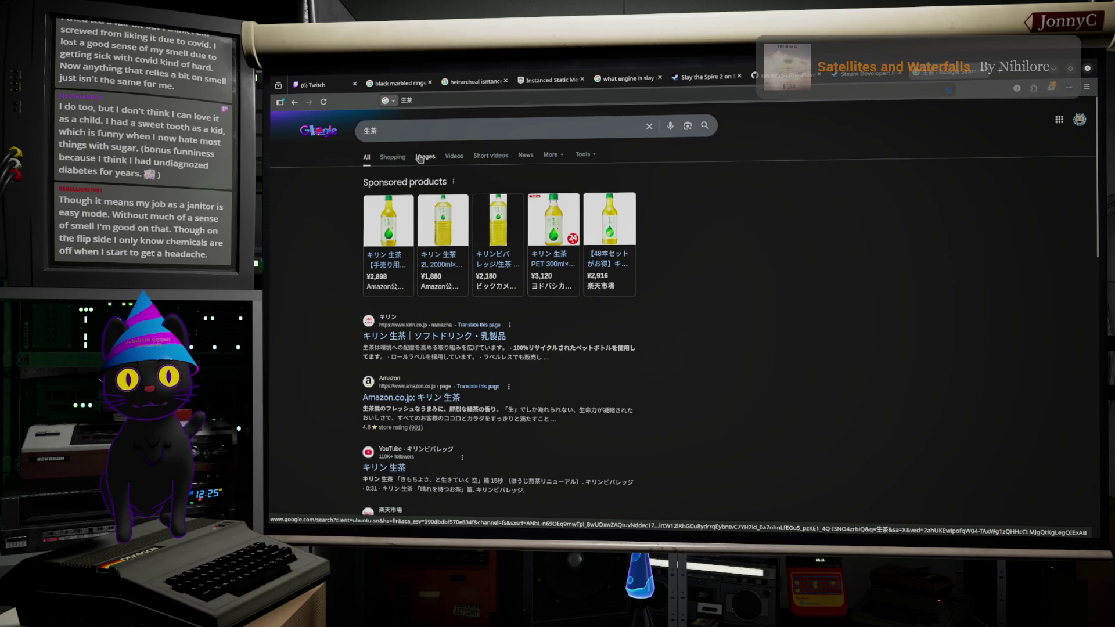
pyautogui.scroll(-2, 746, 332)
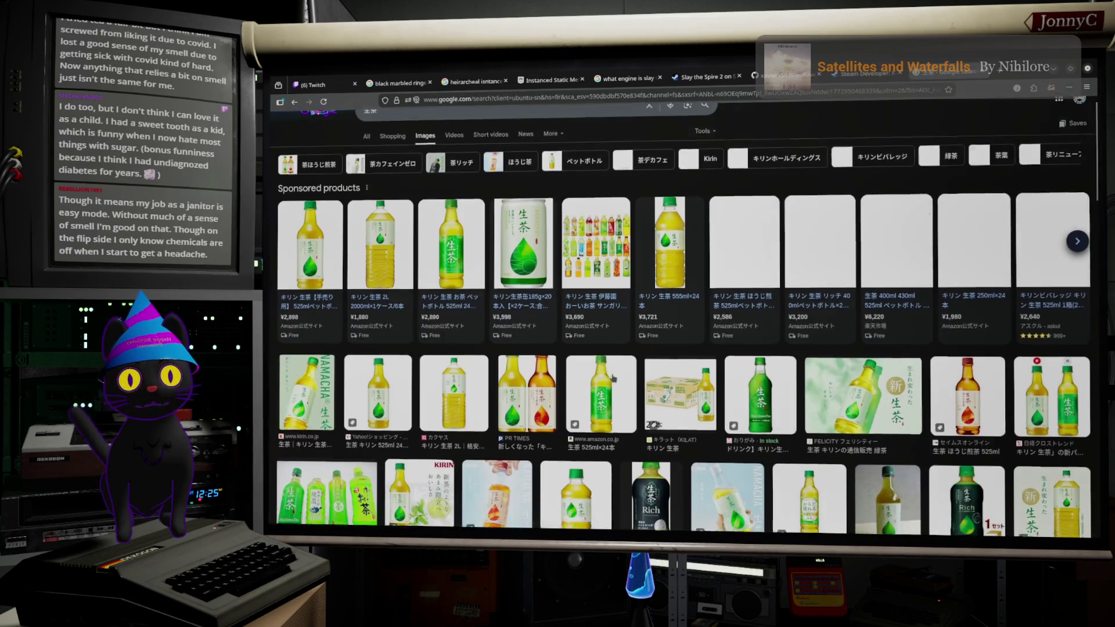
# Step: Preview Kirin Namacha bottle photos, browse the image results, then minimise Firefox
pyautogui.click(778, 307)
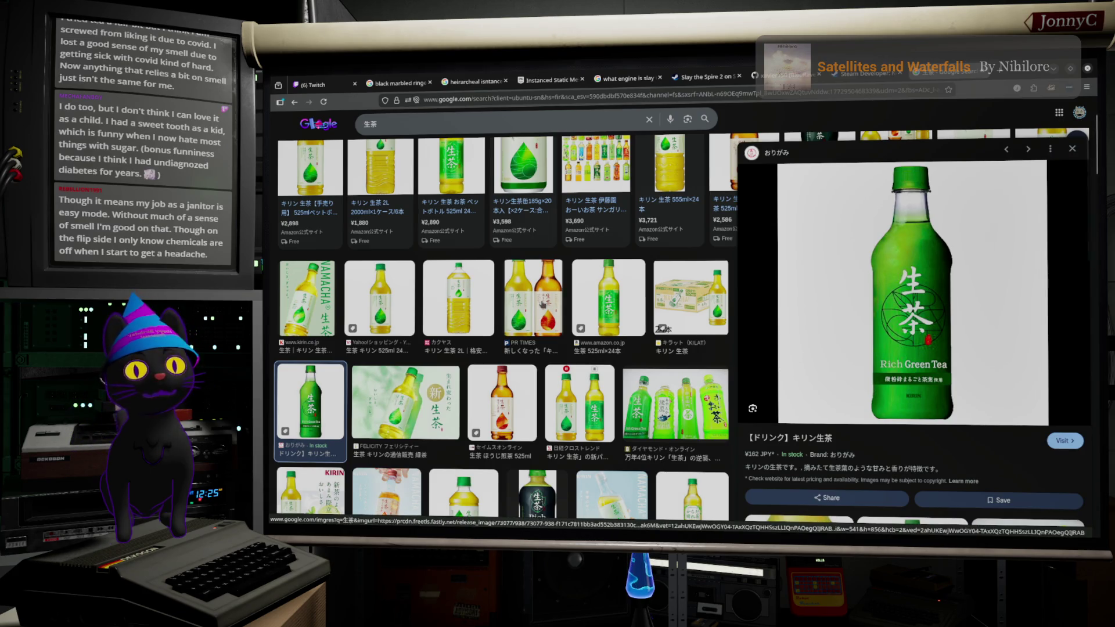
pyautogui.scroll(-10, 517, 335)
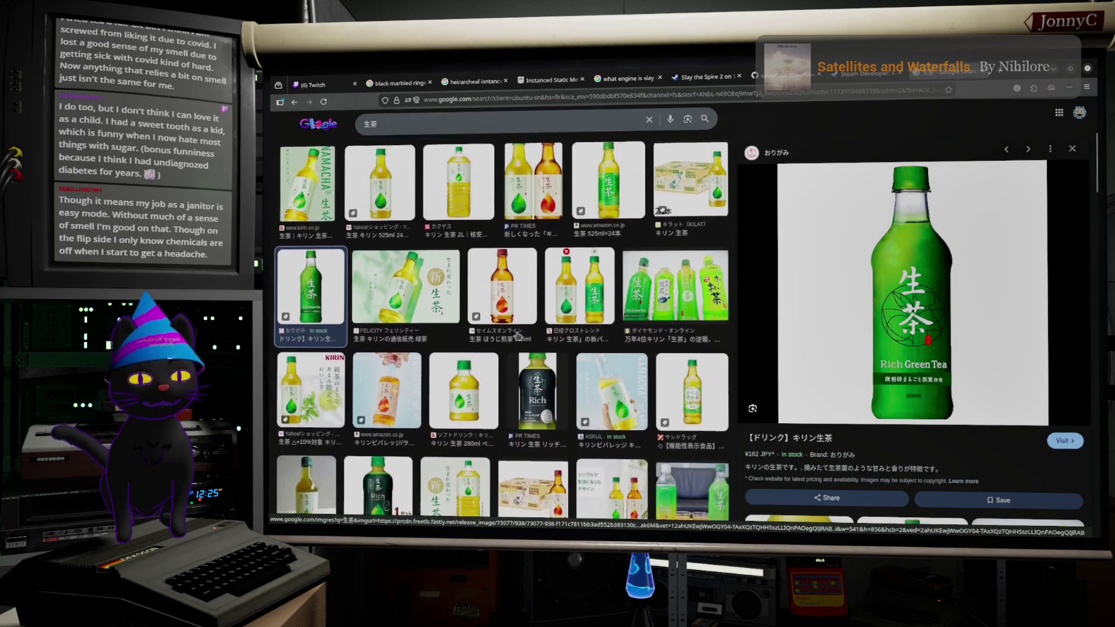
pyautogui.click(331, 241)
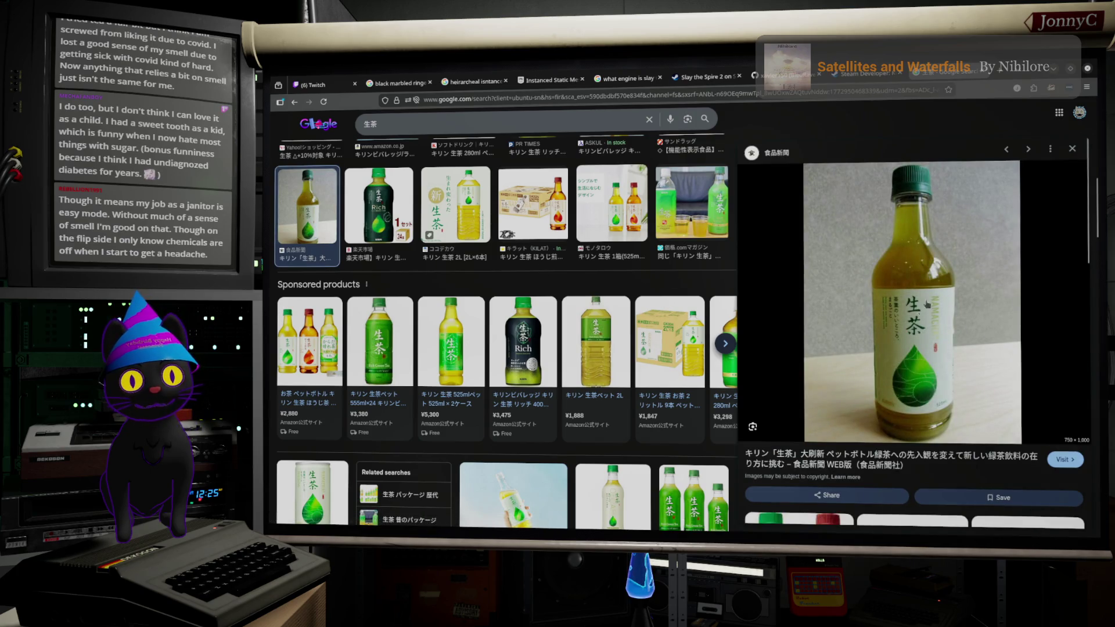
pyautogui.scroll(-3, 485, 285)
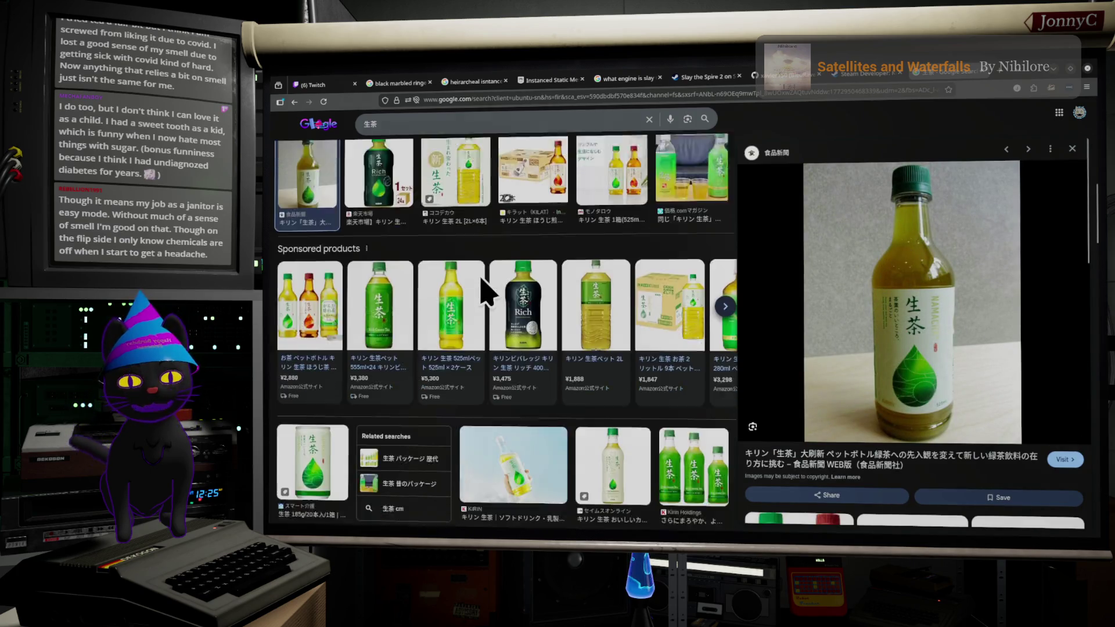
pyautogui.scroll(-3, 481, 279)
pyautogui.scroll(5, 480, 281)
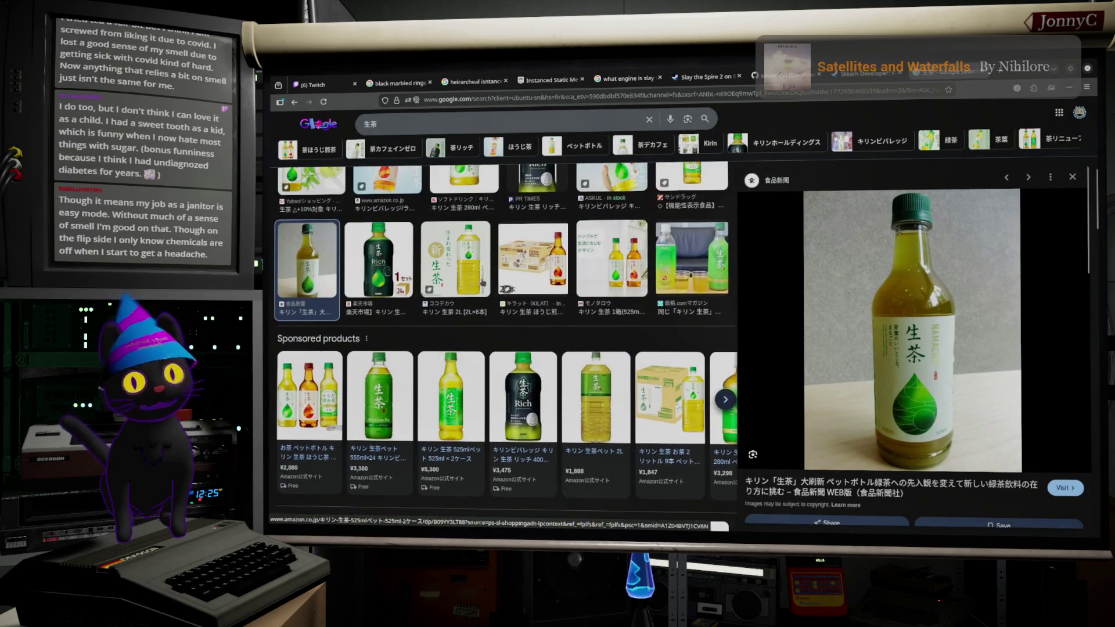
pyautogui.scroll(3, 485, 286)
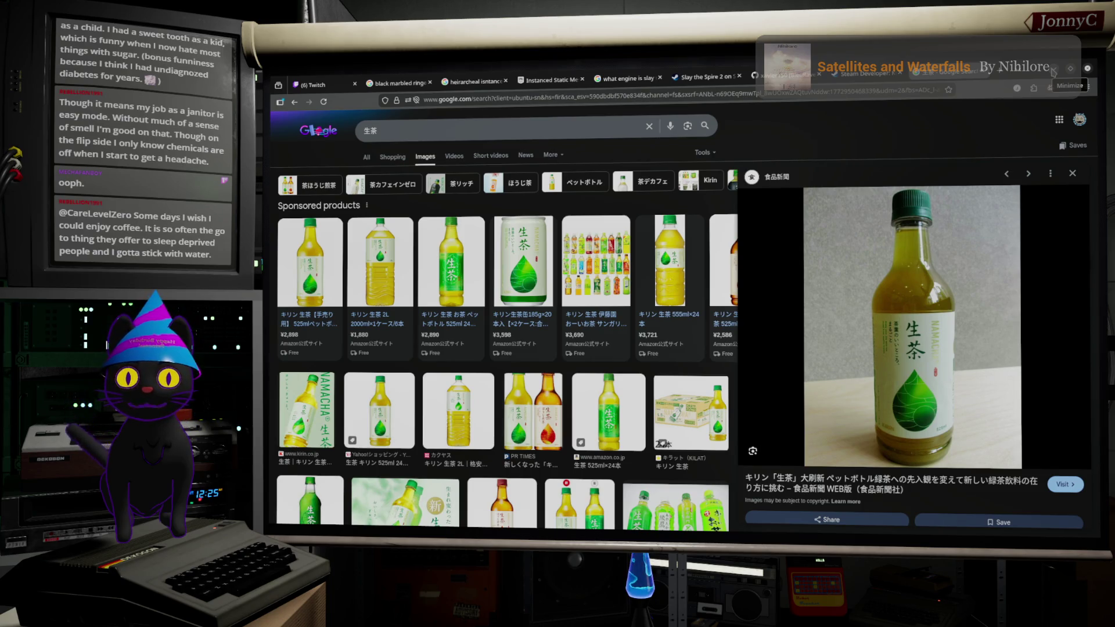
pyautogui.click(1053, 72)
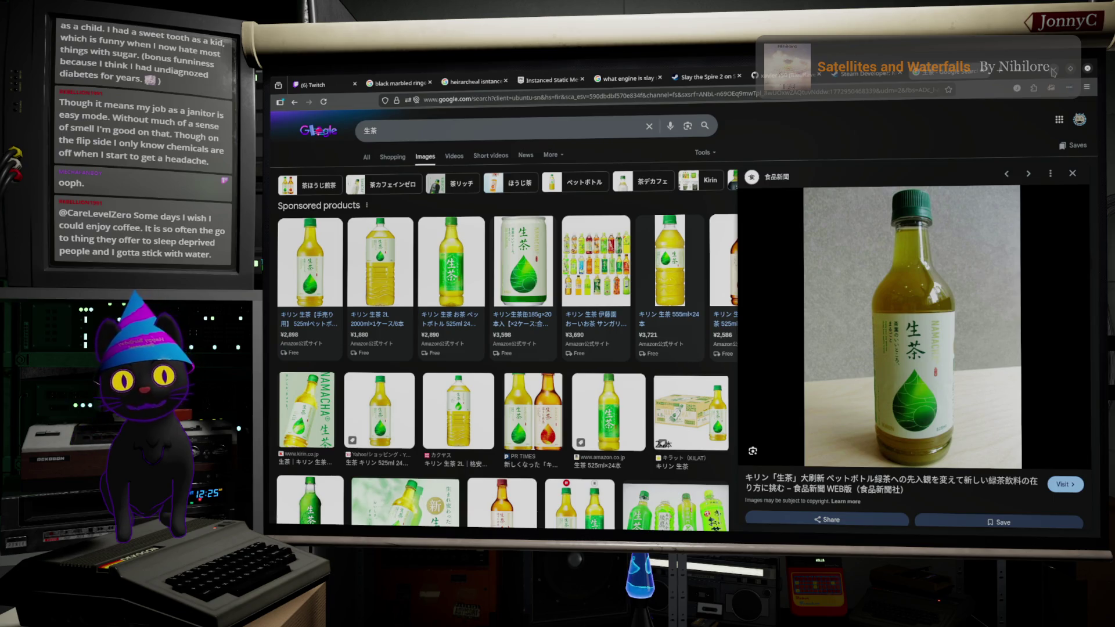
# Step: Fly past the door and crates to the binder shelf, raising camera speed to 0.594
pyautogui.moveTo(670, 240)
pyautogui.mouseDown(button='right')
pyautogui.moveTo(778, 242)
pyautogui.moveTo(735, 232)
pyautogui.moveTo(610, 150)
pyautogui.moveTo(575, 156)
pyautogui.moveTo(569, 168)
pyautogui.mouseUp(button='right')
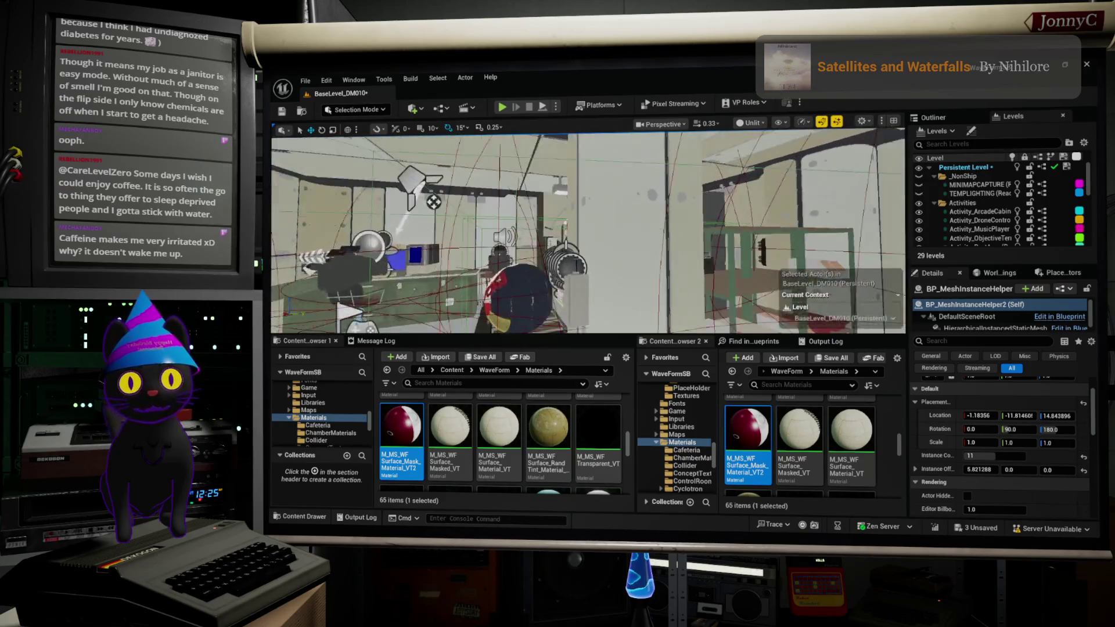
pyautogui.moveTo(588, 233); pyautogui.dragTo(555, 227, button='right')
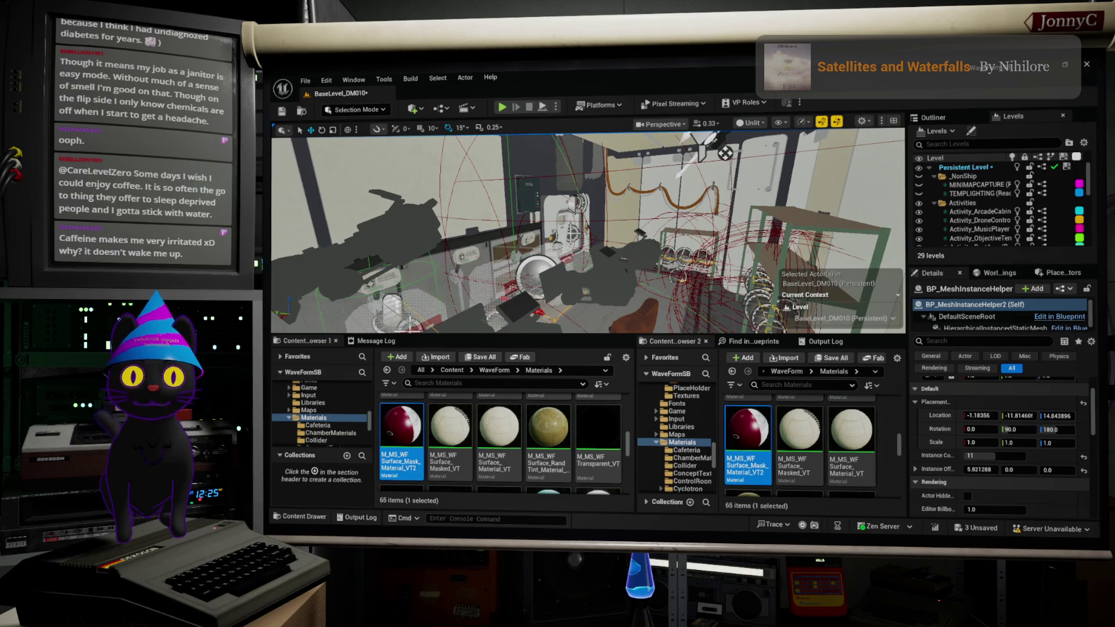
pyautogui.moveTo(555, 227); pyautogui.dragTo(543, 229, button='right')
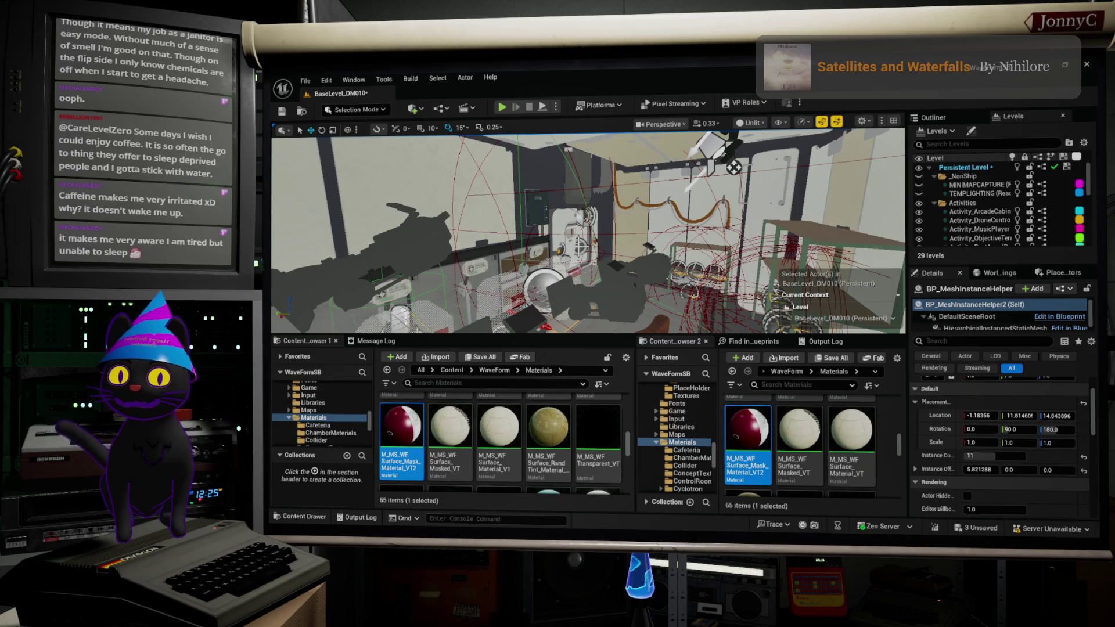
pyautogui.moveTo(558, 232)
pyautogui.mouseDown(button='right')
pyautogui.moveTo(546, 235)
pyautogui.moveTo(584, 233)
pyautogui.moveTo(570, 236)
pyautogui.mouseUp(button='right')
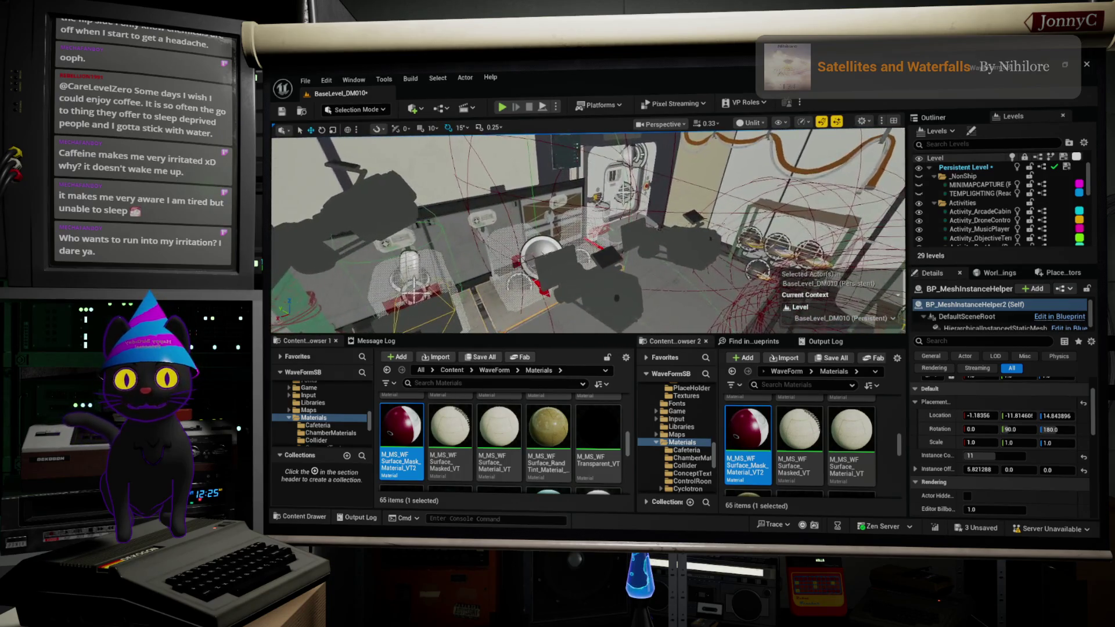
pyautogui.moveTo(569, 236); pyautogui.dragTo(511, 242, button='right')
pyautogui.moveTo(753, 282); pyautogui.dragTo(749, 282, button='right')
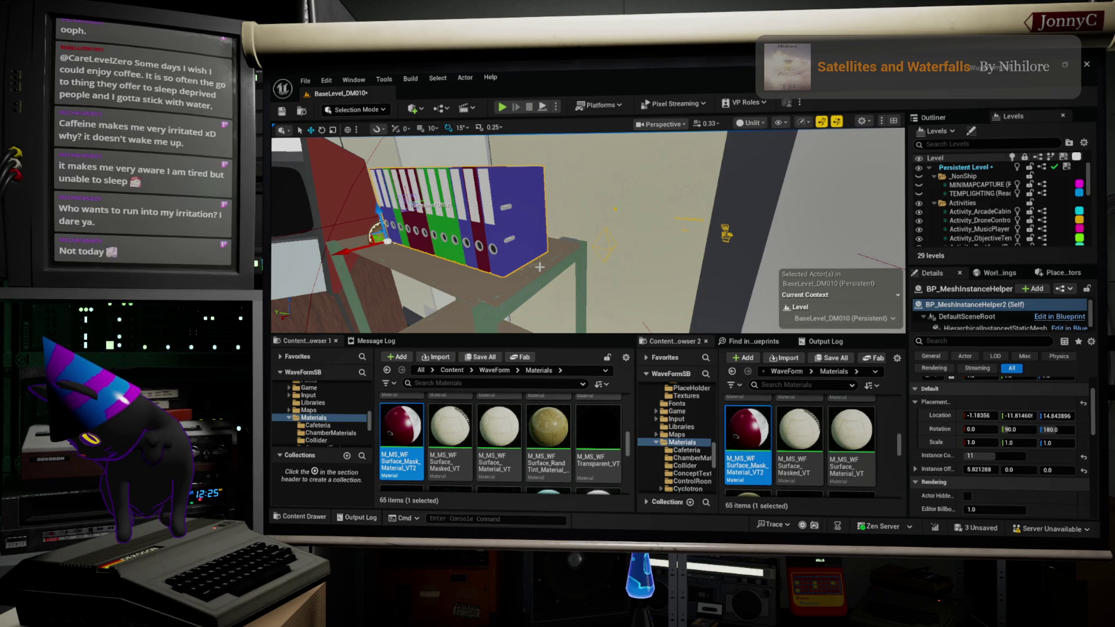
pyautogui.moveTo(540, 267); pyautogui.dragTo(887, 208)
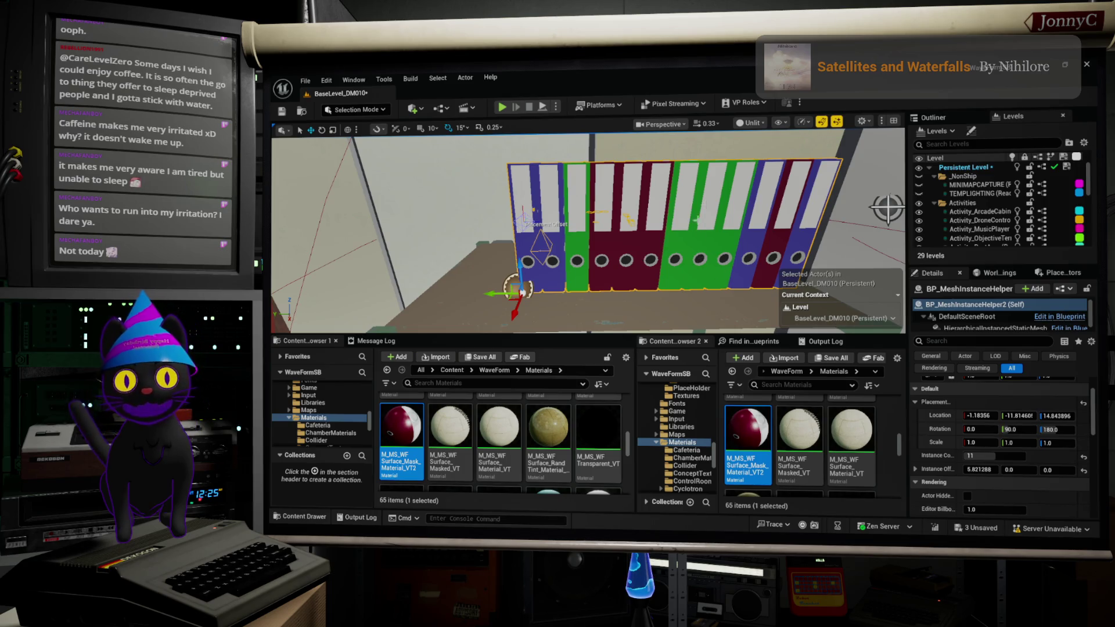
pyautogui.moveTo(629, 260); pyautogui.dragTo(549, 261, button='right')
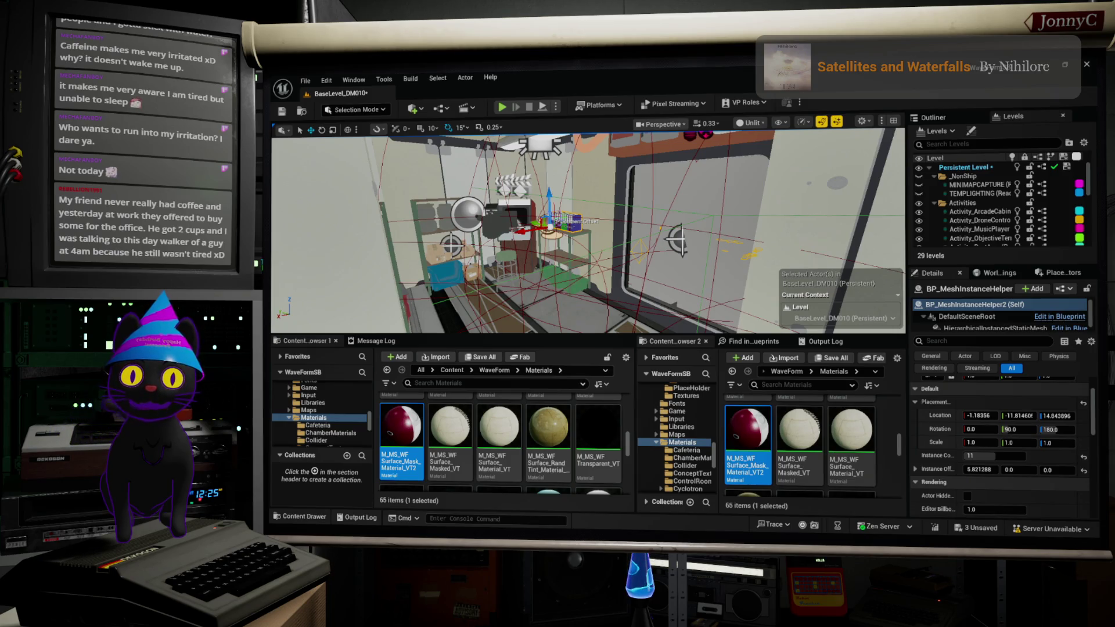
pyautogui.moveTo(549, 261); pyautogui.dragTo(576, 252, button='right')
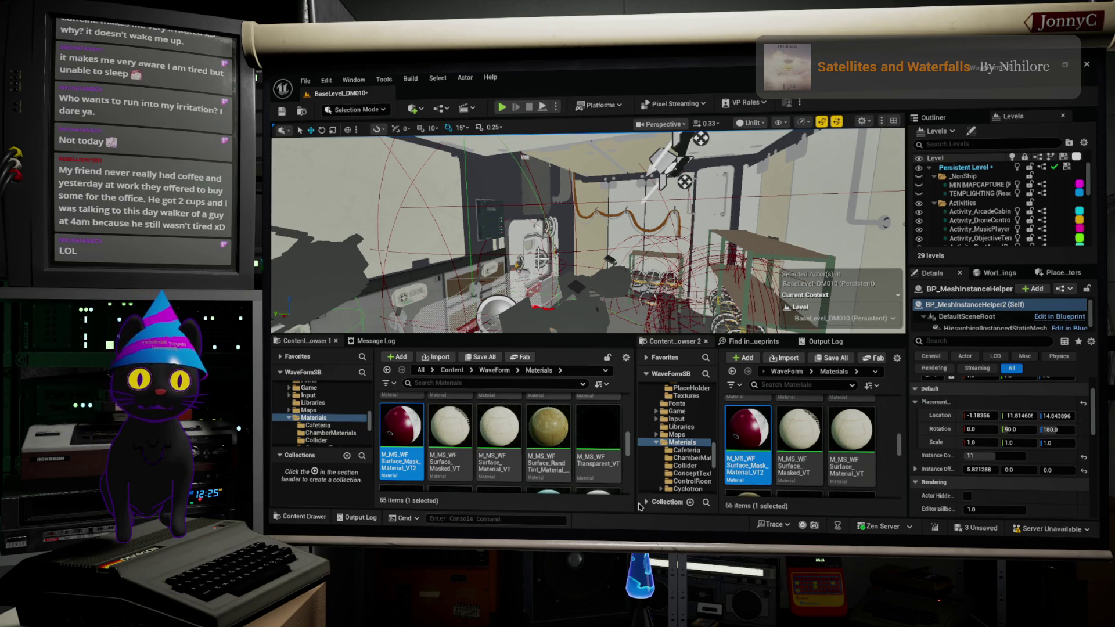
pyautogui.moveTo(587, 232)
pyautogui.mouseDown(button='right')
pyautogui.moveTo(575, 236)
pyautogui.moveTo(581, 215)
pyautogui.mouseUp(button='right')
pyautogui.scroll(1, 581, 233)
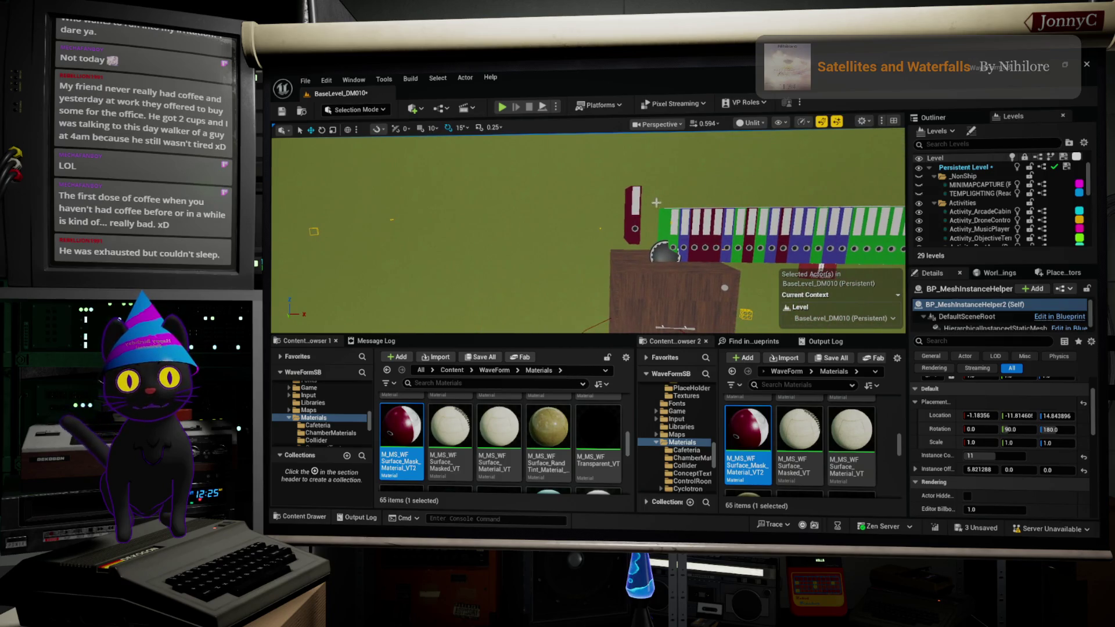
# Step: Delete the red paper folder and the binder row, then Save All
pyautogui.click(634, 227)
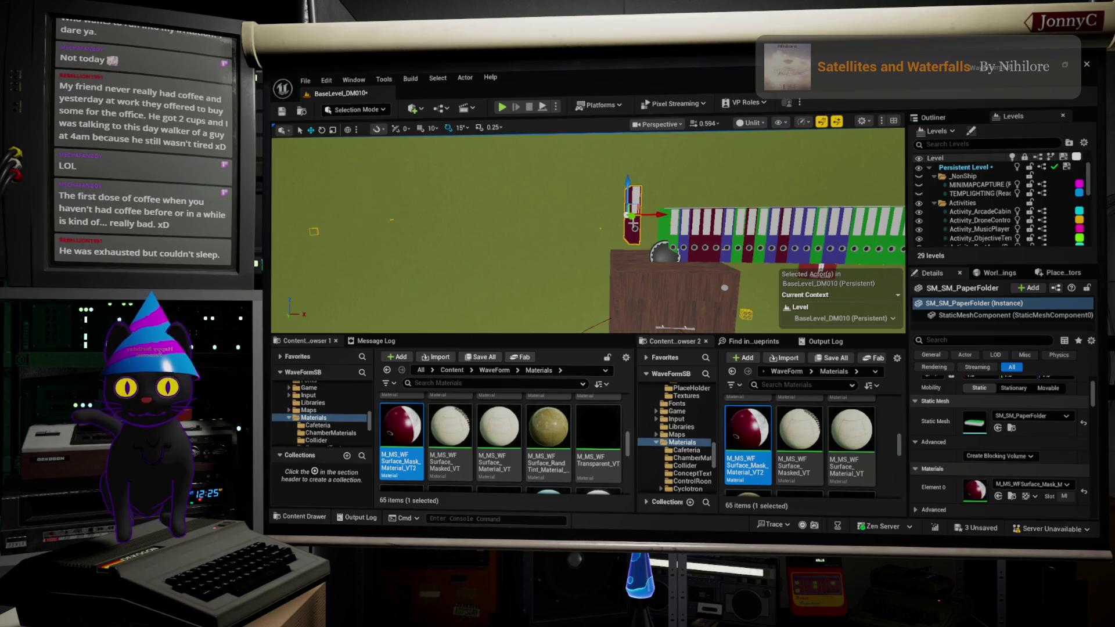
pyautogui.press('Delete')
pyautogui.click(664, 251)
pyautogui.press('Delete')
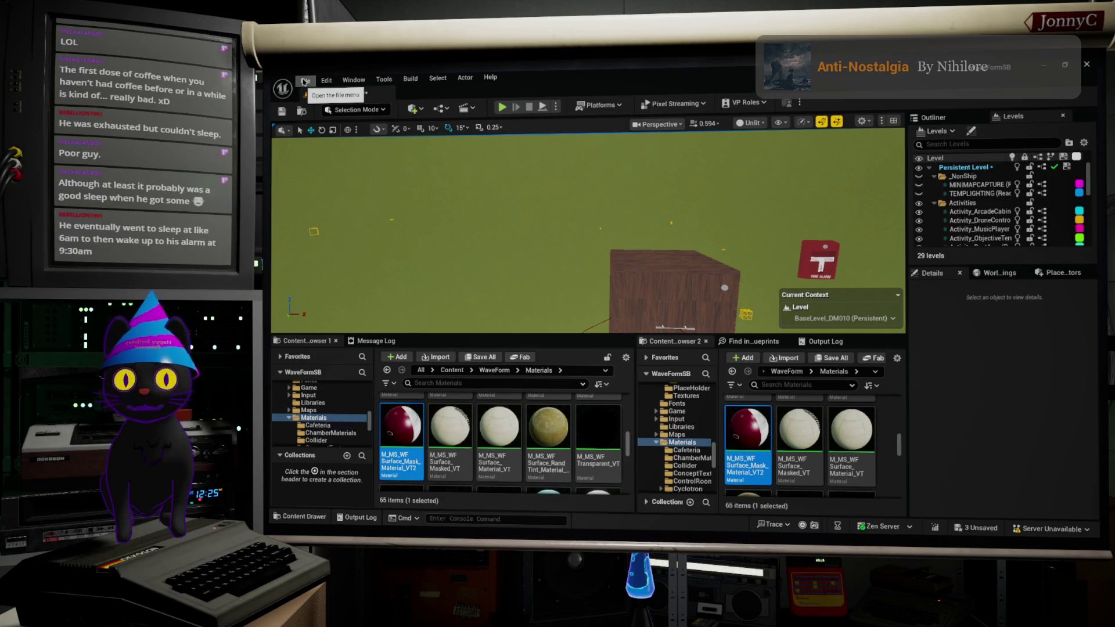
pyautogui.click(311, 83)
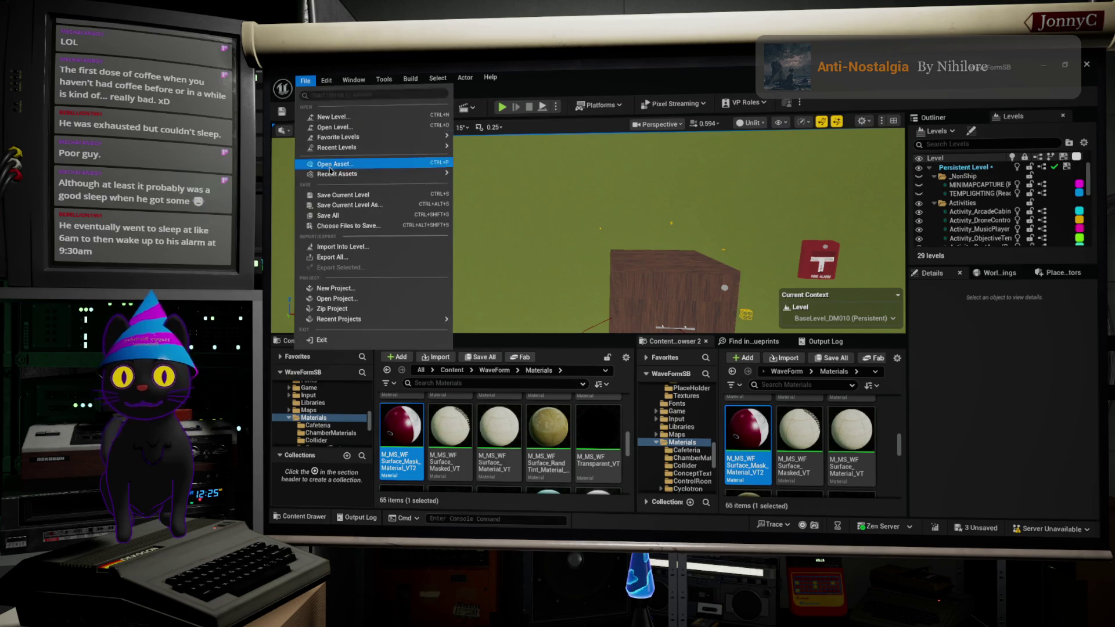
pyautogui.click(348, 223)
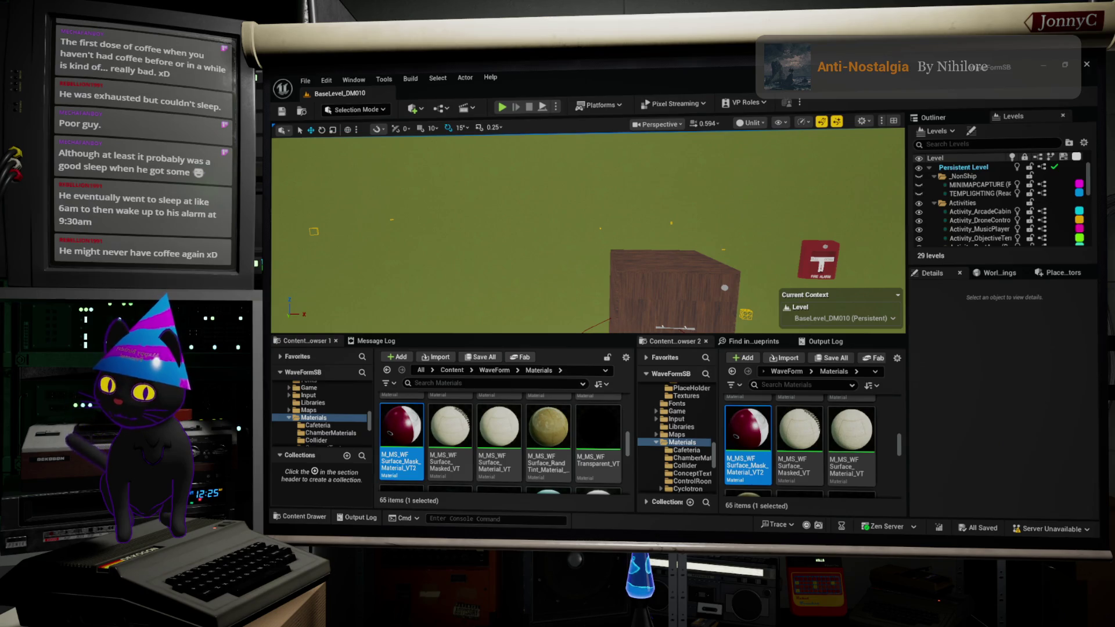
# Step: Return to Dolphin and go up from Office to the ExportedAssets folder
pyautogui.hotkey('alt', 'Tab')
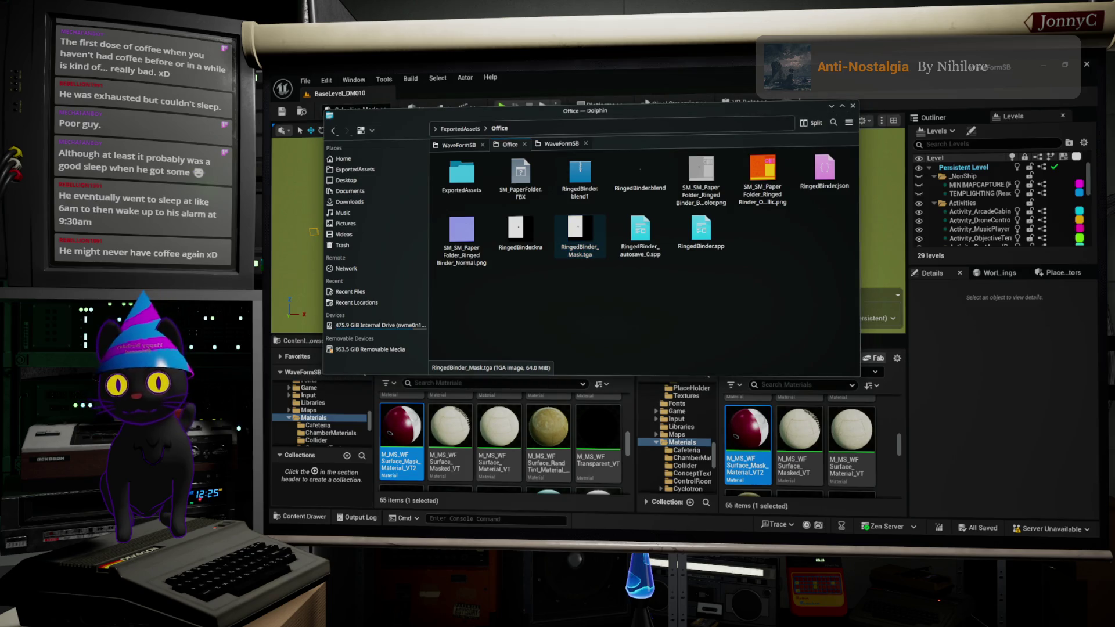
pyautogui.hotkey('alt', 'Tab')
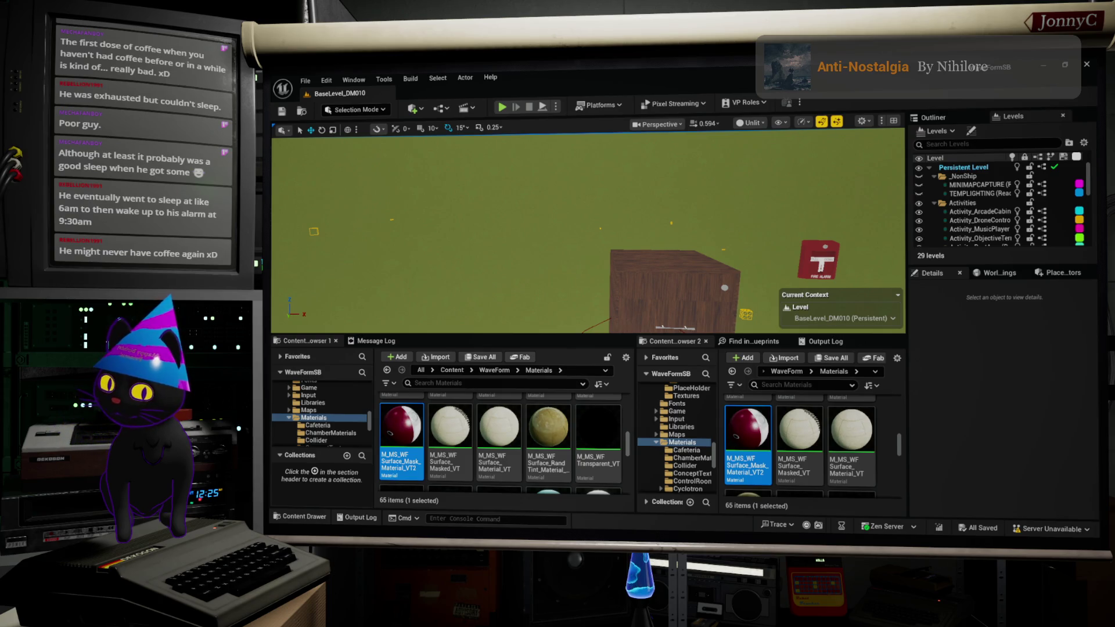
pyautogui.hotkey('alt', 'Tab')
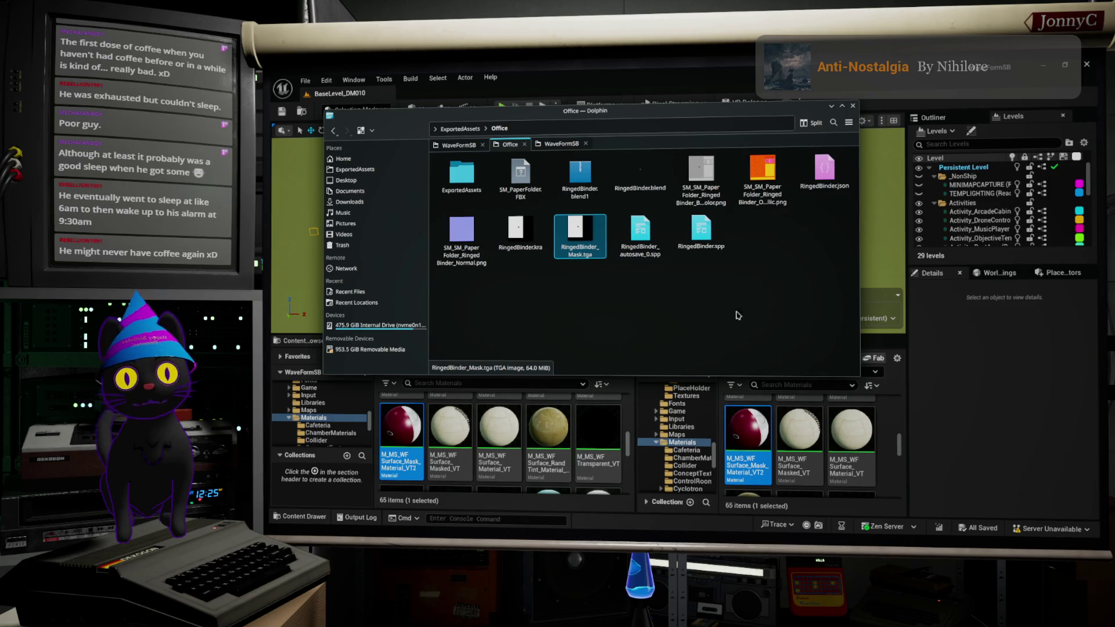
pyautogui.click(465, 128)
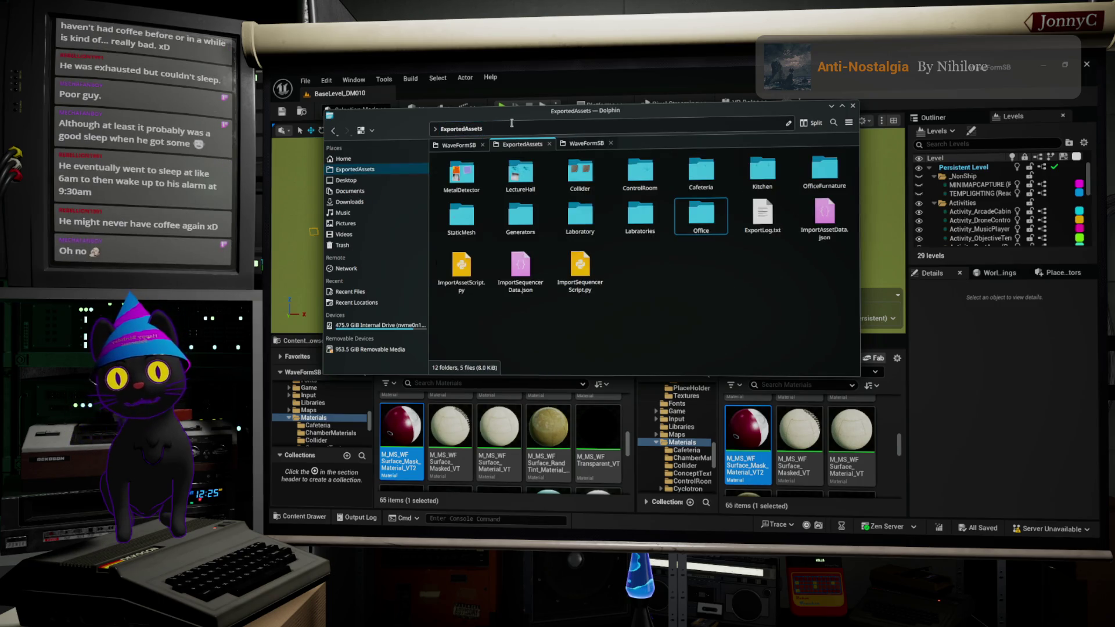
# Step: Move the Dolphin window aside and switch back to the Unreal editor
pyautogui.moveTo(542, 119); pyautogui.dragTo(640, 253)
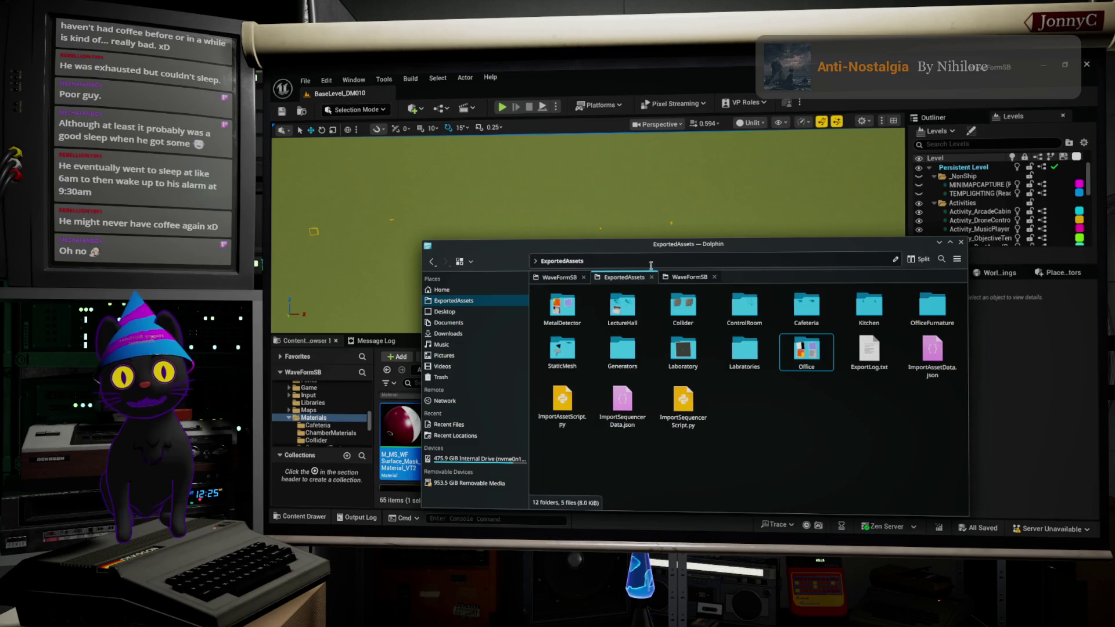
pyautogui.hotkey('alt', 'Tab')
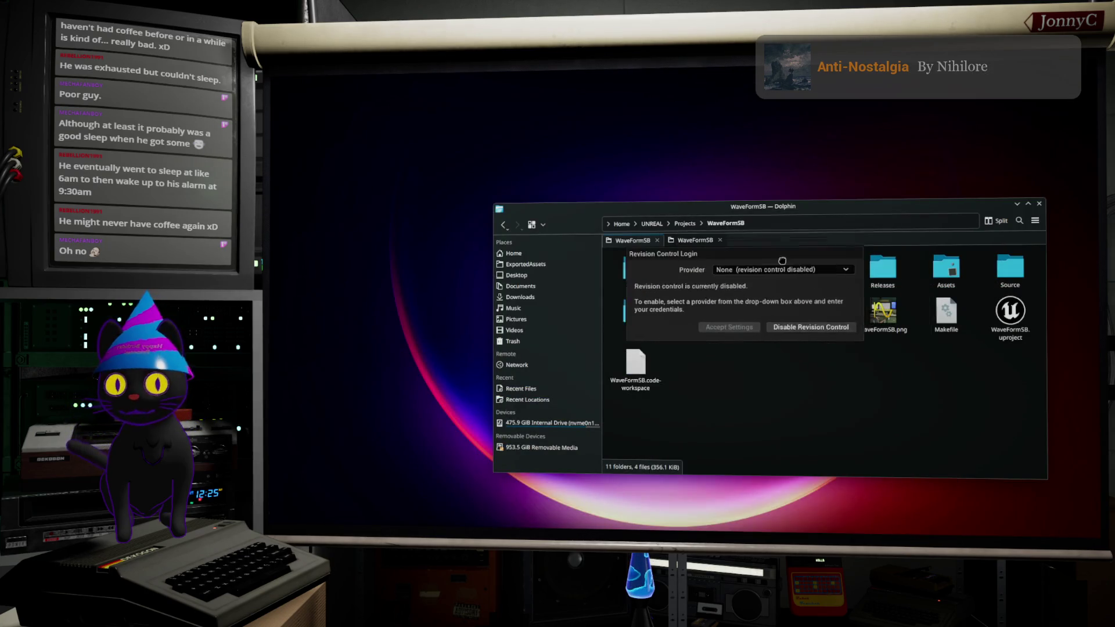
# Step: Choose Perforce as revision control provider, accept the settings, and minimise Dolphin
pyautogui.click(753, 283)
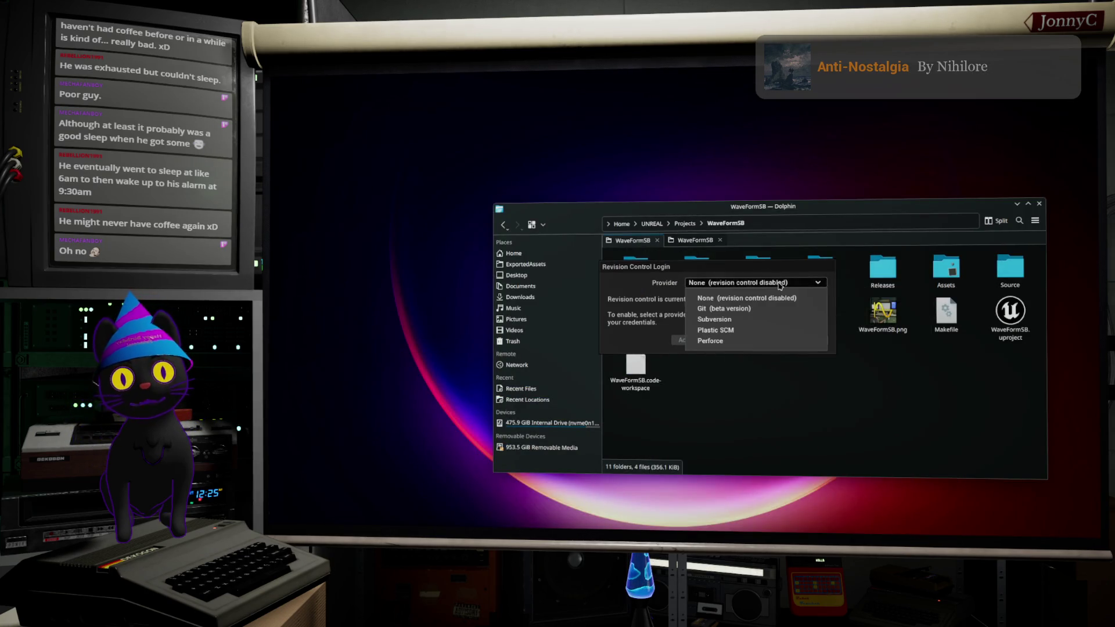
pyautogui.click(749, 341)
pyautogui.click(716, 400)
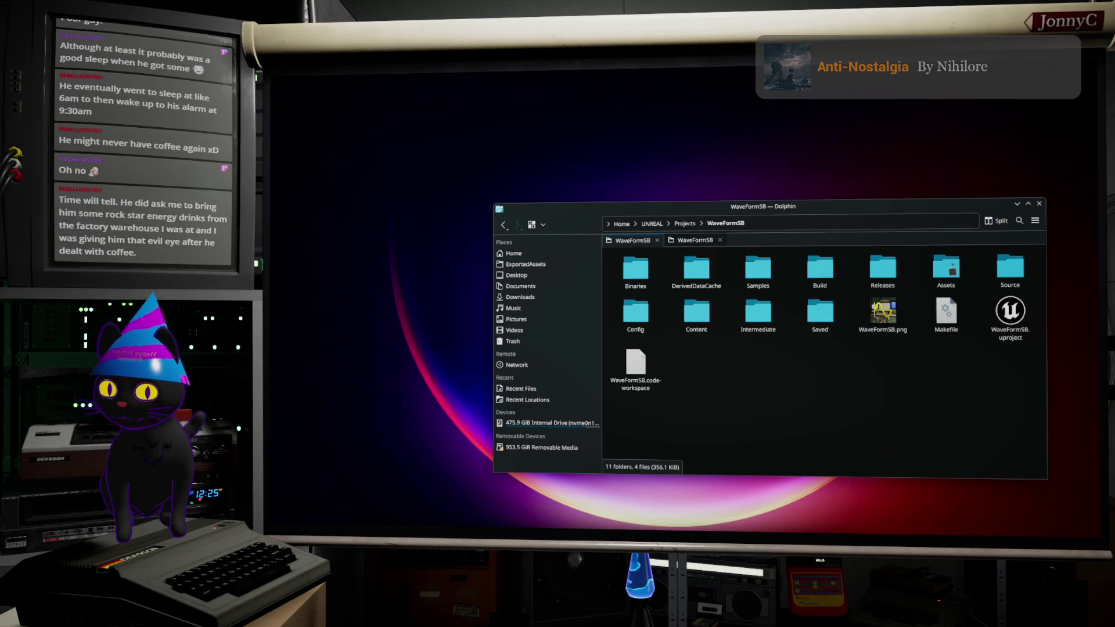
pyautogui.click(1016, 207)
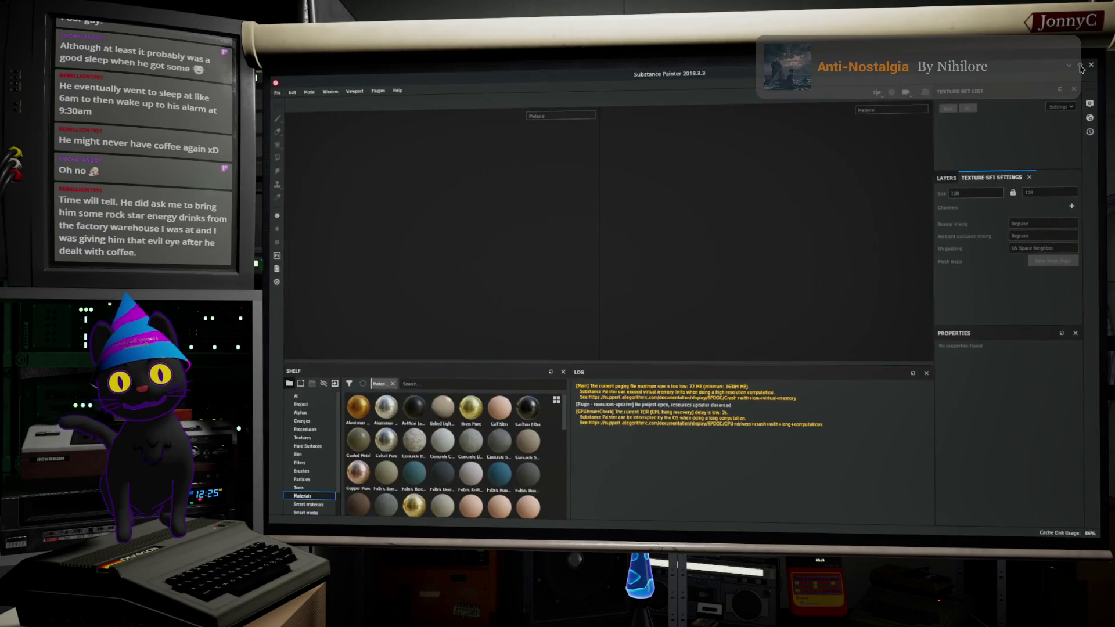
# Step: Reopen RingedBinder.spp from the recent files list
pyautogui.click(279, 92)
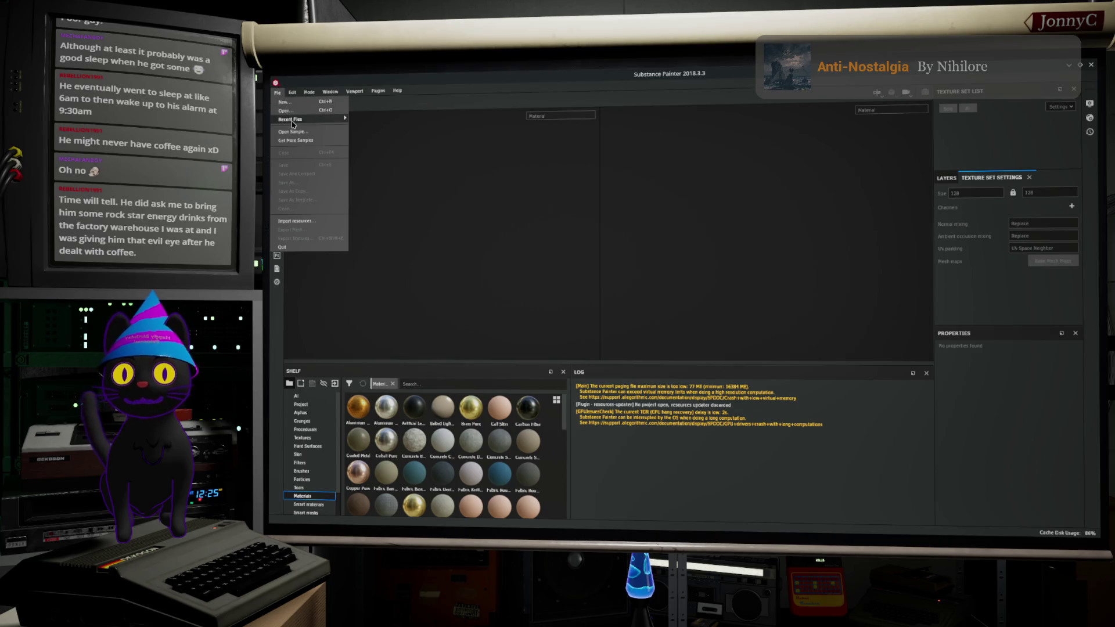
pyautogui.moveTo(294, 120)
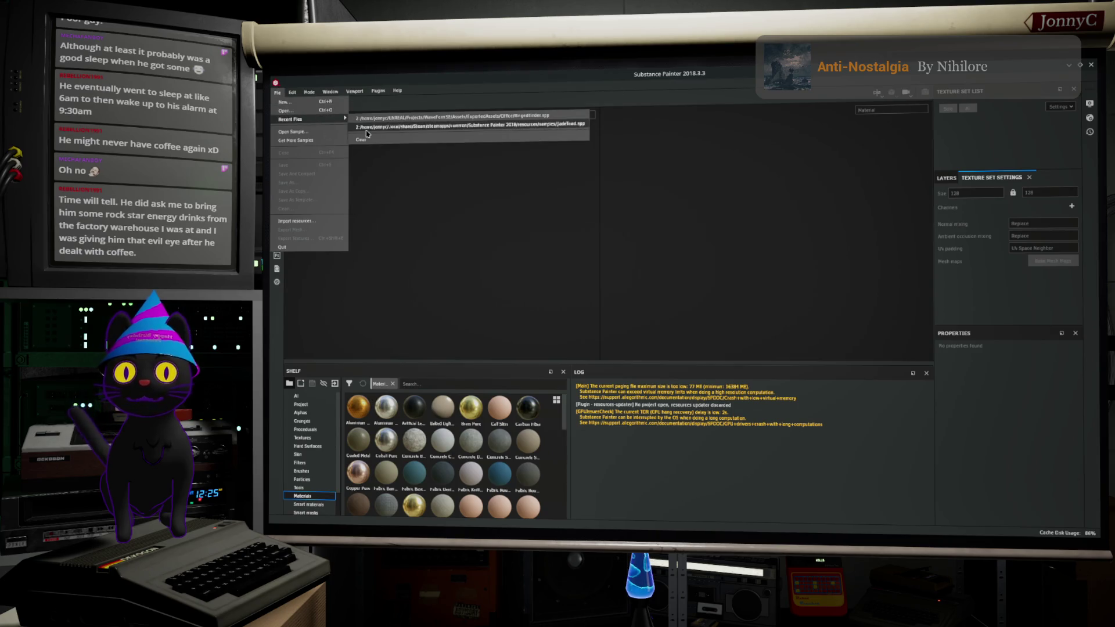
pyautogui.click(412, 118)
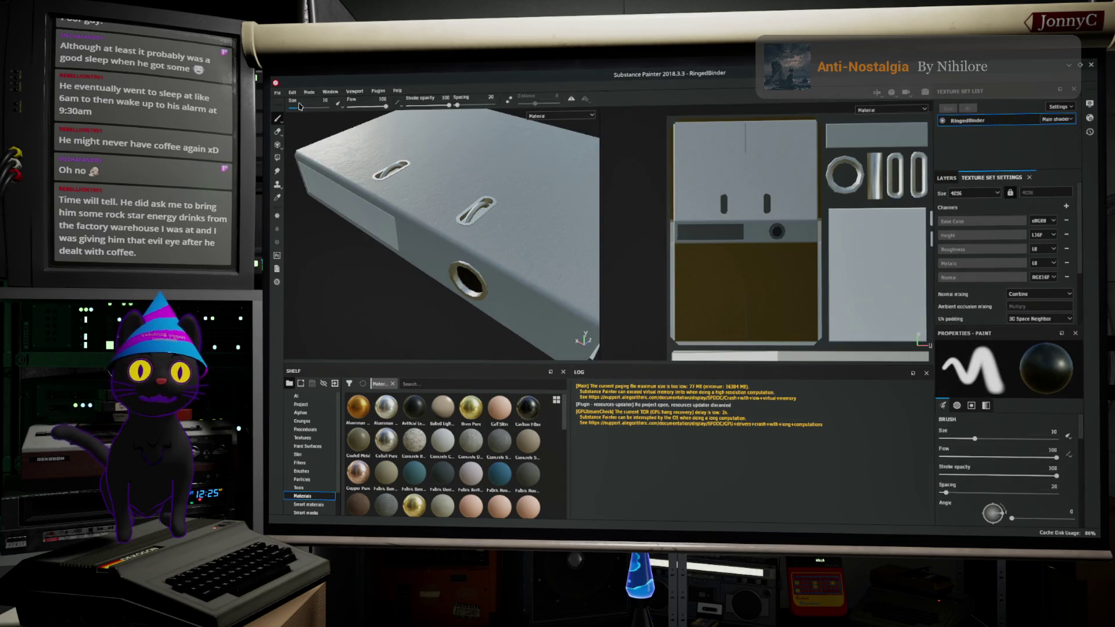
# Step: Save the project as a copy named RingedBinder2
pyautogui.click(277, 93)
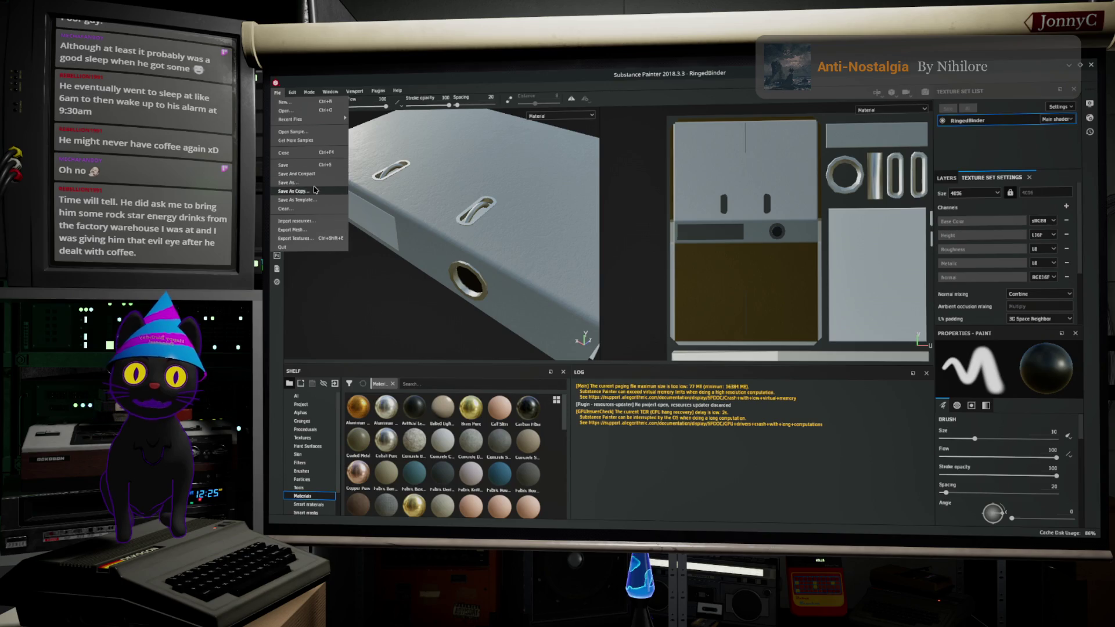
pyautogui.click(288, 182)
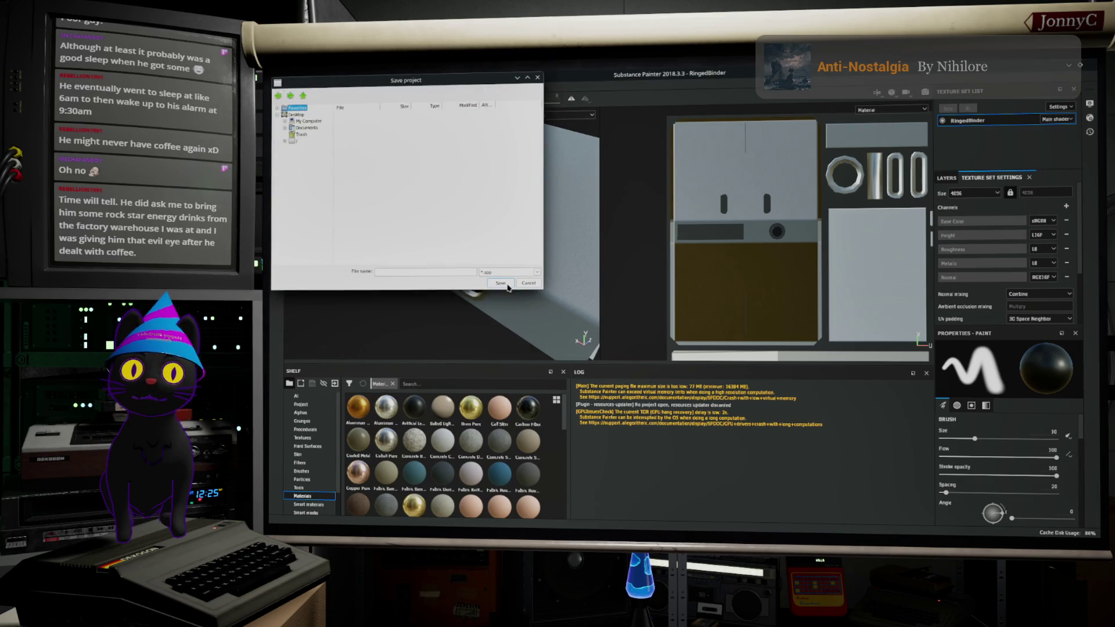
pyautogui.click(529, 283)
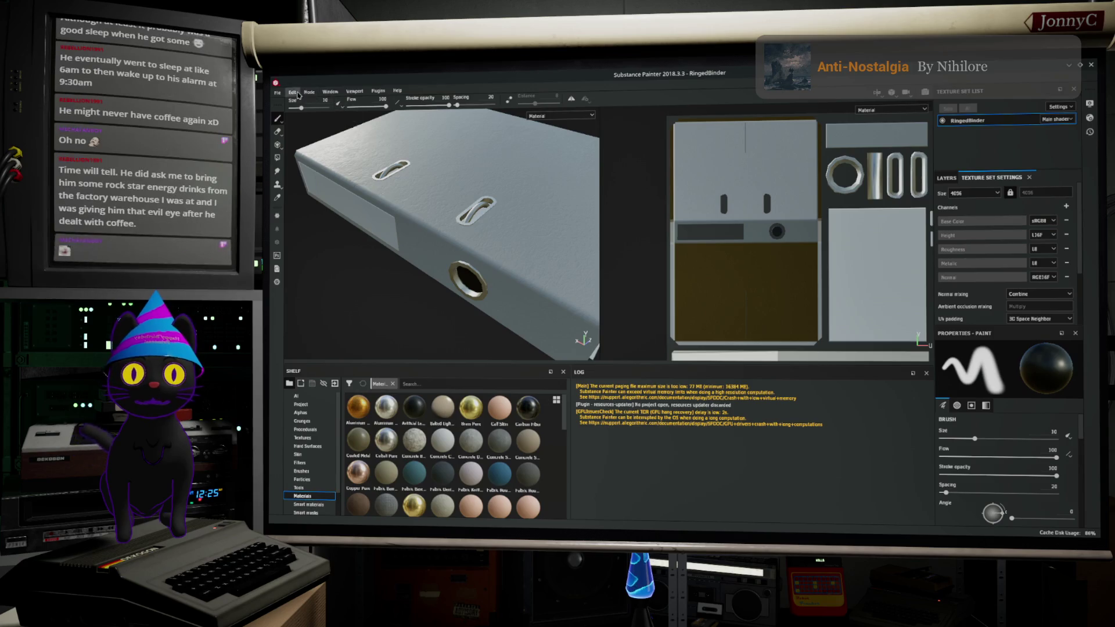
pyautogui.click(278, 93)
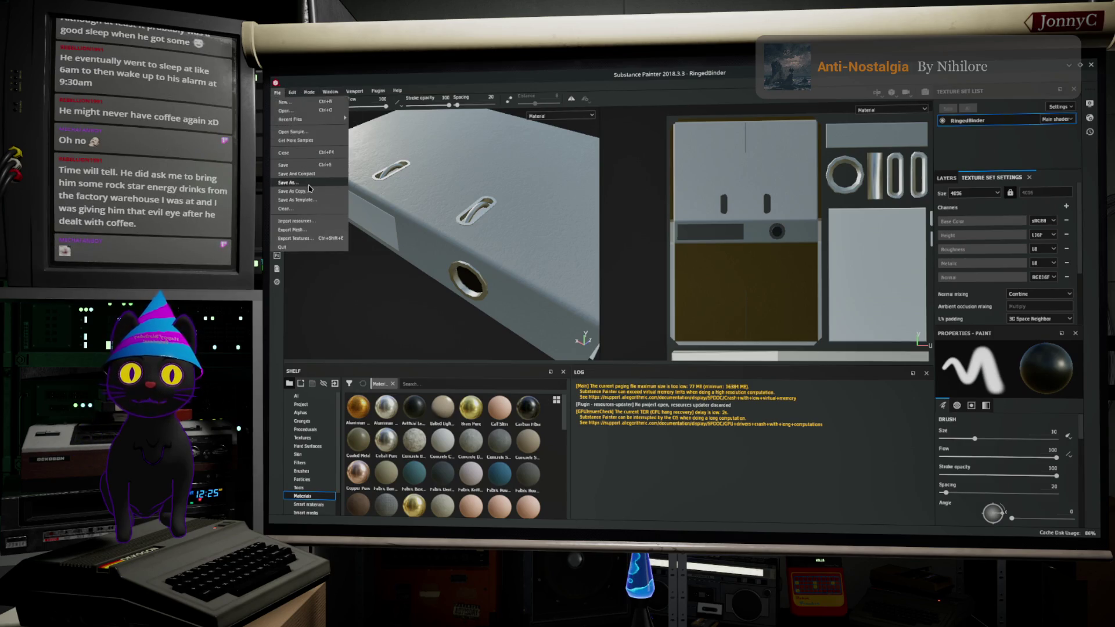
pyautogui.click(308, 183)
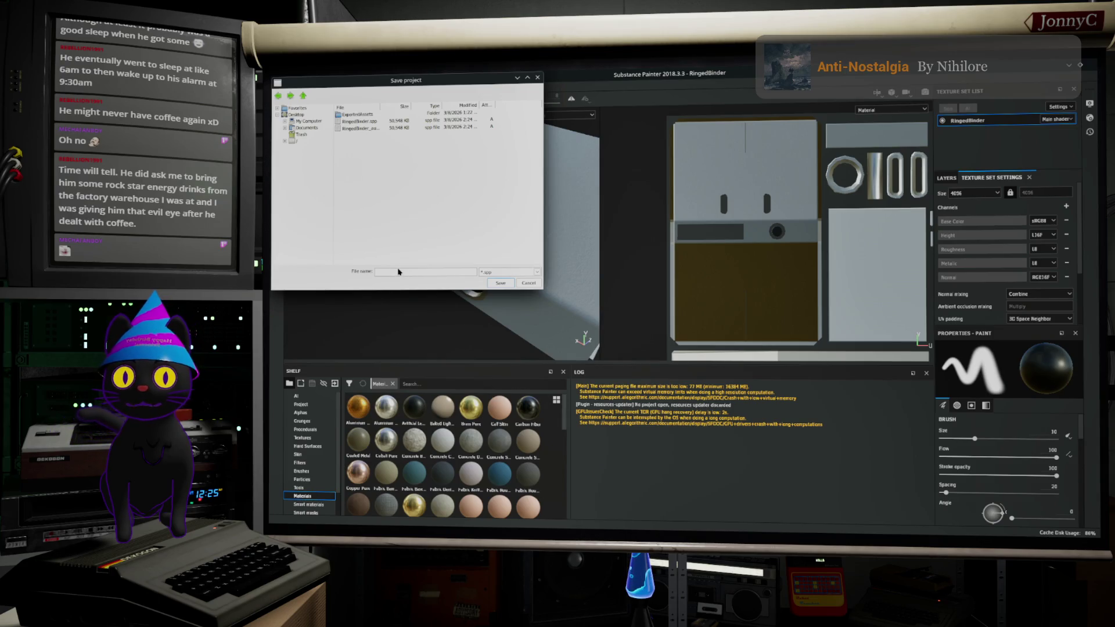
pyautogui.write('R')
pyautogui.write('t')
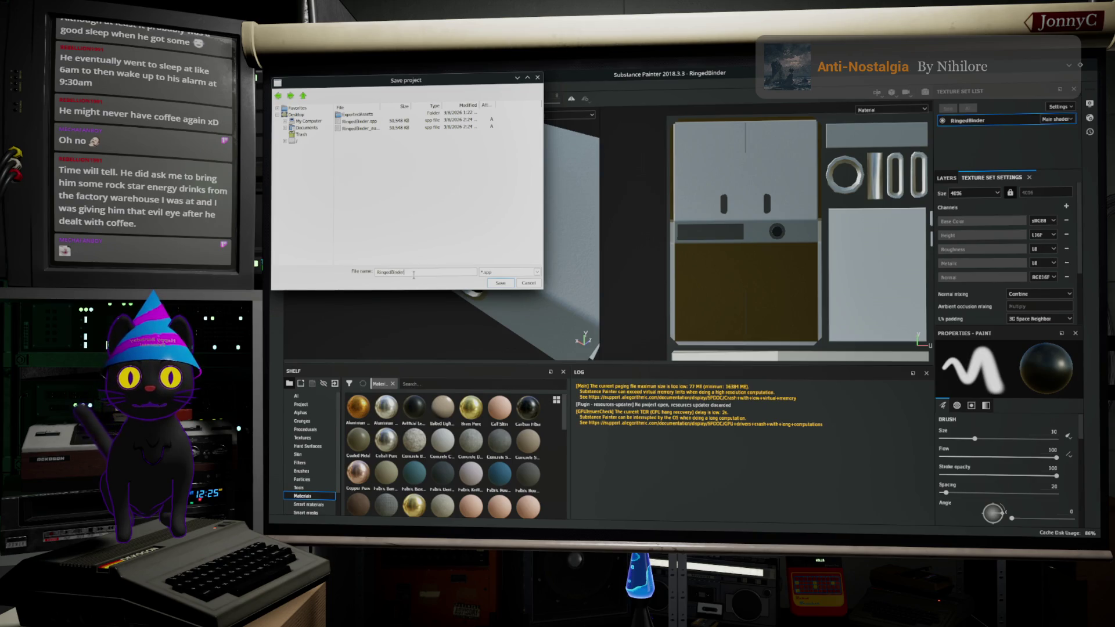
pyautogui.write('2')
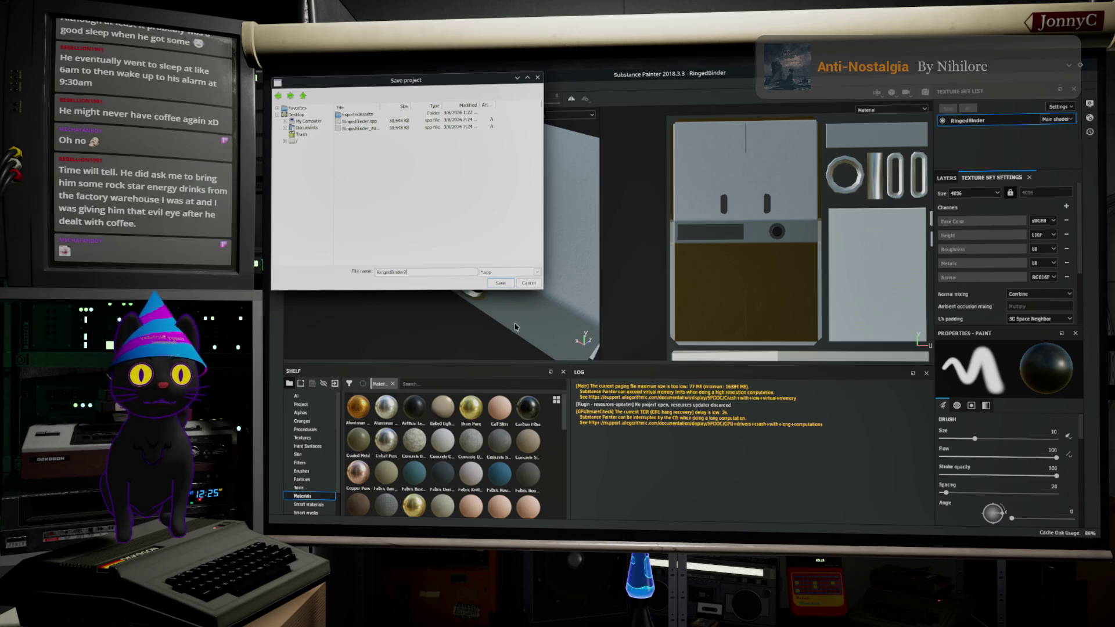
pyautogui.click(501, 283)
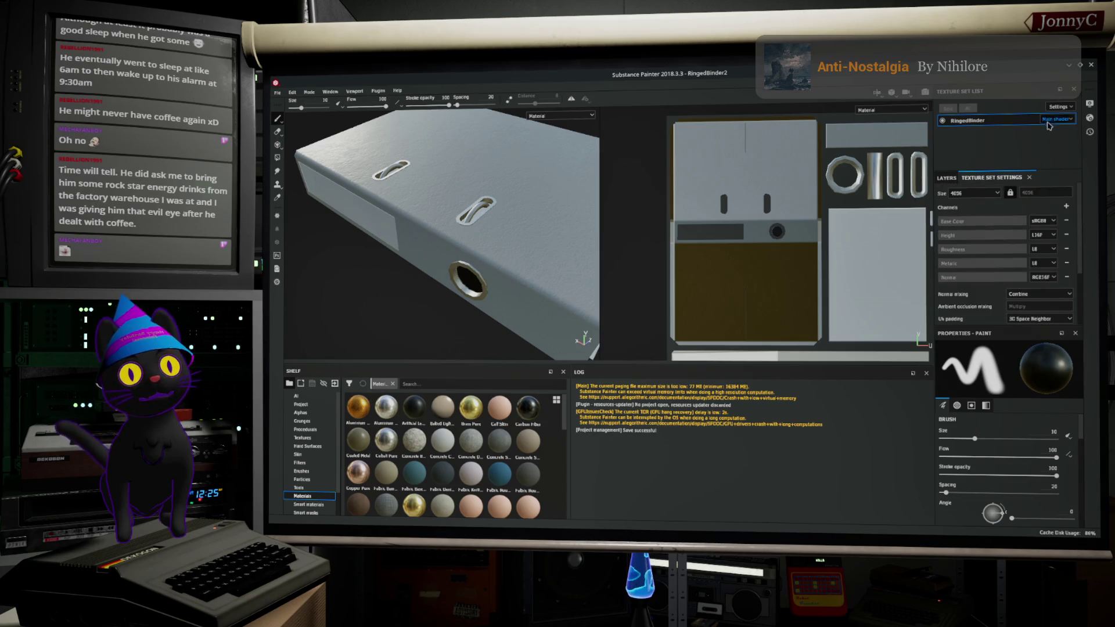
# Step: Cancel a stray shader-parameter import and show the RingedBinder texture set's Layers stack
pyautogui.click(1061, 92)
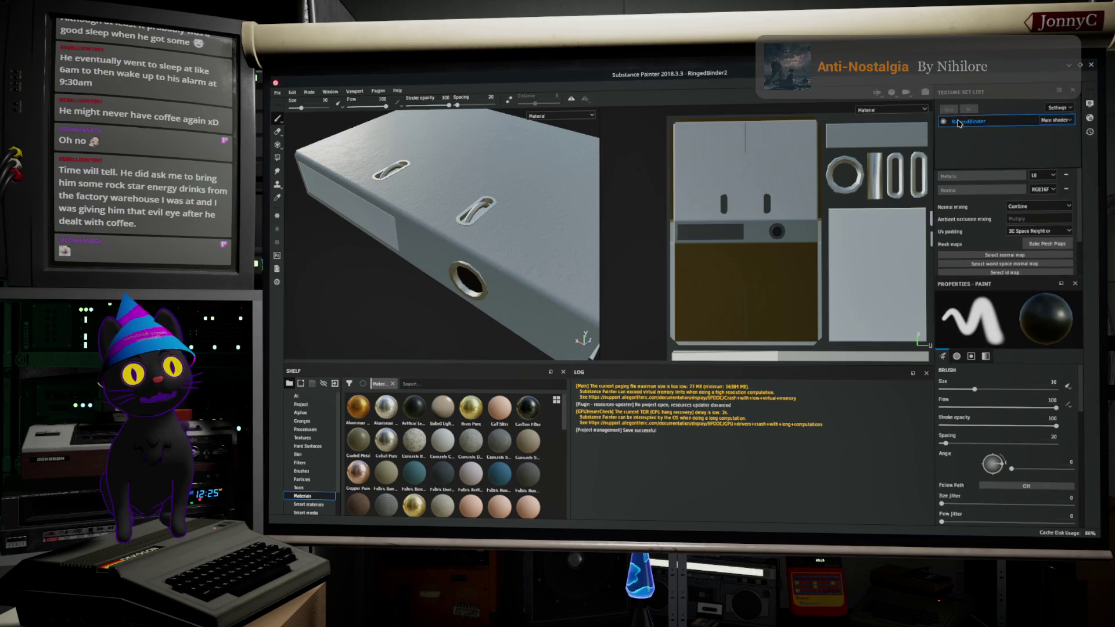
pyautogui.click(1070, 108)
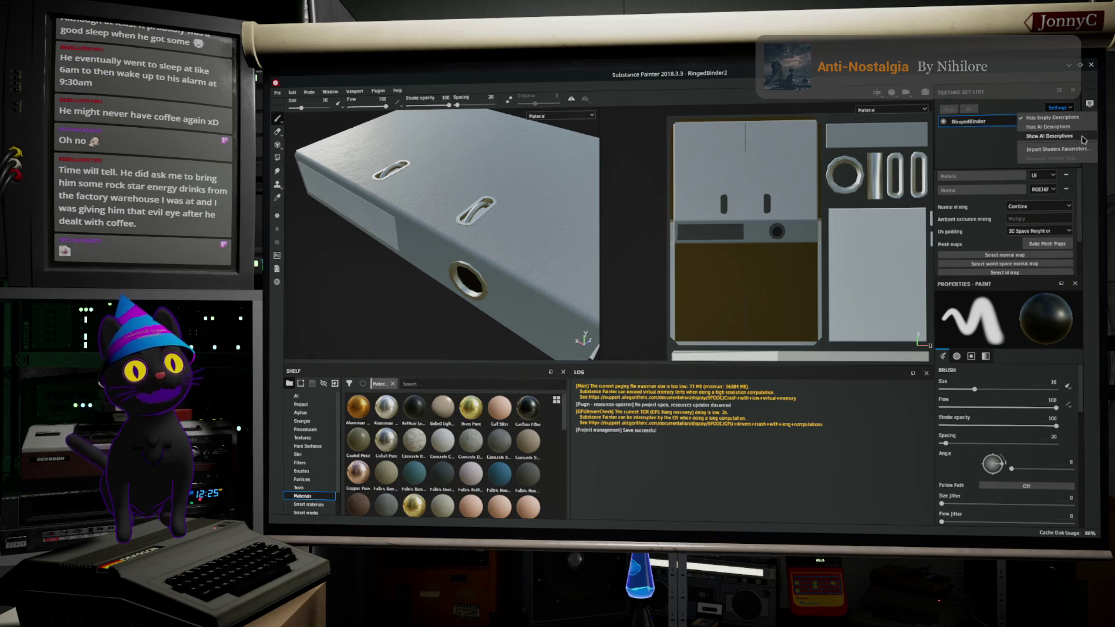
pyautogui.click(1057, 149)
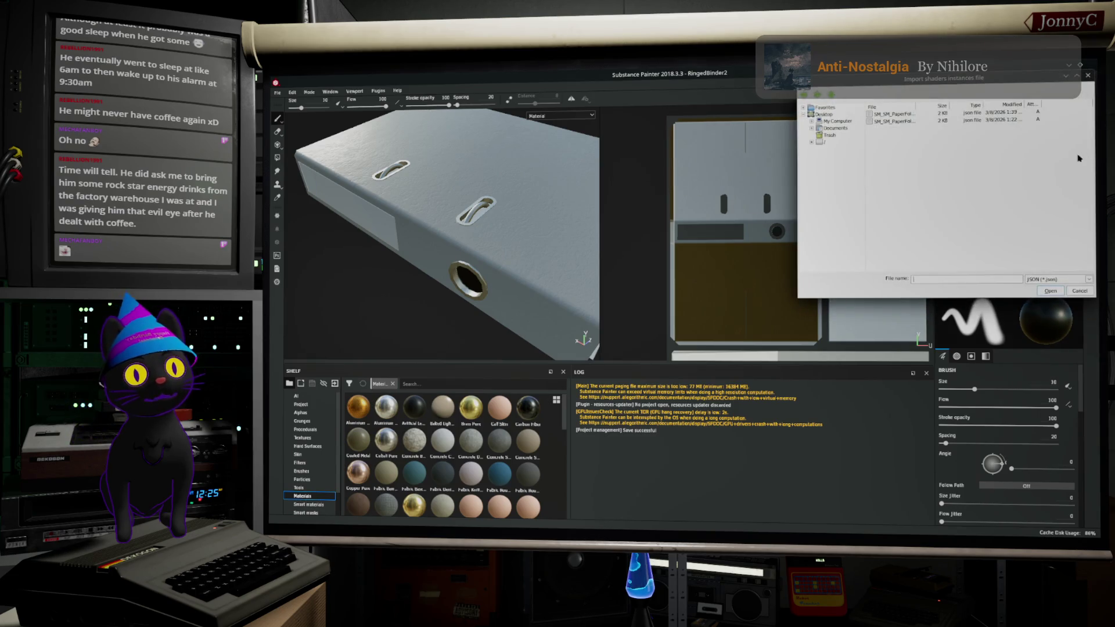
pyautogui.click(1080, 291)
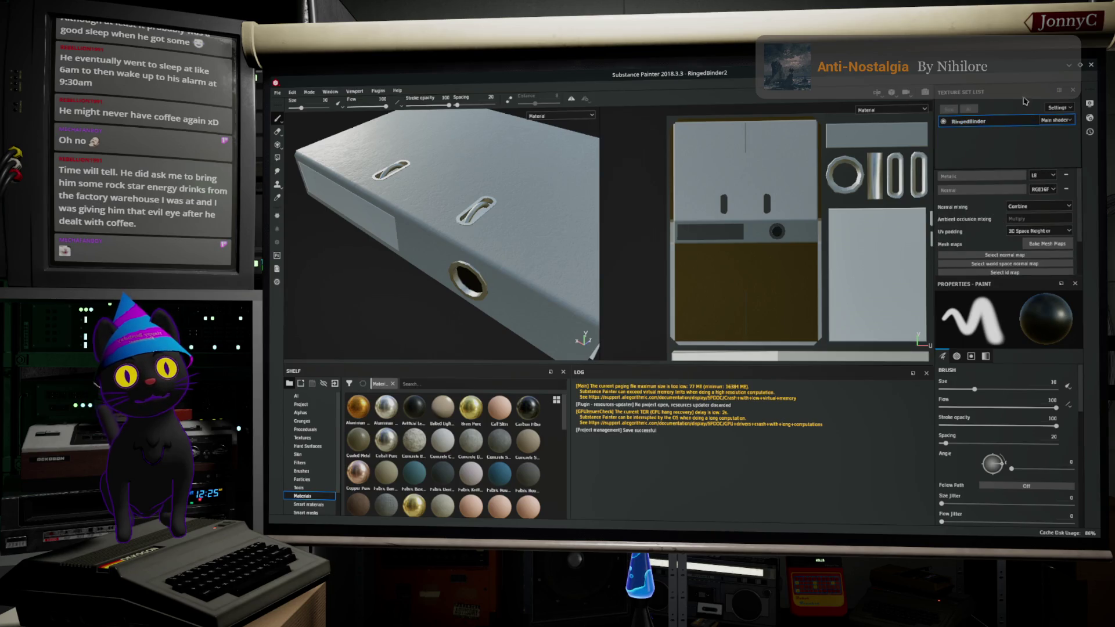
pyautogui.click(1061, 93)
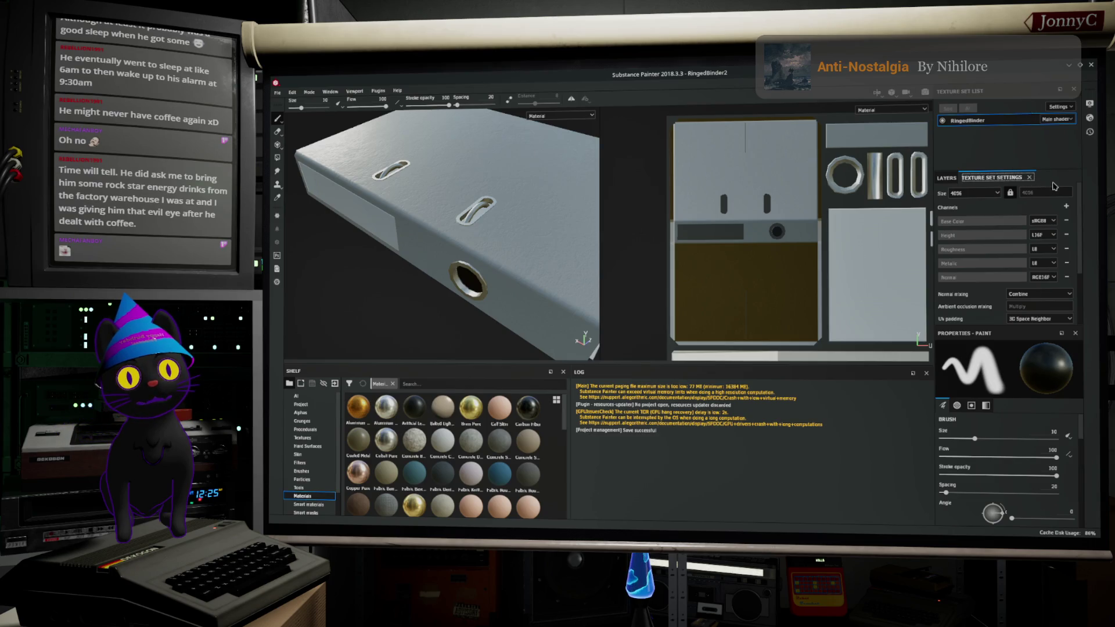
pyautogui.click(948, 178)
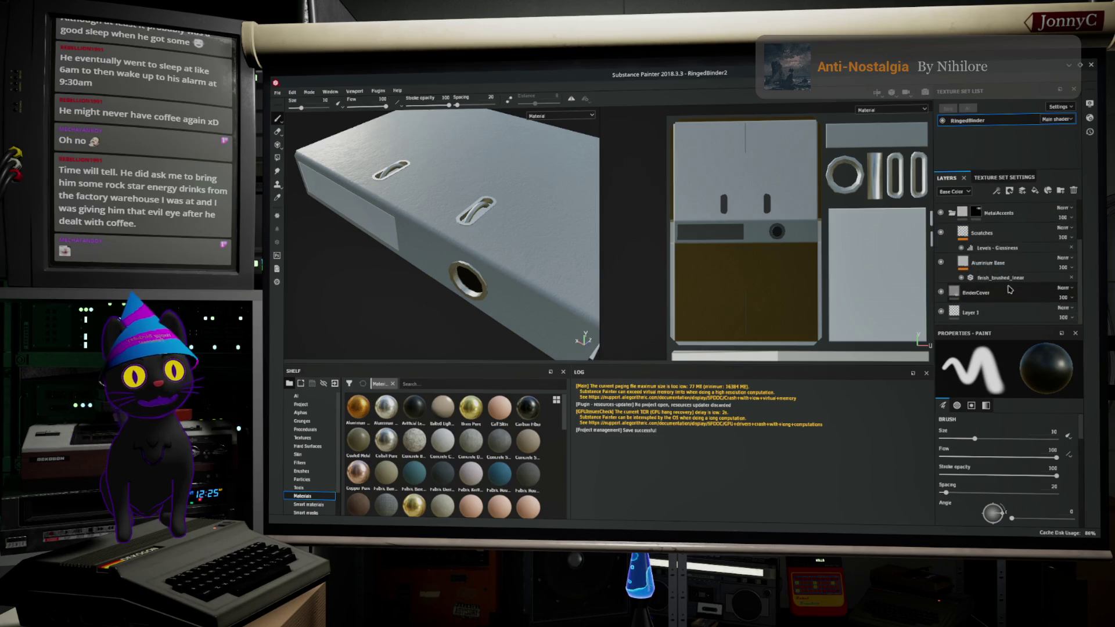
# Step: On the BinderCover fill layer, try Concrete Bare and Concrete Dusty, settling on Concrete Smooth
pyautogui.click(1007, 294)
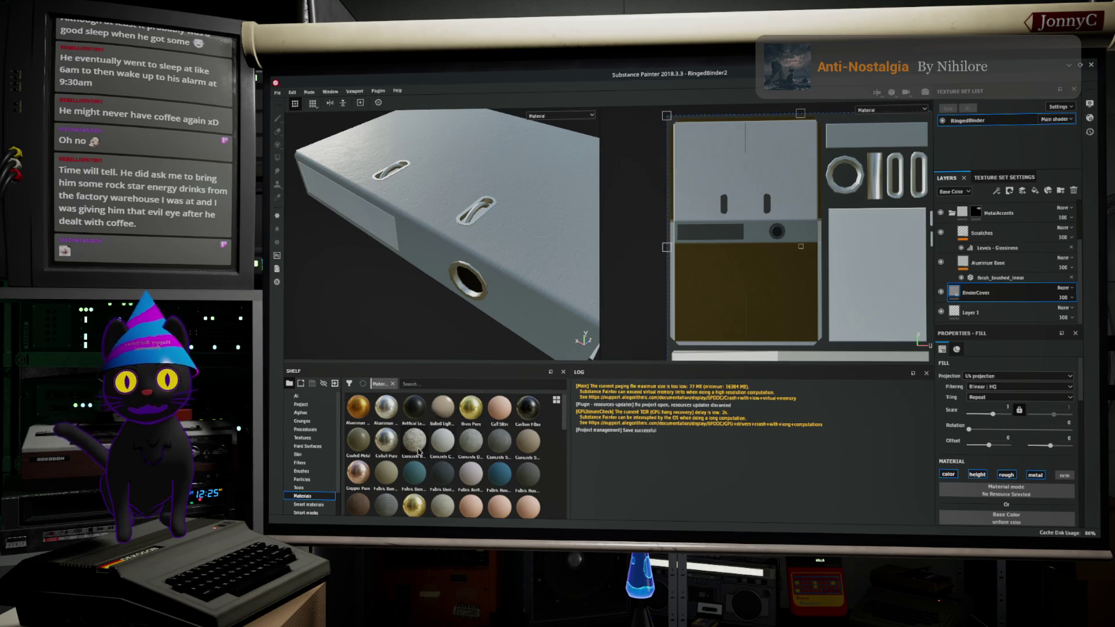
pyautogui.scroll(-8, 423, 451)
pyautogui.scroll(8, 398, 452)
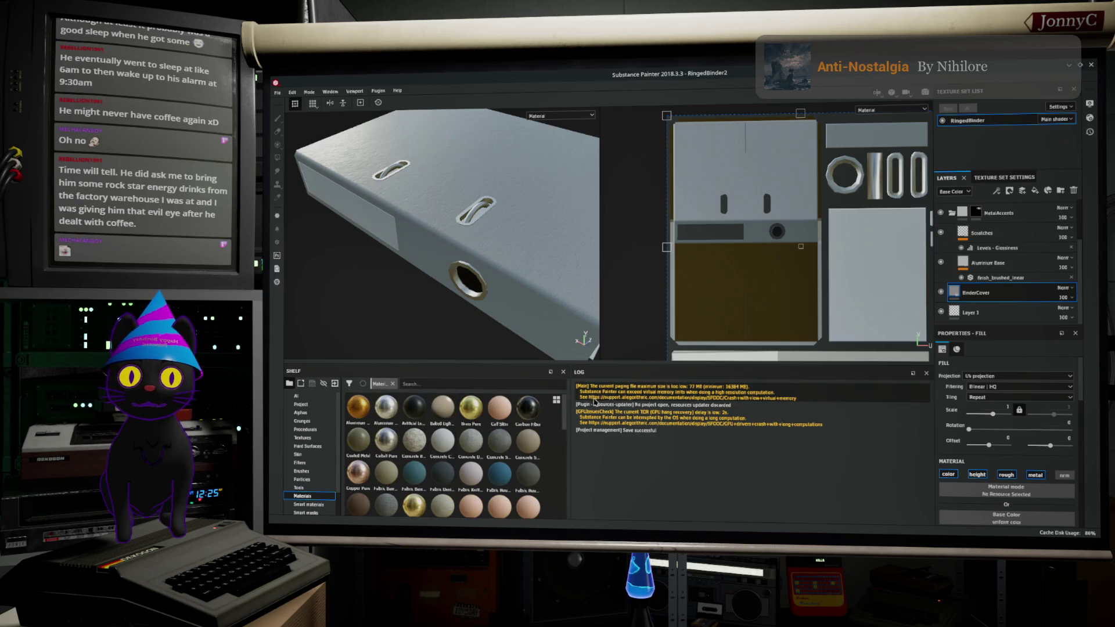
pyautogui.moveTo(570, 390); pyautogui.dragTo(779, 395)
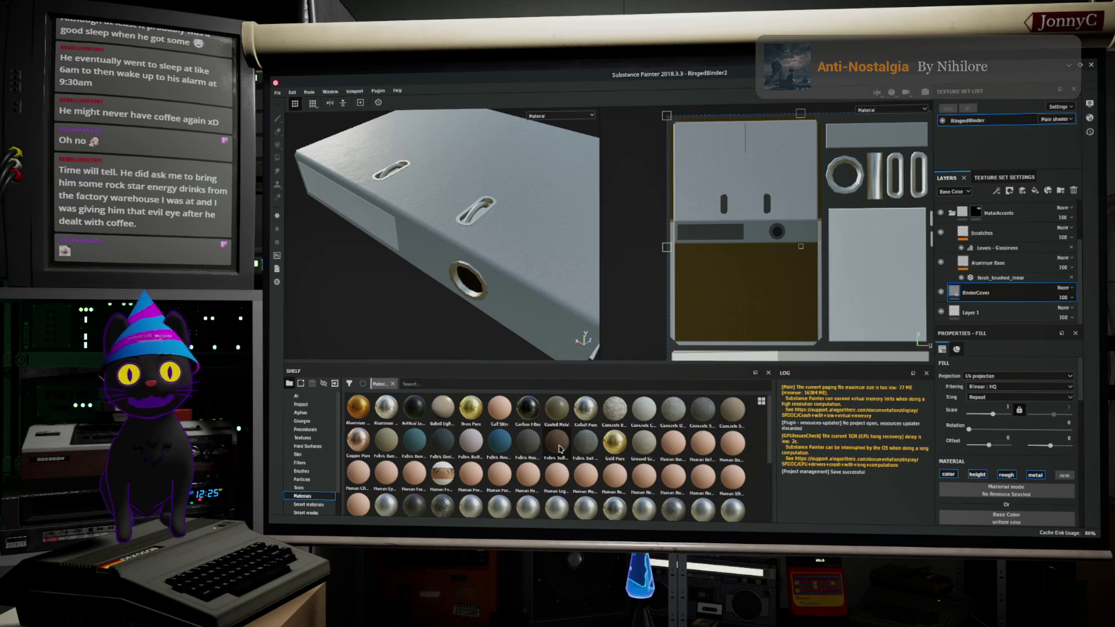
pyautogui.click(614, 411)
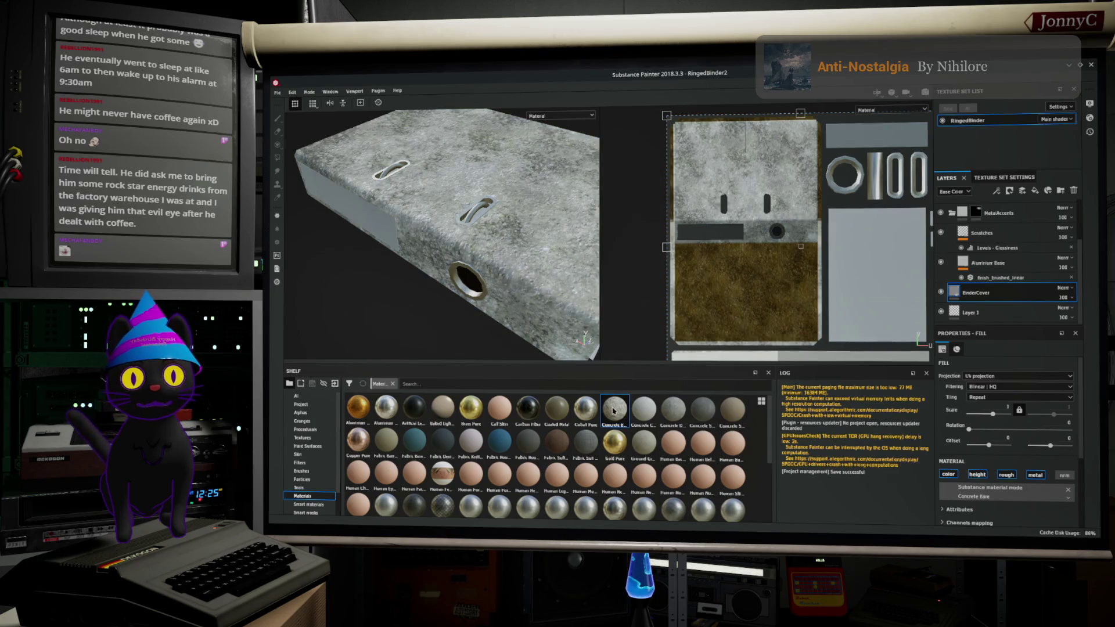
pyautogui.moveTo(613, 410)
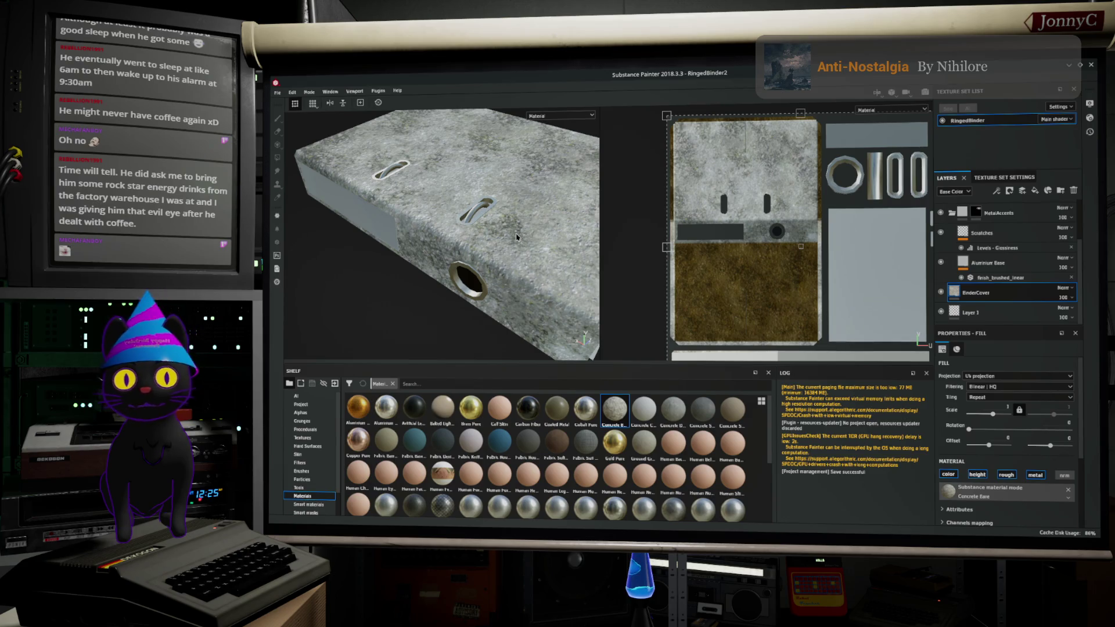
pyautogui.click(681, 415)
pyautogui.click(702, 414)
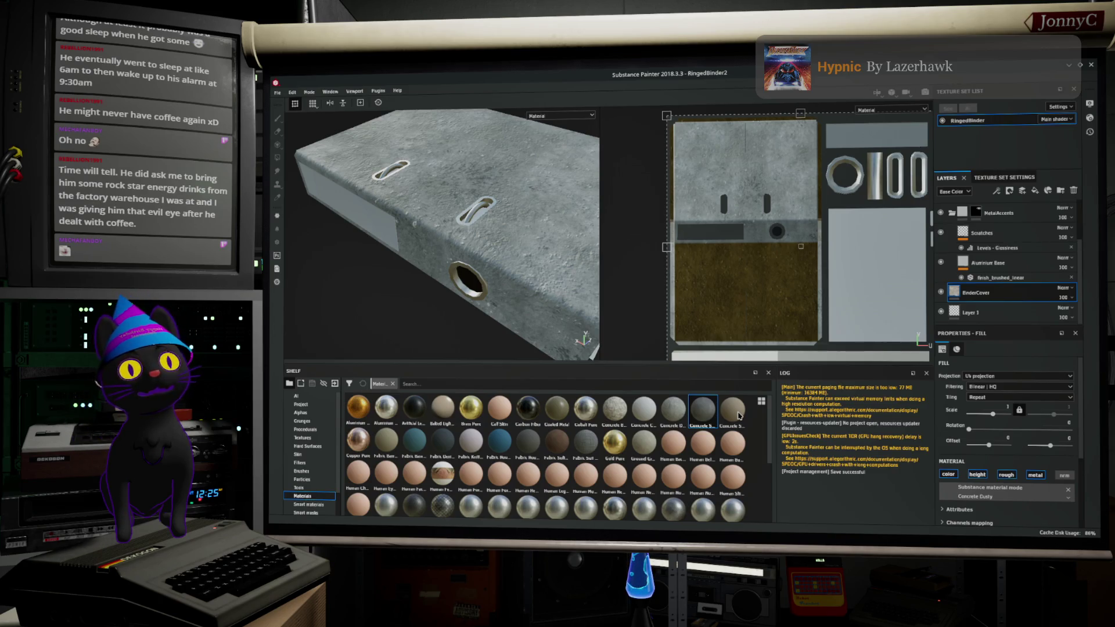
pyautogui.click(736, 412)
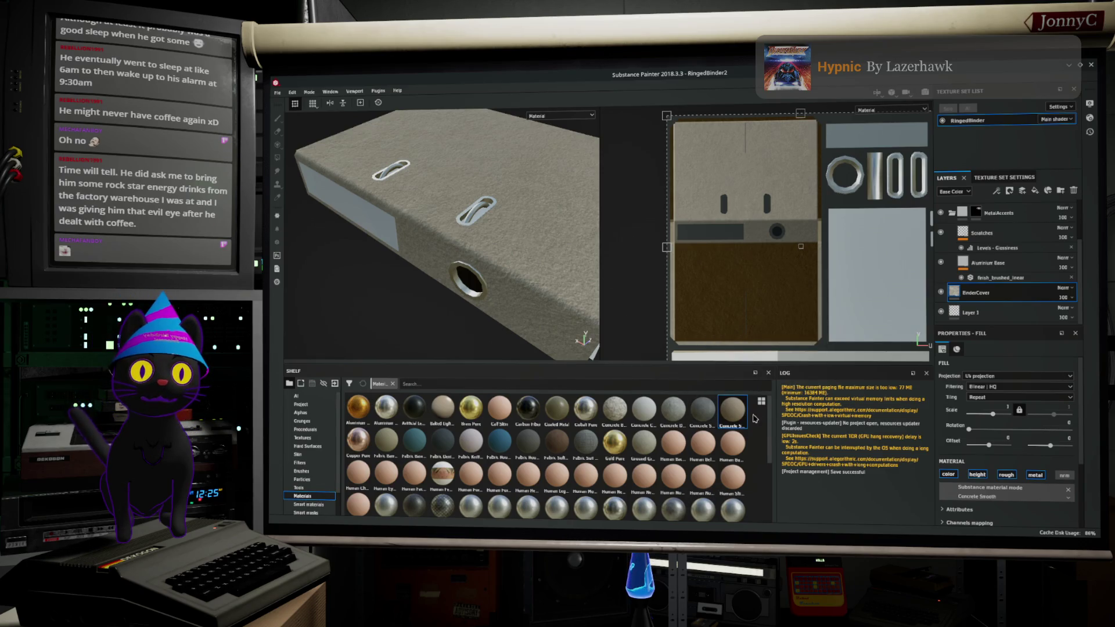
pyautogui.moveTo(734, 427)
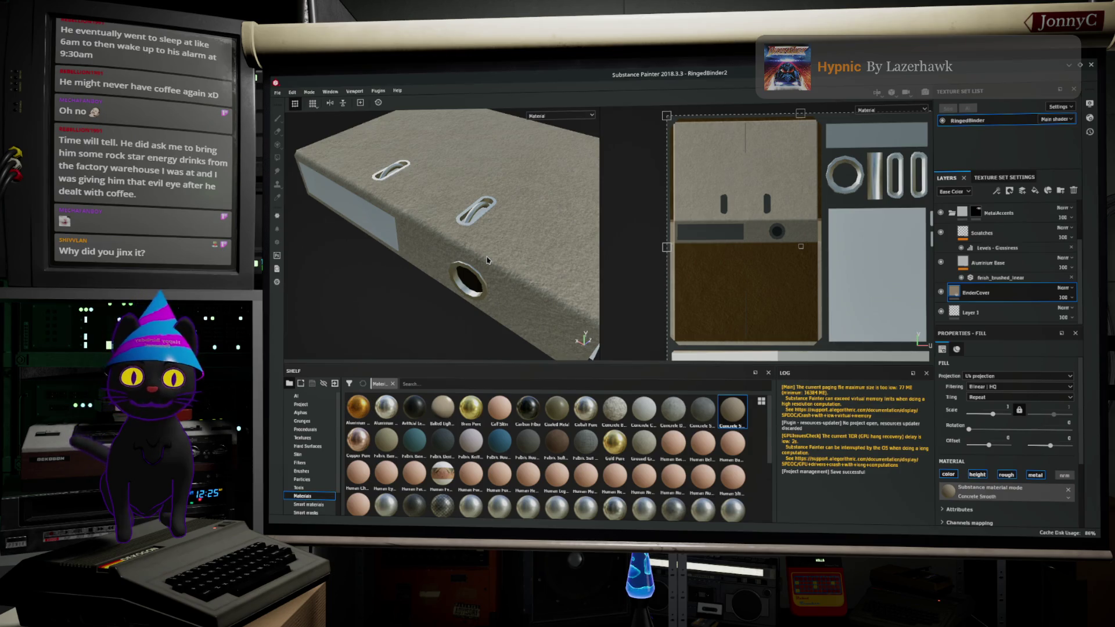
# Step: Try the Fabric Rough, Knitted Sweater, Baseball Hat and Bamboo materials on the cover fill
pyautogui.click(502, 445)
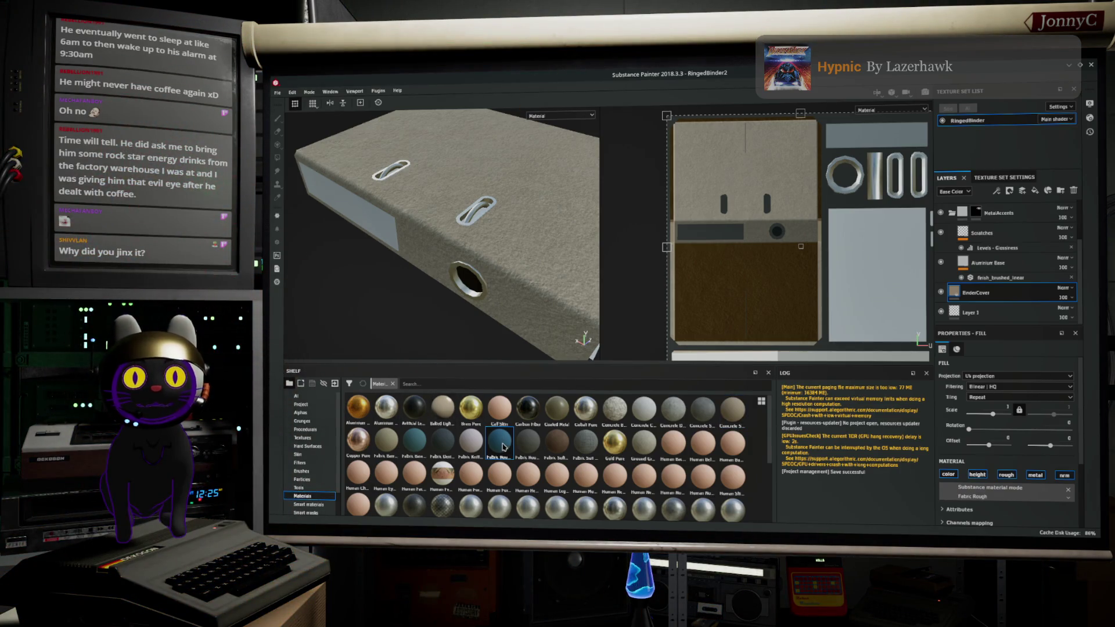
pyautogui.moveTo(504, 446)
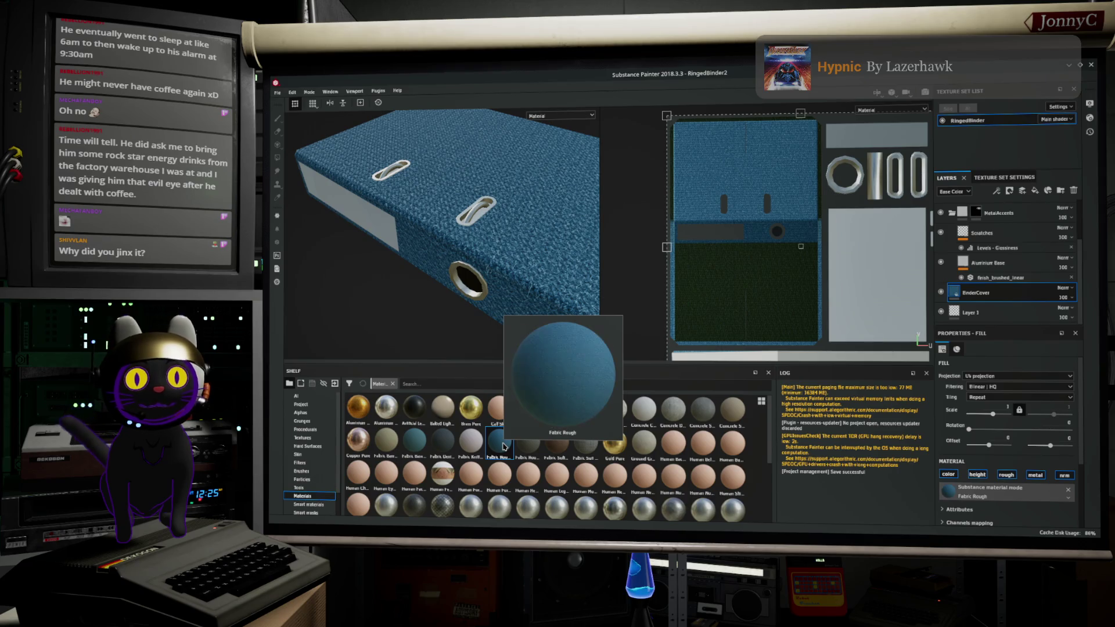
pyautogui.click(475, 443)
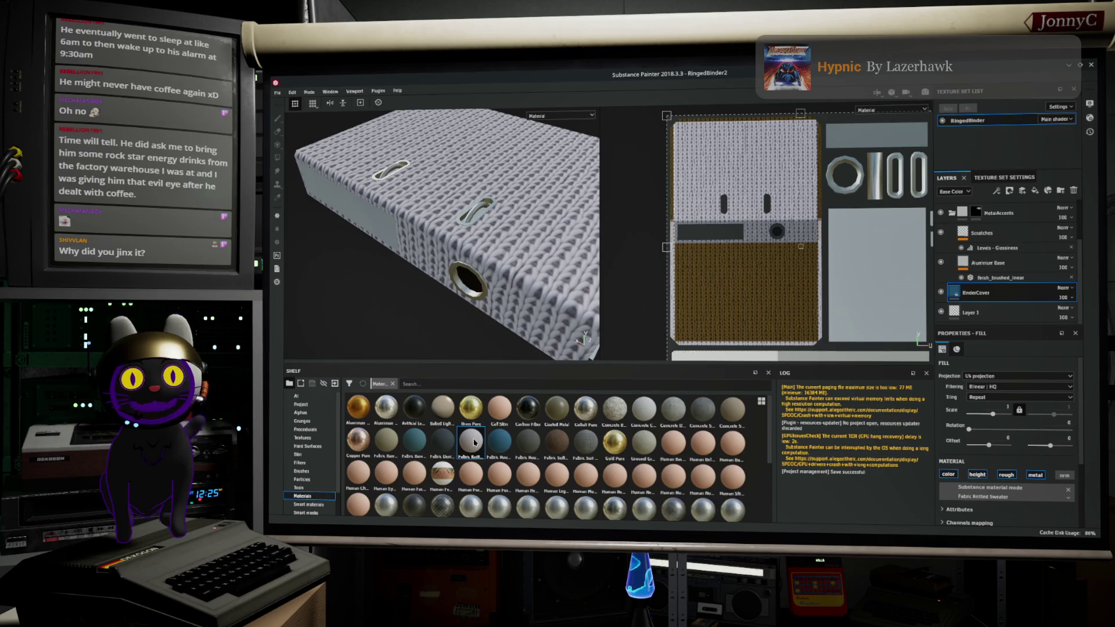
pyautogui.click(446, 446)
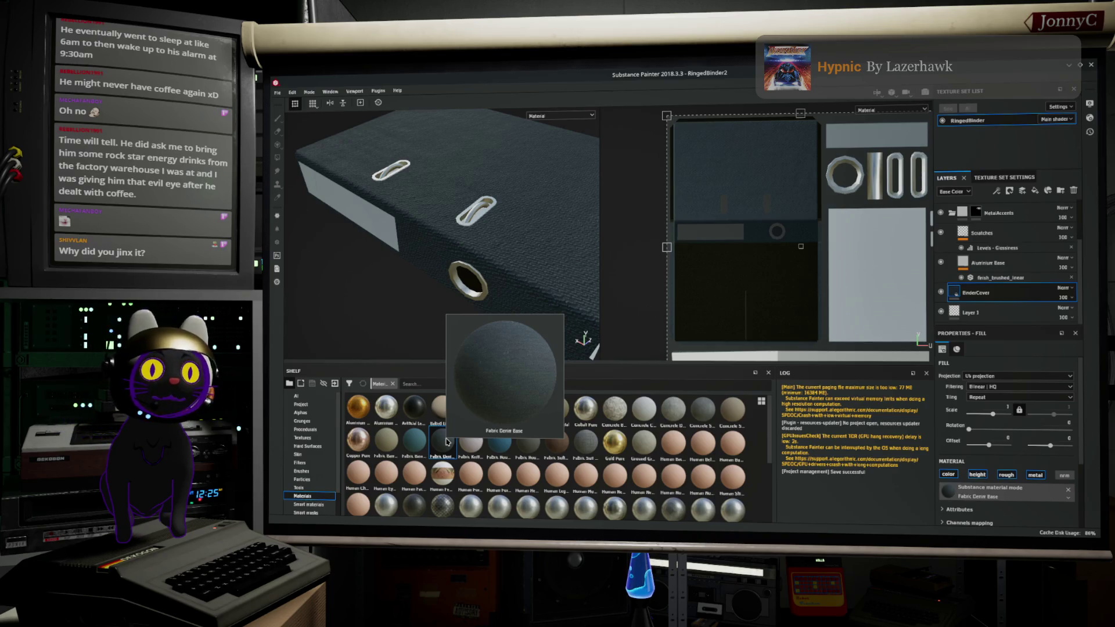
pyautogui.click(416, 445)
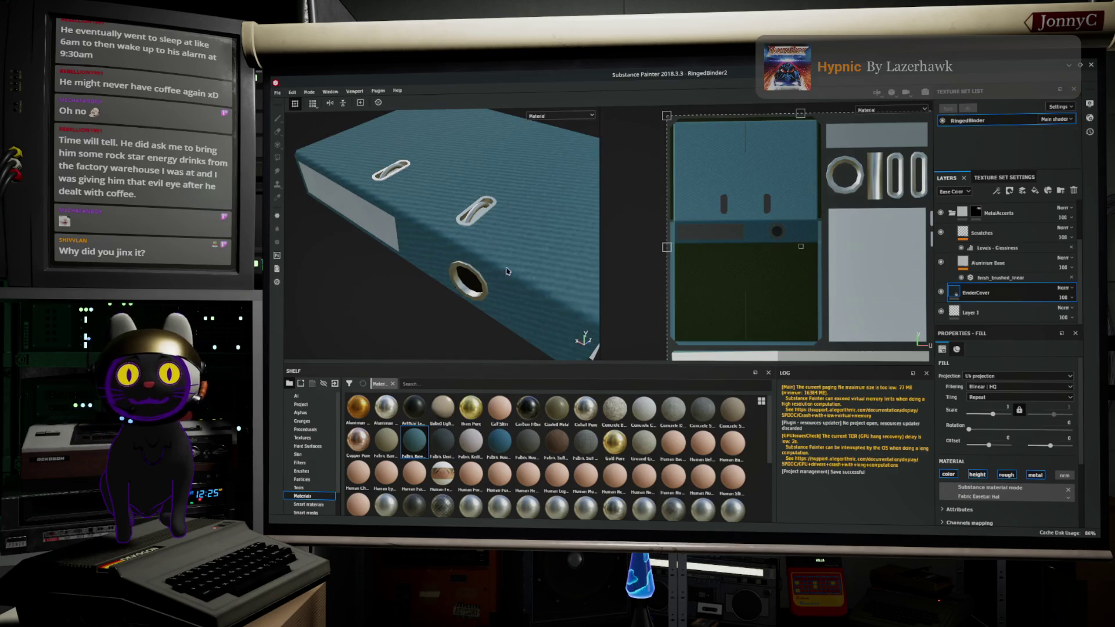
pyautogui.click(502, 282)
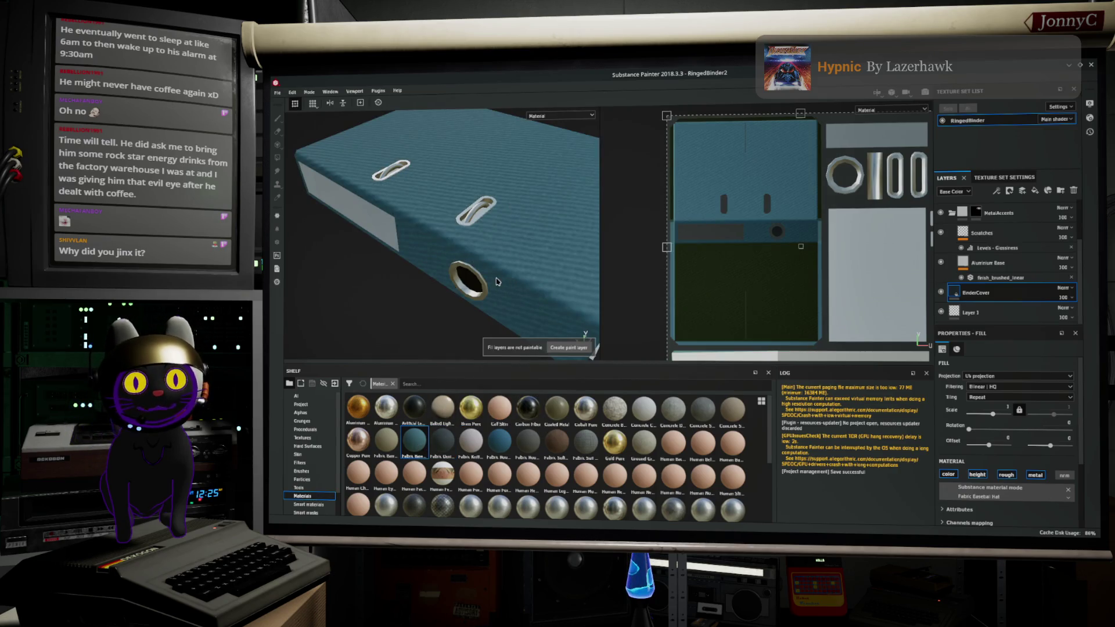
pyautogui.moveTo(503, 255)
pyautogui.keyDown('alt'); pyautogui.mouseDown()
pyautogui.moveTo(471, 239)
pyautogui.moveTo(510, 281)
pyautogui.moveTo(521, 343)
pyautogui.moveTo(570, 267)
pyautogui.moveTo(552, 281)
pyautogui.mouseUp(); pyautogui.keyUp('alt')
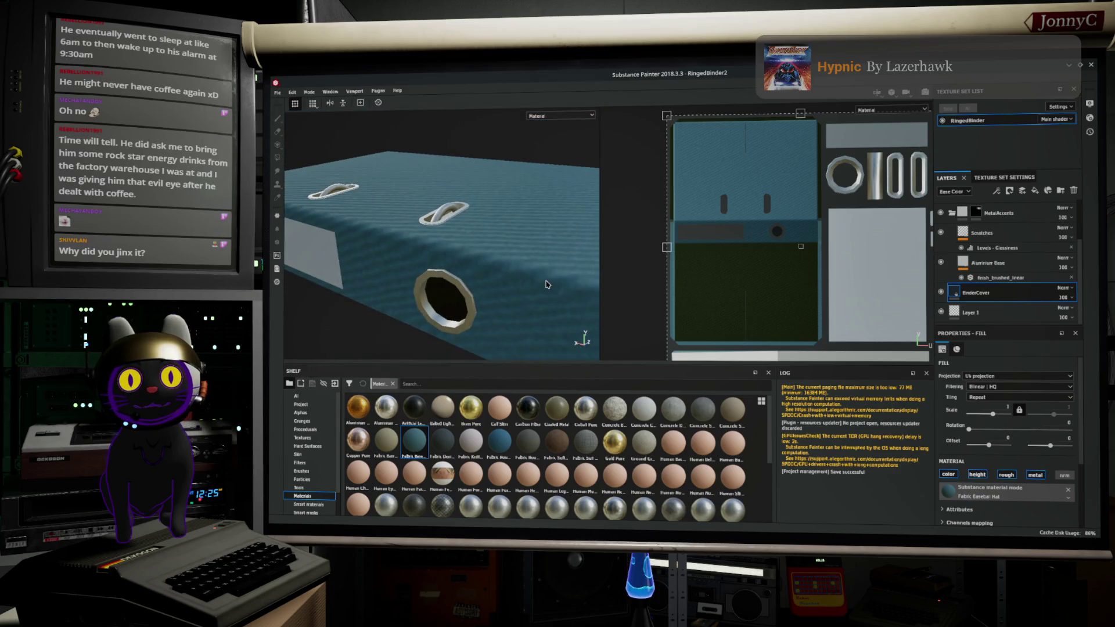
pyautogui.click(388, 442)
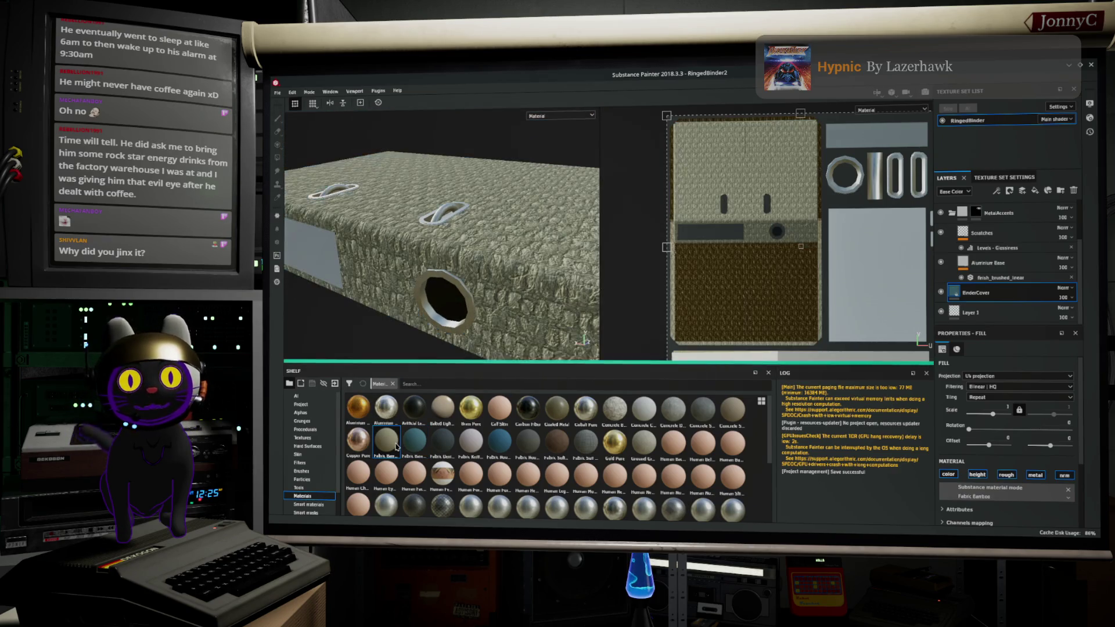
pyautogui.moveTo(514, 314)
pyautogui.keyDown('alt'); pyautogui.mouseDown()
pyautogui.moveTo(550, 321)
pyautogui.moveTo(561, 272)
pyautogui.mouseUp(); pyautogui.keyUp('alt')
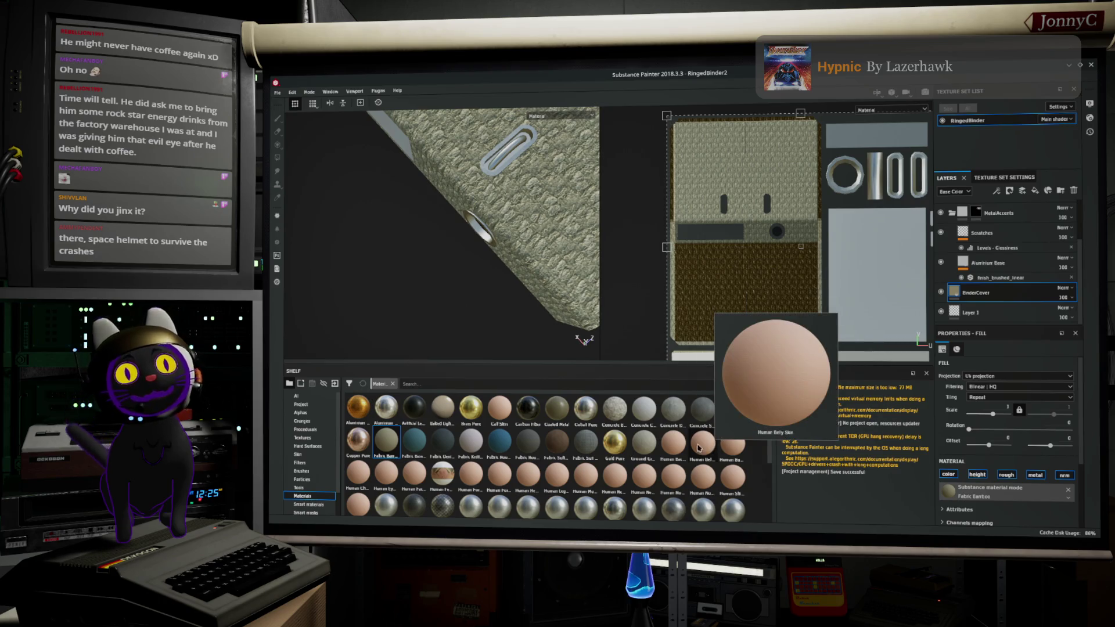
# Step: Try Human Bumpy Skin and another human skin material on the cover, then pick Concrete Bare
pyautogui.moveTo(630, 448)
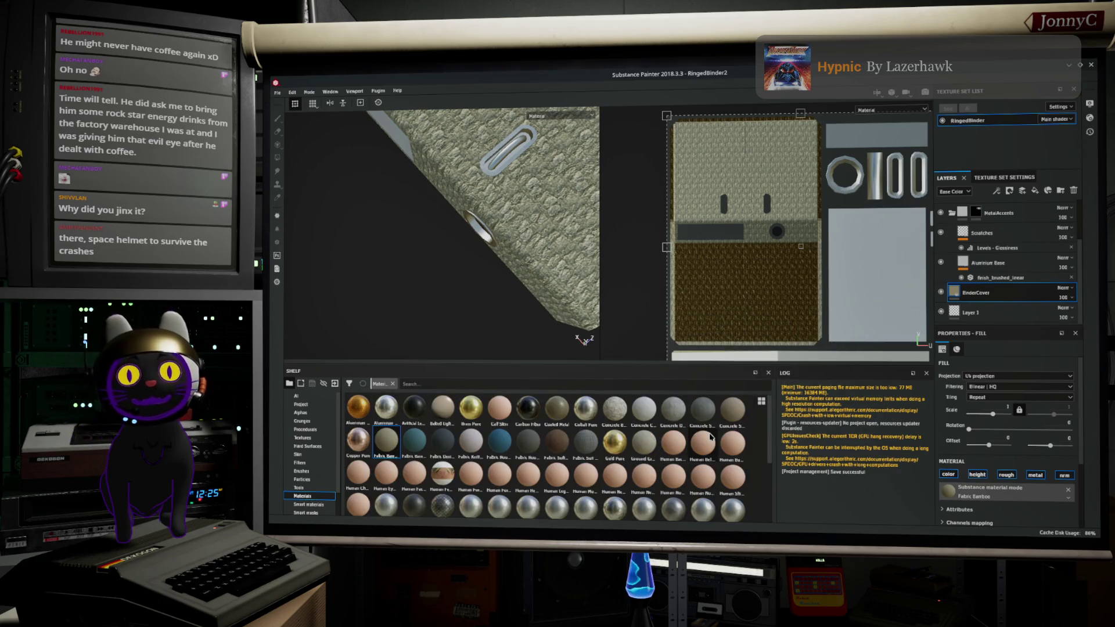
pyautogui.click(731, 452)
pyautogui.moveTo(428, 278)
pyautogui.keyDown('alt'); pyautogui.mouseDown()
pyautogui.moveTo(439, 215)
pyautogui.moveTo(432, 239)
pyautogui.mouseUp(); pyautogui.keyUp('alt')
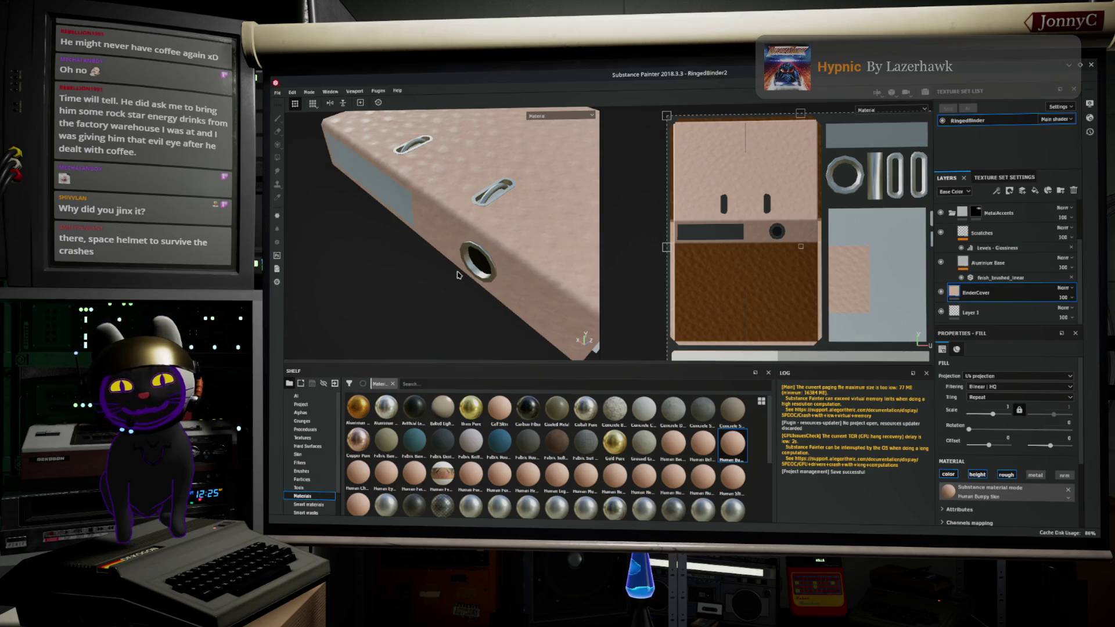
pyautogui.click(445, 471)
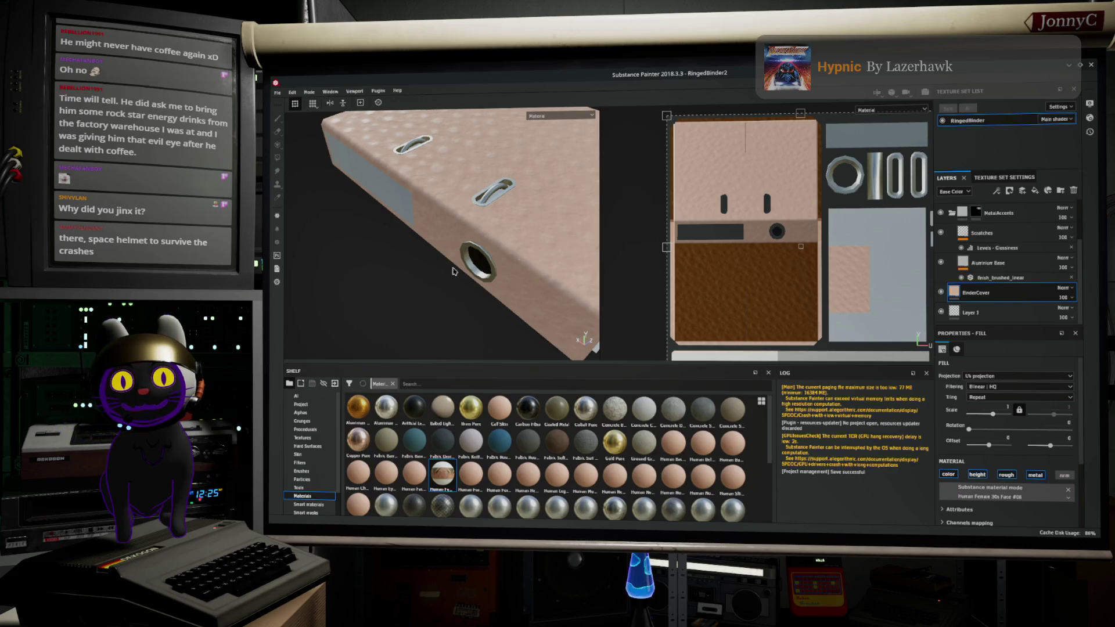
pyautogui.moveTo(455, 304)
pyautogui.keyDown('alt'); pyautogui.mouseDown()
pyautogui.moveTo(584, 222)
pyautogui.moveTo(531, 220)
pyautogui.moveTo(442, 253)
pyautogui.moveTo(441, 311)
pyautogui.moveTo(465, 303)
pyautogui.moveTo(366, 340)
pyautogui.moveTo(445, 294)
pyautogui.moveTo(424, 308)
pyautogui.moveTo(484, 236)
pyautogui.mouseUp(); pyautogui.keyUp('alt')
pyautogui.moveTo(453, 309)
pyautogui.keyDown('alt'); pyautogui.mouseDown()
pyautogui.moveTo(465, 290)
pyautogui.moveTo(493, 288)
pyautogui.mouseUp(); pyautogui.keyUp('alt')
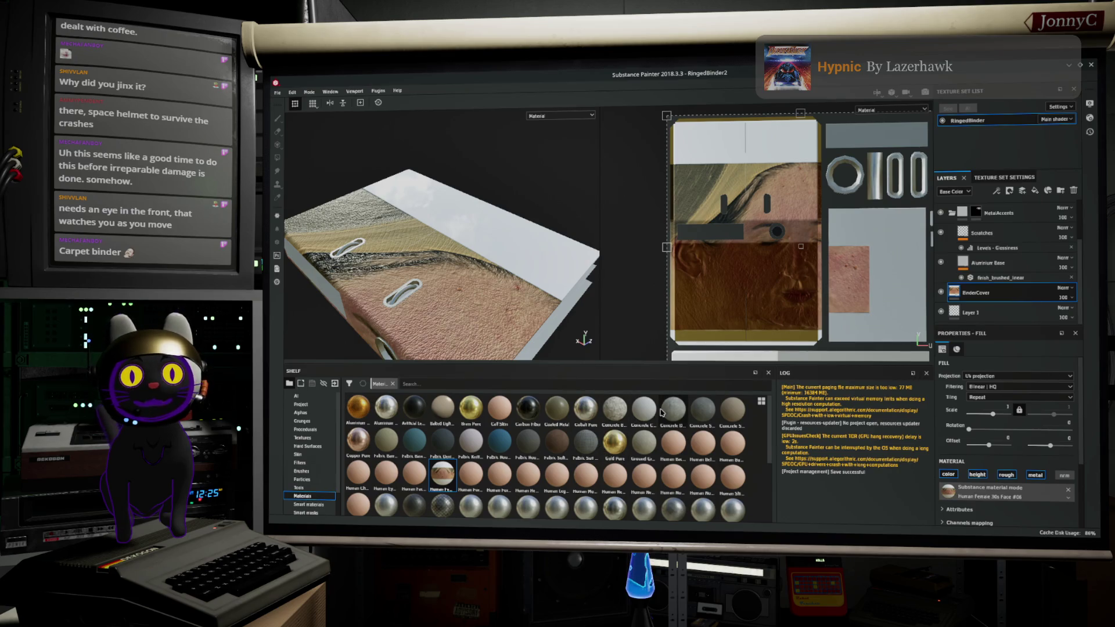
pyautogui.click(620, 413)
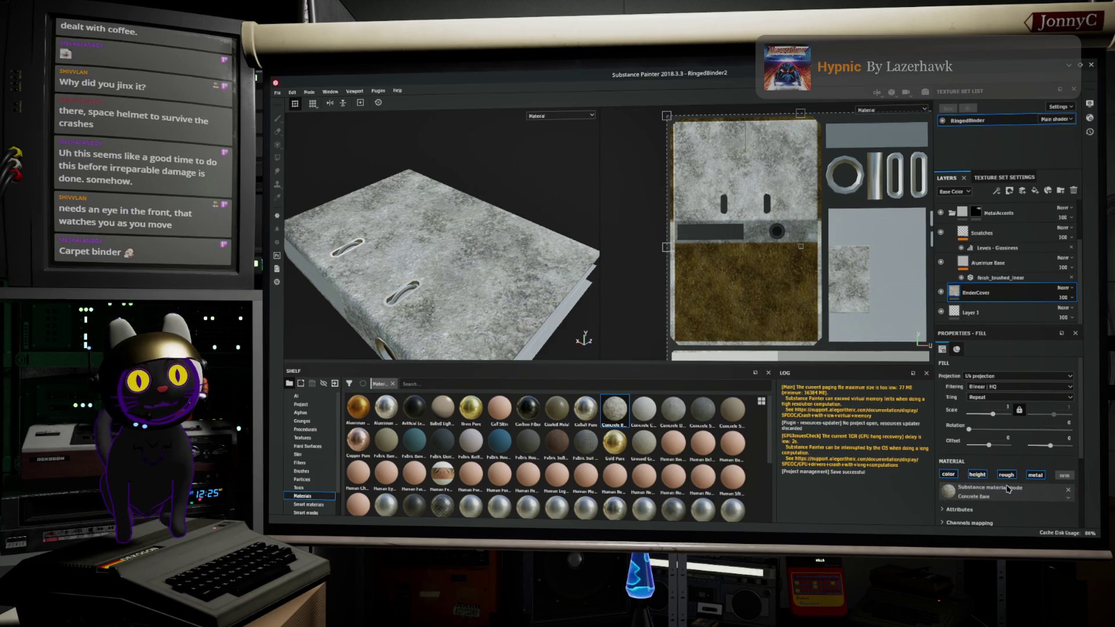
# Step: Disable the height channel on the cover's concrete material and fit the UV view
pyautogui.click(981, 476)
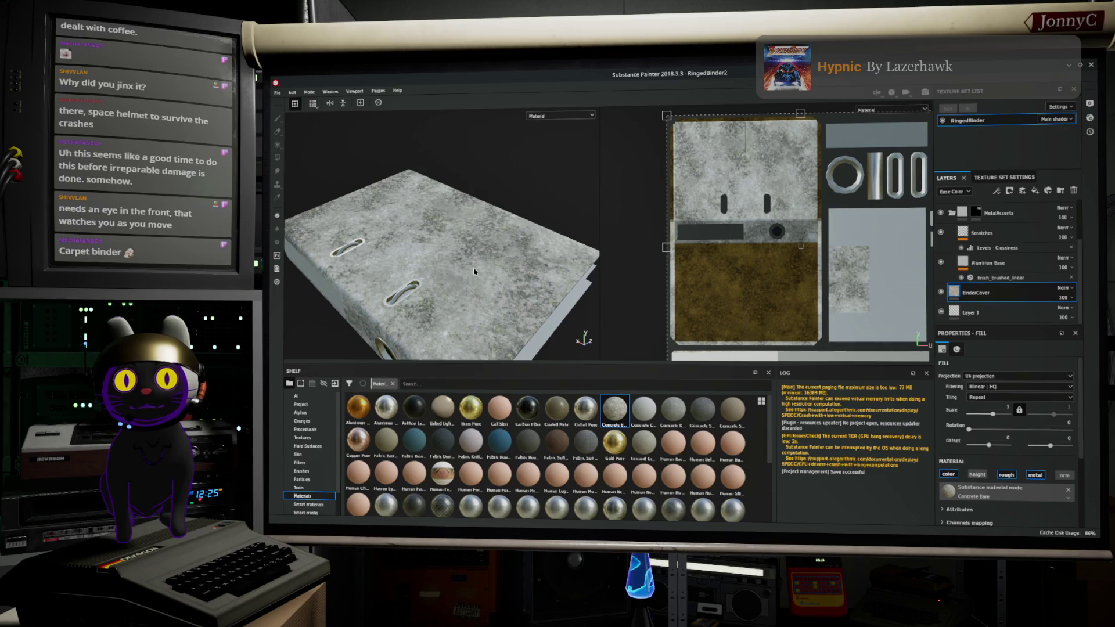
pyautogui.press('f')
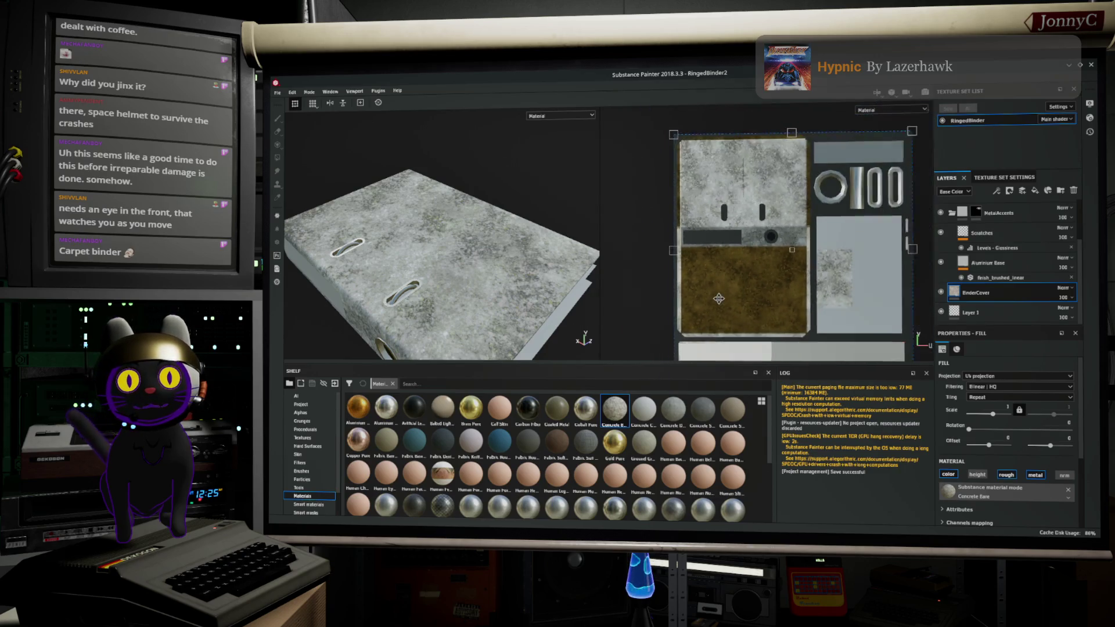
pyautogui.click(479, 318)
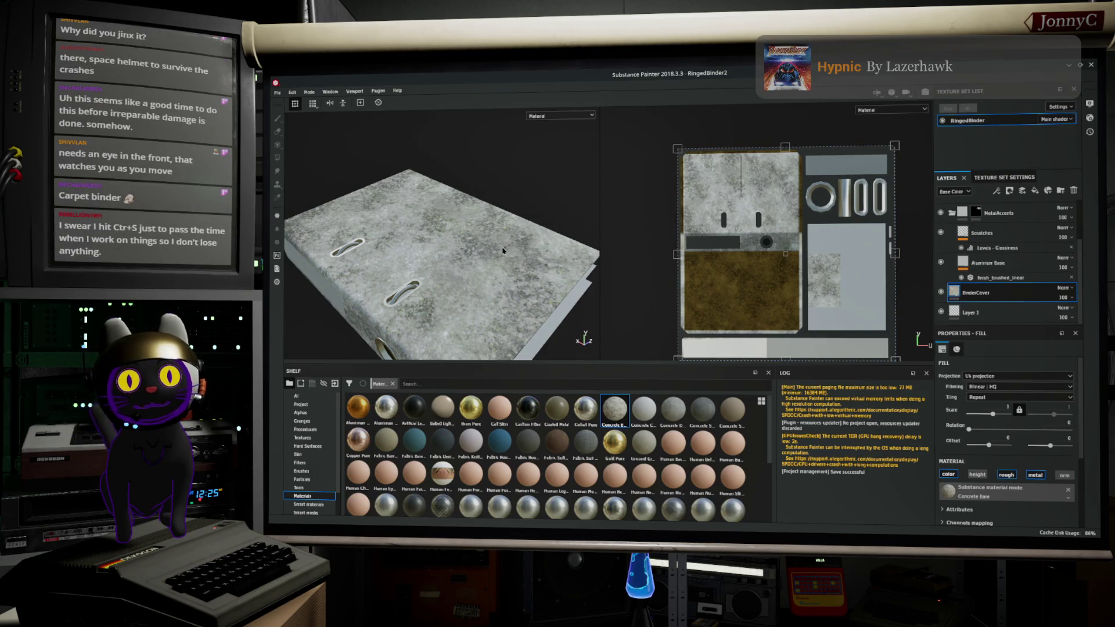
pyautogui.click(529, 294)
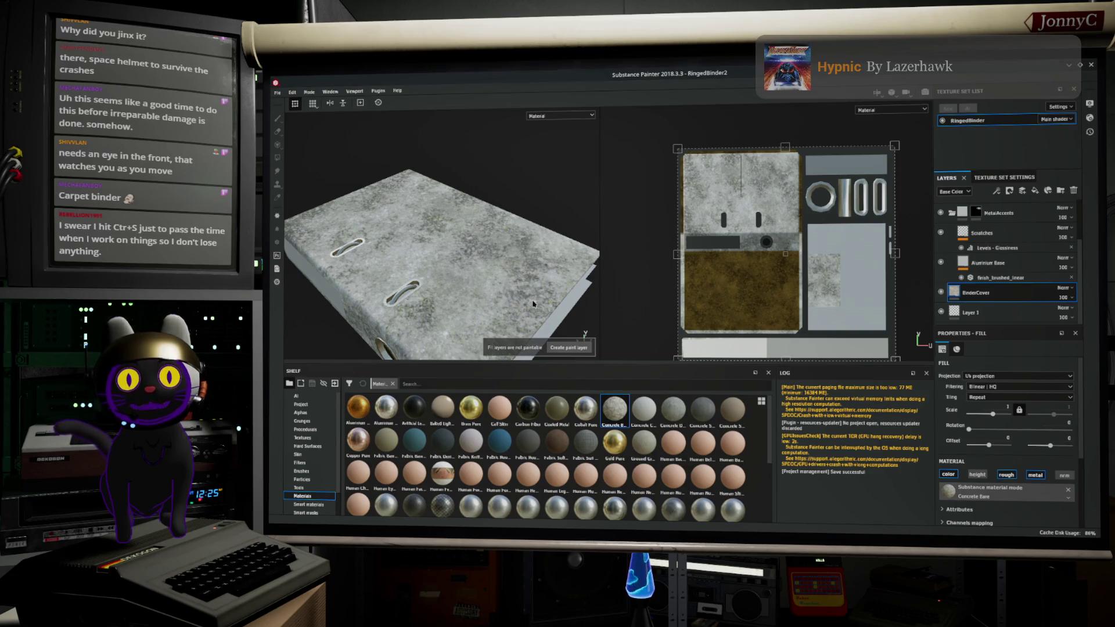
# Step: Check Layer 1, then reselect the cover fill layer and turn on its metal channel
pyautogui.click(1003, 314)
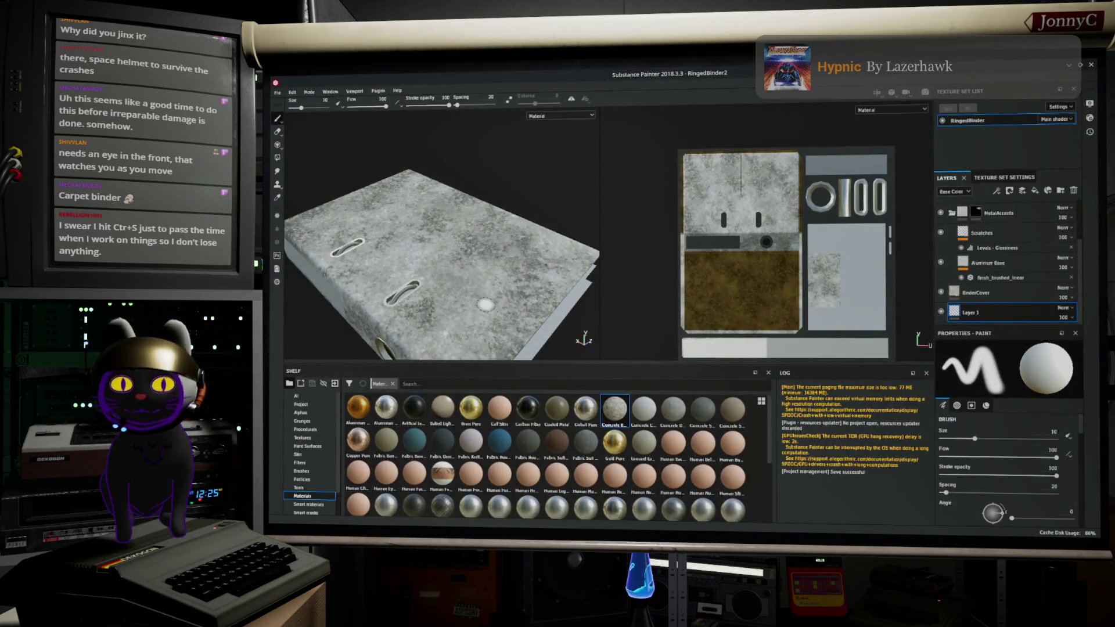
pyautogui.moveTo(491, 294)
pyautogui.keyDown('alt'); pyautogui.mouseDown()
pyautogui.moveTo(522, 264)
pyautogui.moveTo(493, 294)
pyautogui.moveTo(468, 270)
pyautogui.moveTo(502, 201)
pyautogui.mouseUp(); pyautogui.keyUp('alt')
pyautogui.scroll(6, 430, 221)
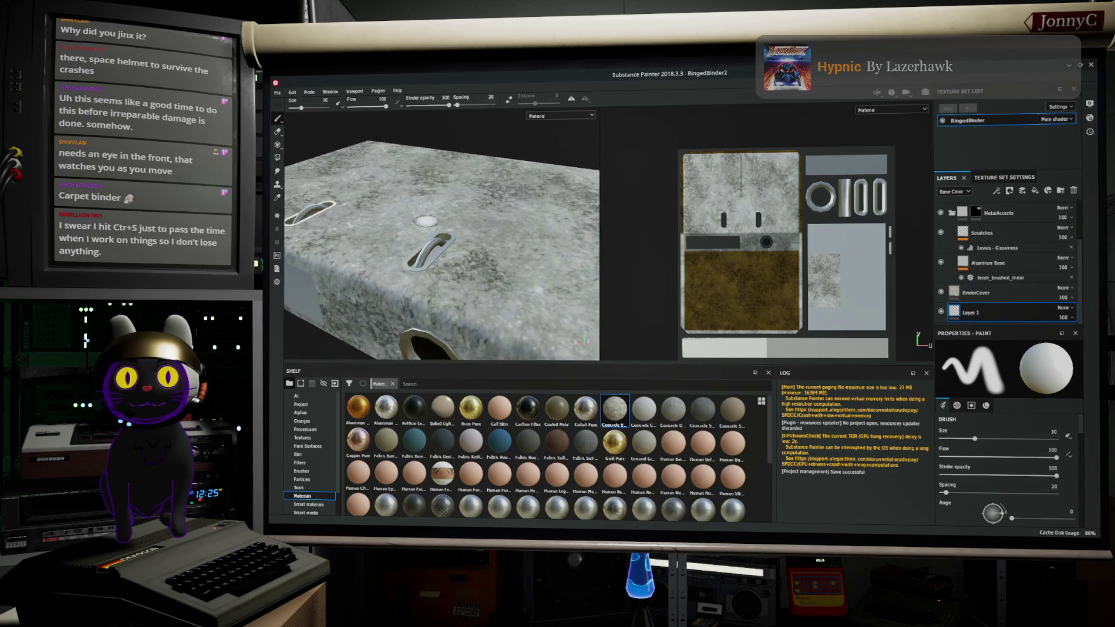
pyautogui.moveTo(387, 253)
pyautogui.keyDown('alt'); pyautogui.mouseDown()
pyautogui.moveTo(377, 267)
pyautogui.moveTo(420, 226)
pyautogui.mouseUp(); pyautogui.keyUp('alt')
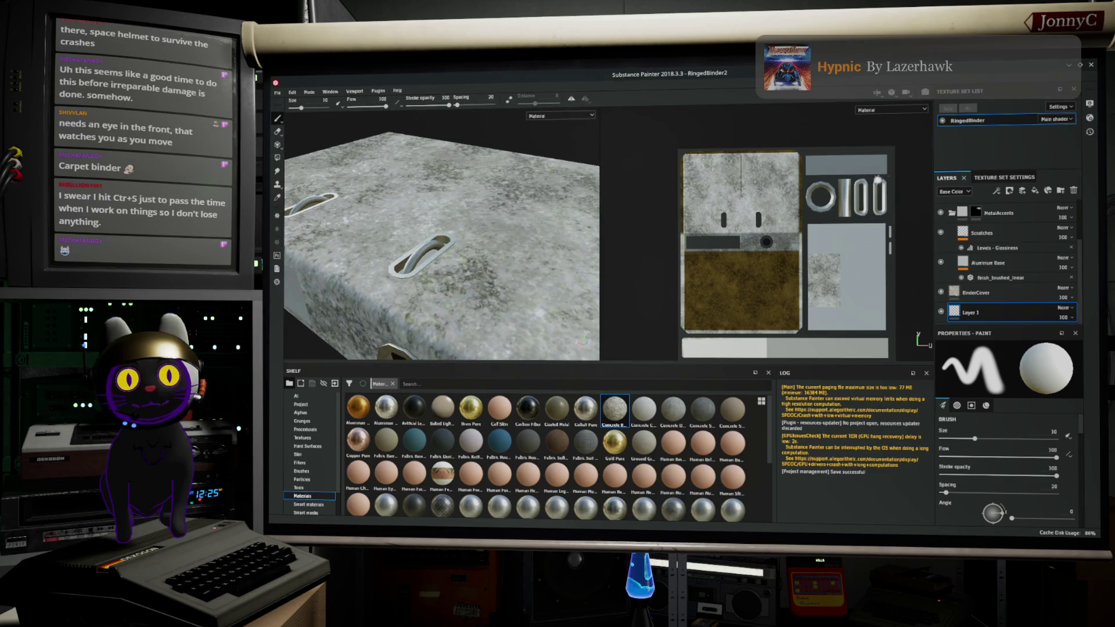
pyautogui.click(1021, 293)
pyautogui.click(1037, 476)
pyautogui.click(1004, 476)
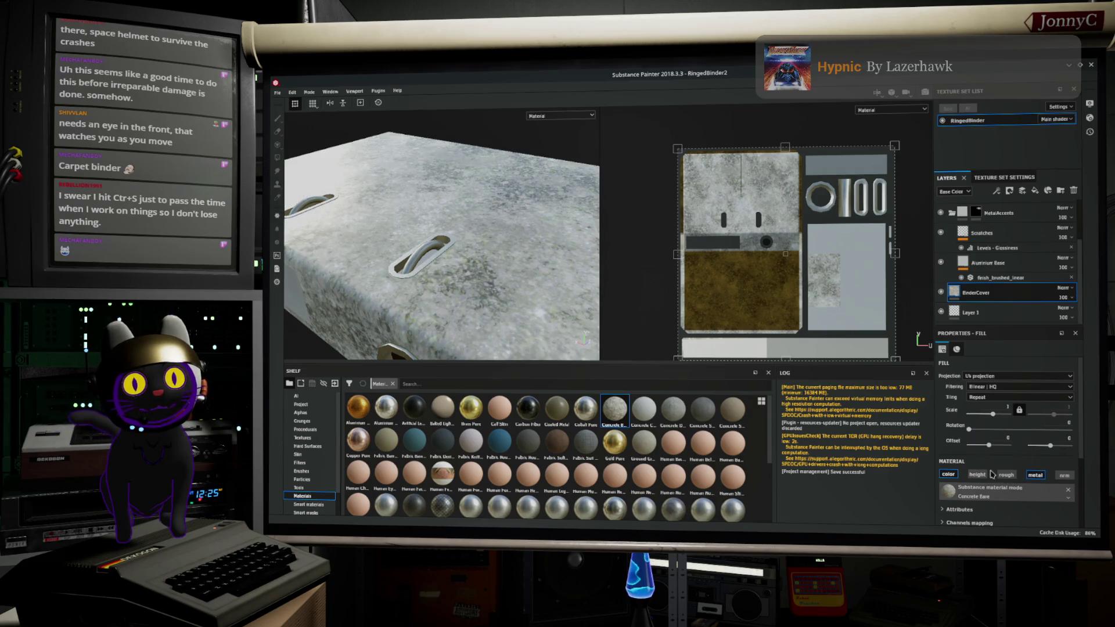
# Step: Experiment with Hue and Saturation, settling on hue 0.63 and zero saturation
pyautogui.keyDown('alt'); pyautogui.moveTo(520, 251); pyautogui.dragTo(509, 281); pyautogui.keyUp('alt')
pyautogui.keyDown('alt'); pyautogui.moveTo(510, 274); pyautogui.dragTo(523, 279); pyautogui.keyUp('alt')
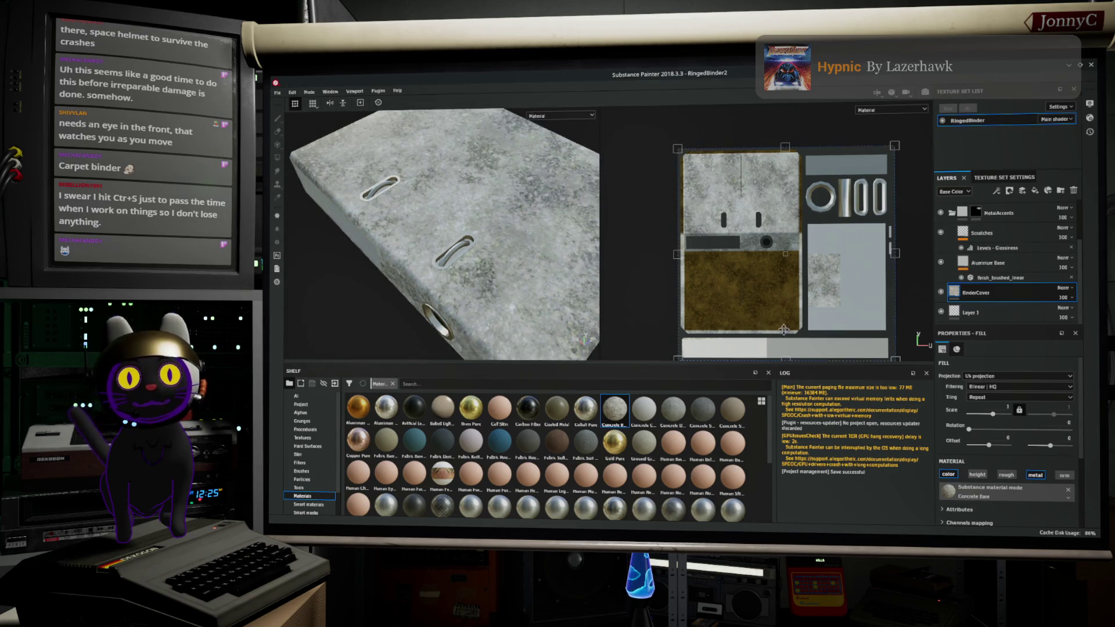
pyautogui.scroll(-3, 1000, 441)
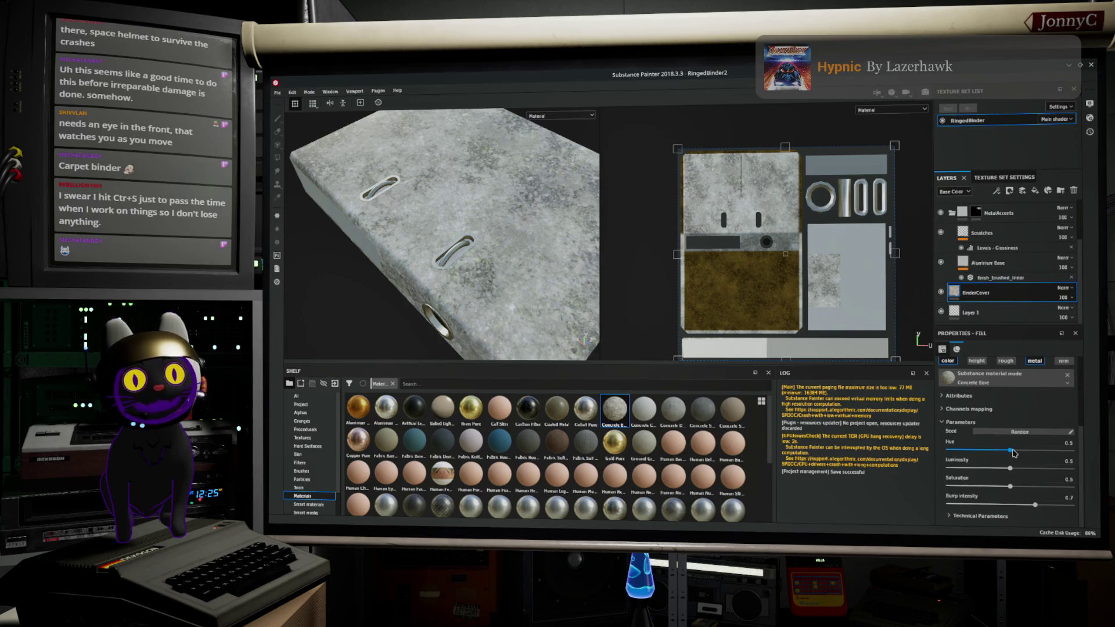
pyautogui.moveTo(1010, 452)
pyautogui.mouseDown()
pyautogui.moveTo(1046, 452)
pyautogui.moveTo(940, 453)
pyautogui.moveTo(1033, 453)
pyautogui.moveTo(1015, 470)
pyautogui.moveTo(1081, 470)
pyautogui.moveTo(959, 472)
pyautogui.moveTo(1039, 452)
pyautogui.moveTo(943, 463)
pyautogui.moveTo(956, 465)
pyautogui.mouseUp()
pyautogui.moveTo(1010, 488)
pyautogui.mouseDown()
pyautogui.moveTo(1066, 489)
pyautogui.moveTo(1047, 489)
pyautogui.mouseUp()
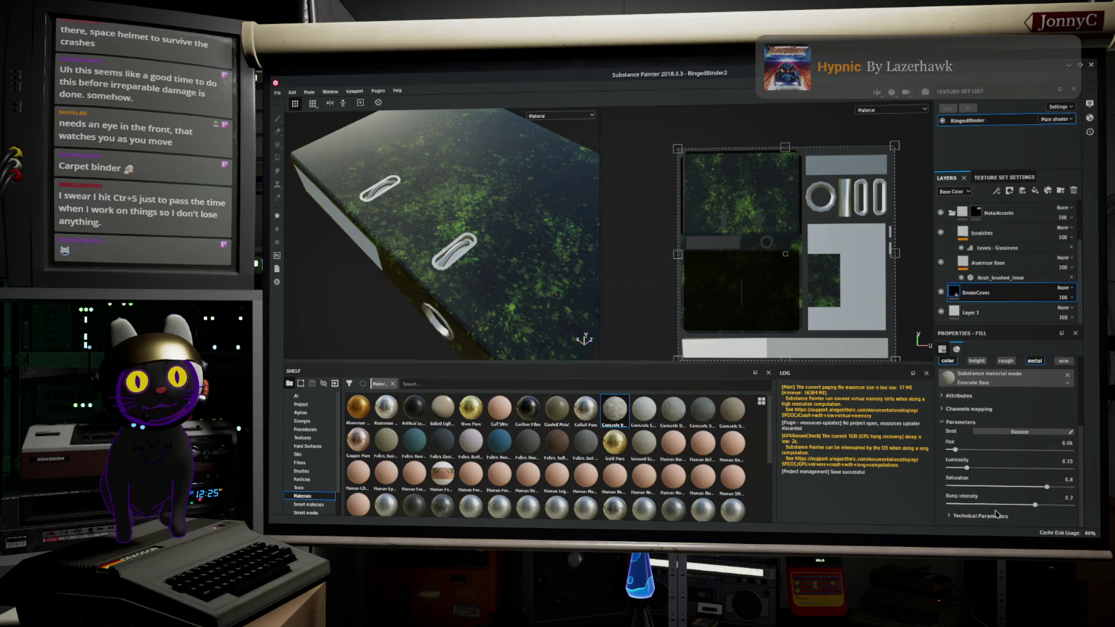
pyautogui.moveTo(955, 450)
pyautogui.mouseDown()
pyautogui.moveTo(1027, 454)
pyautogui.moveTo(998, 452)
pyautogui.mouseUp()
pyautogui.moveTo(1047, 486); pyautogui.dragTo(932, 495)
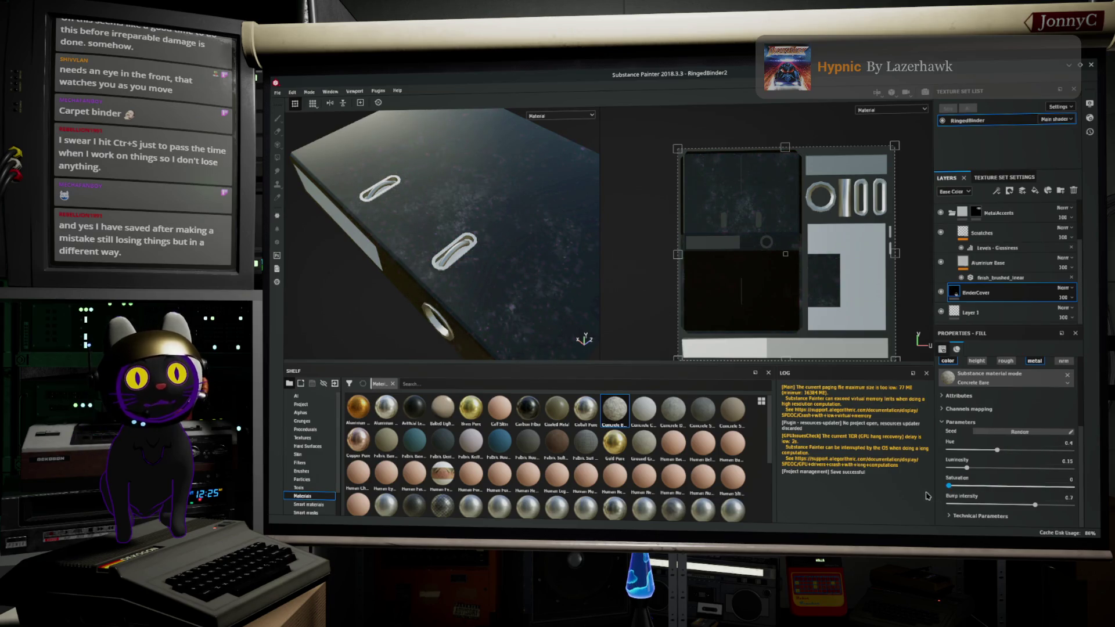
pyautogui.moveTo(1024, 451)
pyautogui.mouseDown()
pyautogui.moveTo(1037, 452)
pyautogui.moveTo(976, 472)
pyautogui.mouseUp()
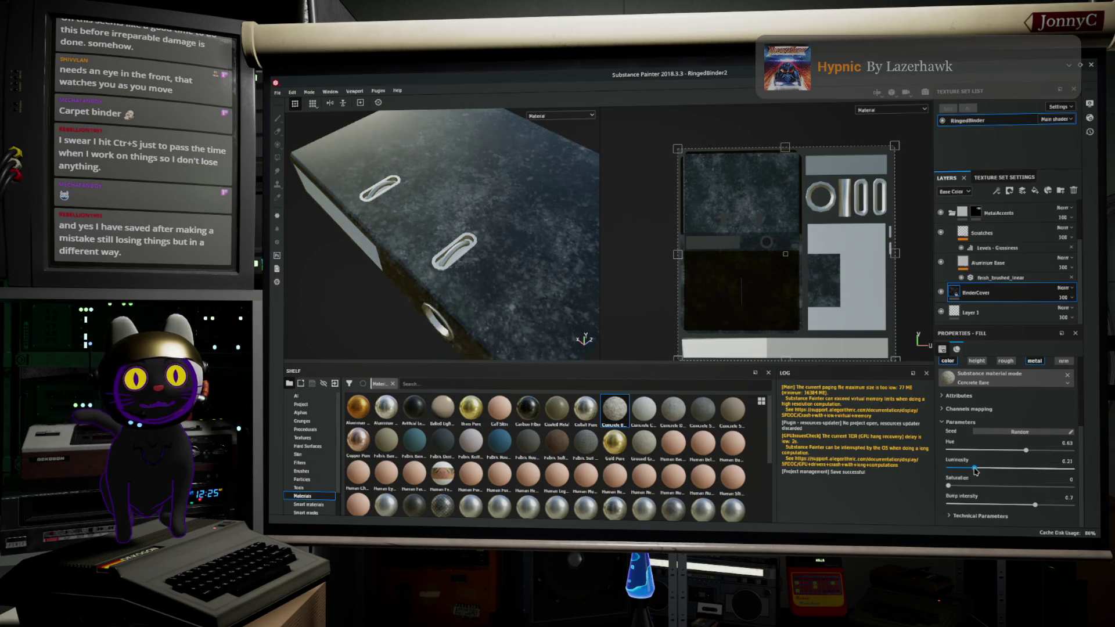
# Step: Search the material picker, then add Concrete Bare as a new layer above BinderCover
pyautogui.click(1012, 382)
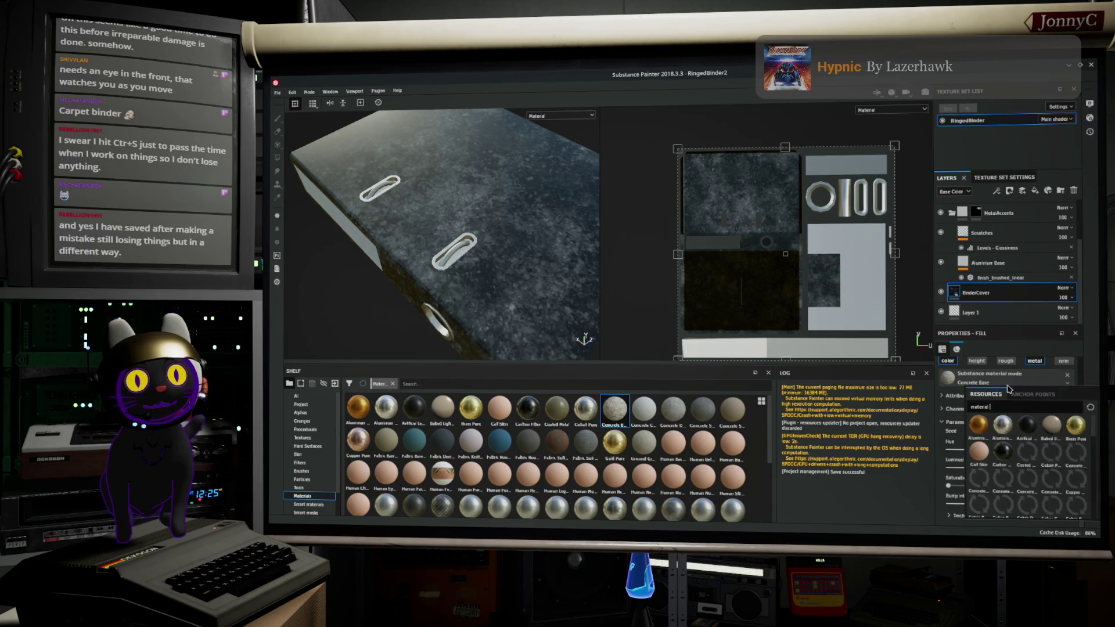
pyautogui.click(1031, 411)
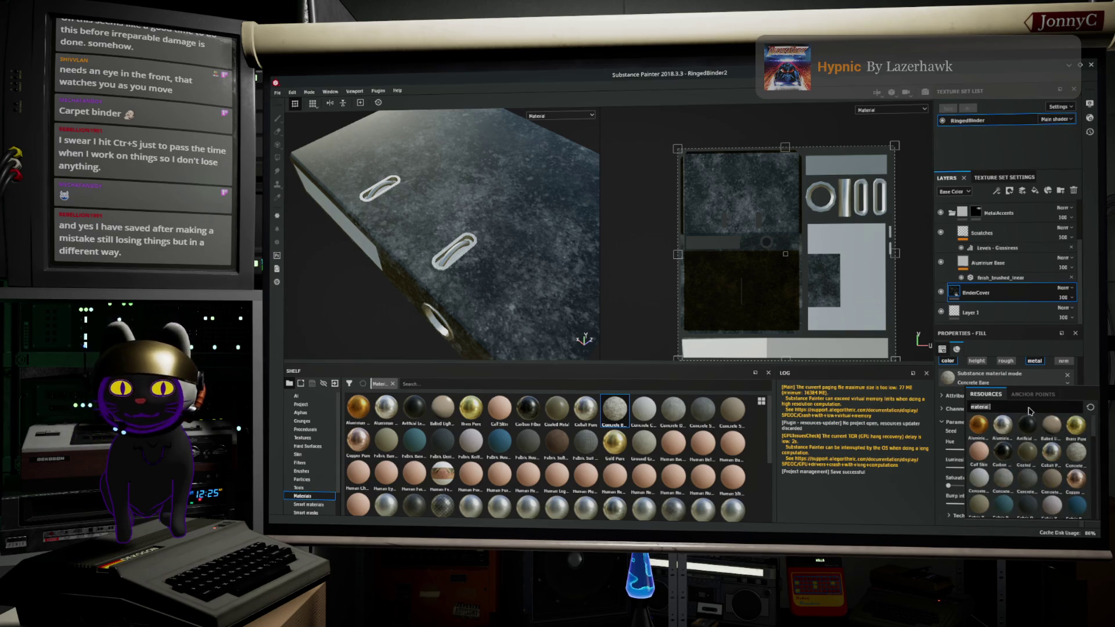
pyautogui.press('BackSpace')
pyautogui.press('BackSpace')
pyautogui.press('BackSpace')
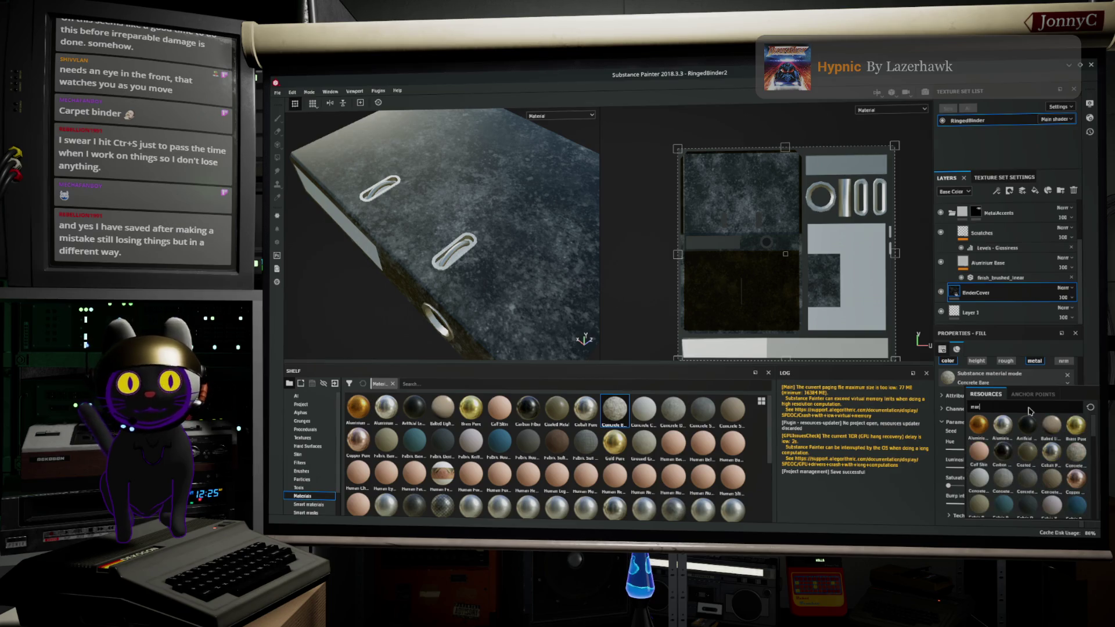
pyautogui.write('rb')
pyautogui.press('BackSpace')
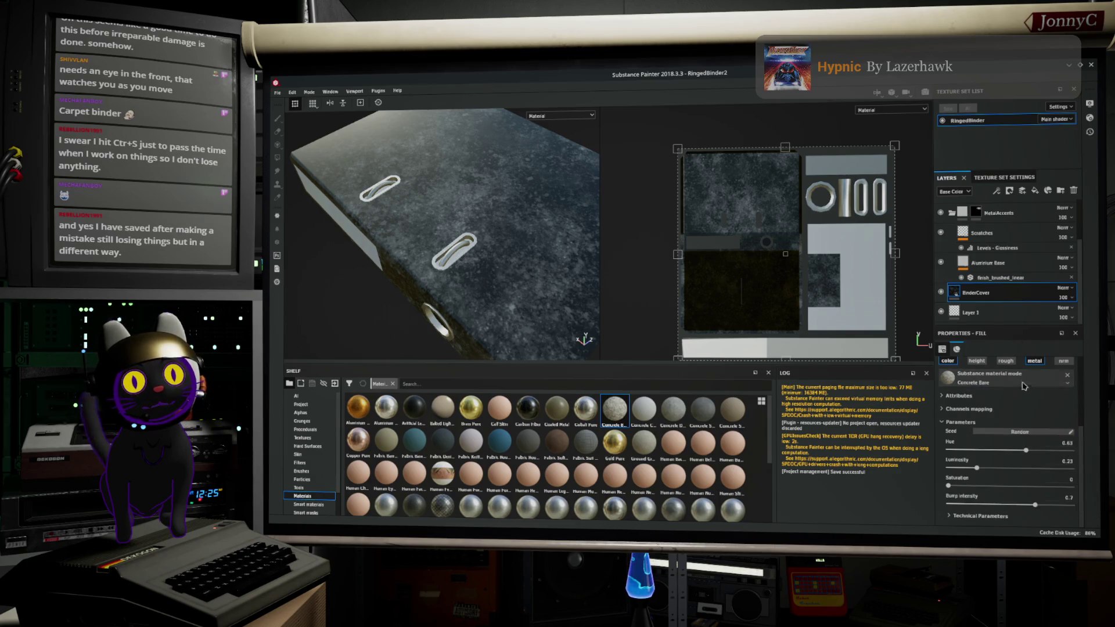
pyautogui.scroll(3, 1000, 458)
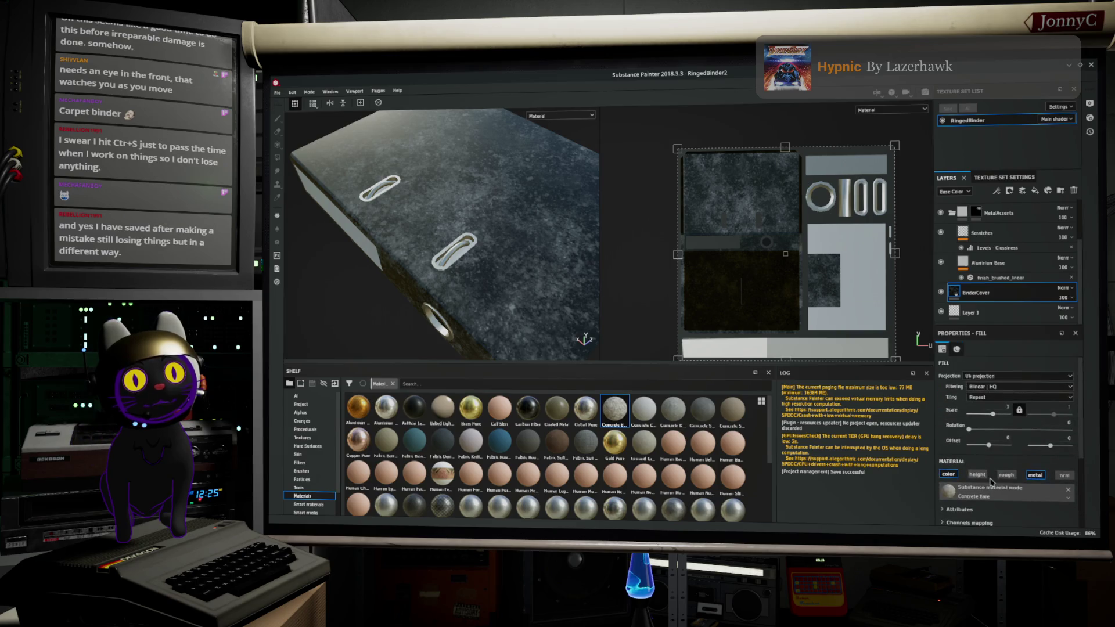
pyautogui.scroll(-3, 991, 481)
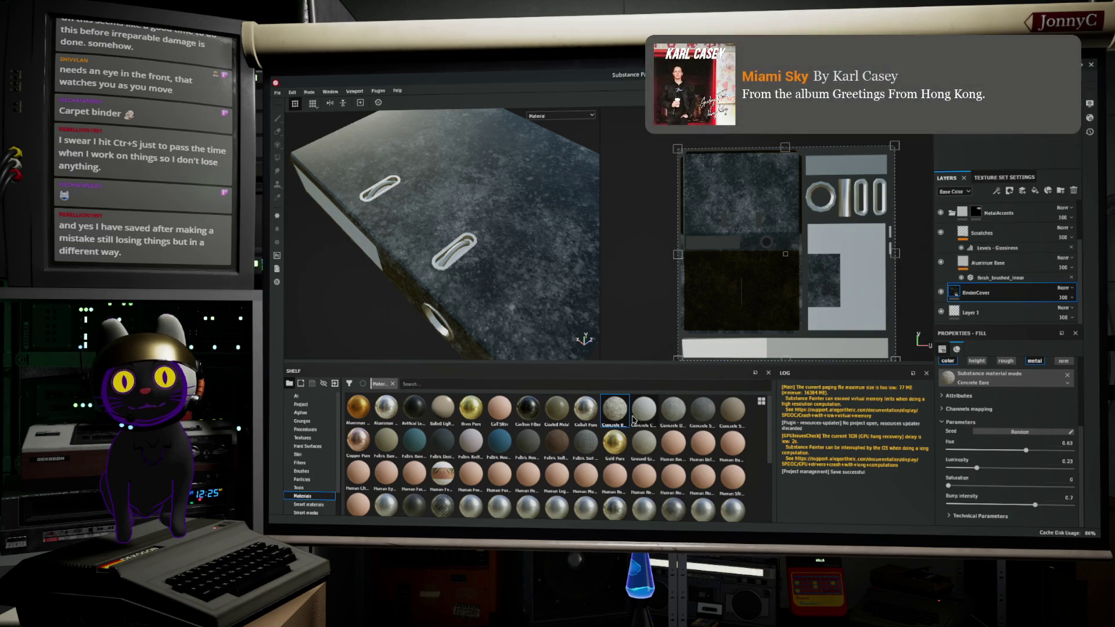
pyautogui.moveTo(615, 410)
pyautogui.mouseDown()
pyautogui.moveTo(866, 272)
pyautogui.moveTo(1020, 294)
pyautogui.mouseUp()
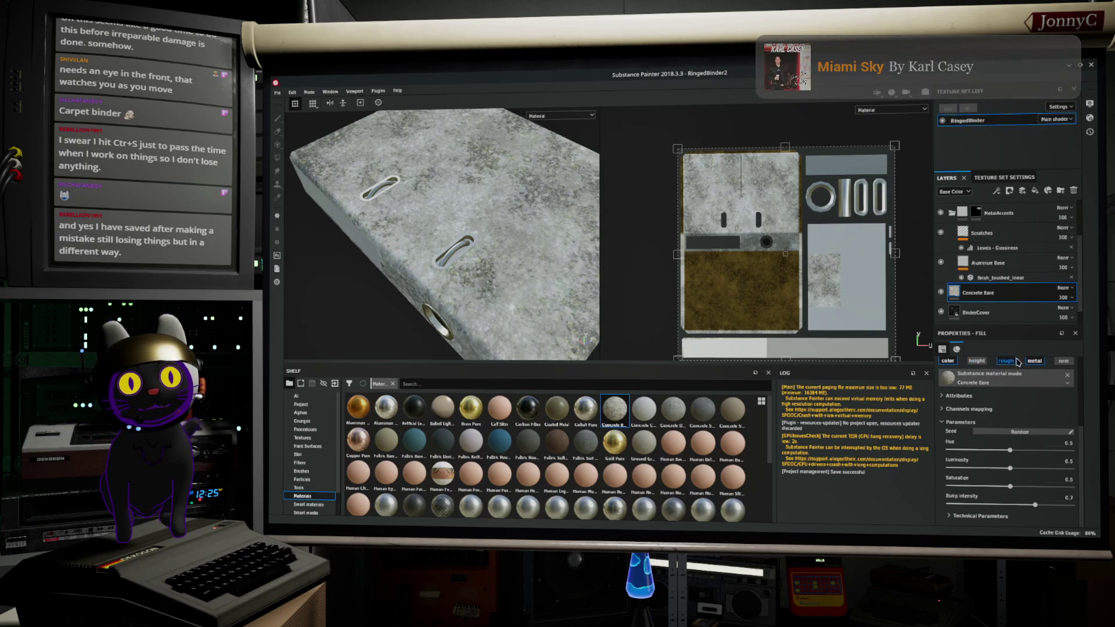
# Step: Enable metal on the new Concrete Base layer and add a generator to its mask
pyautogui.click(1034, 362)
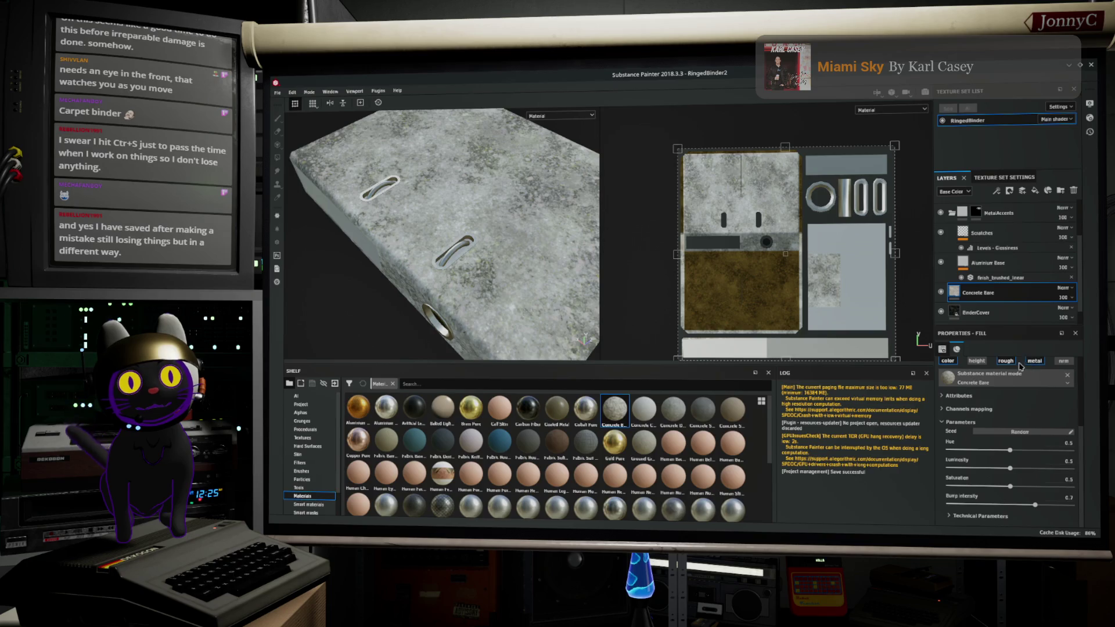
pyautogui.rightClick(1011, 294)
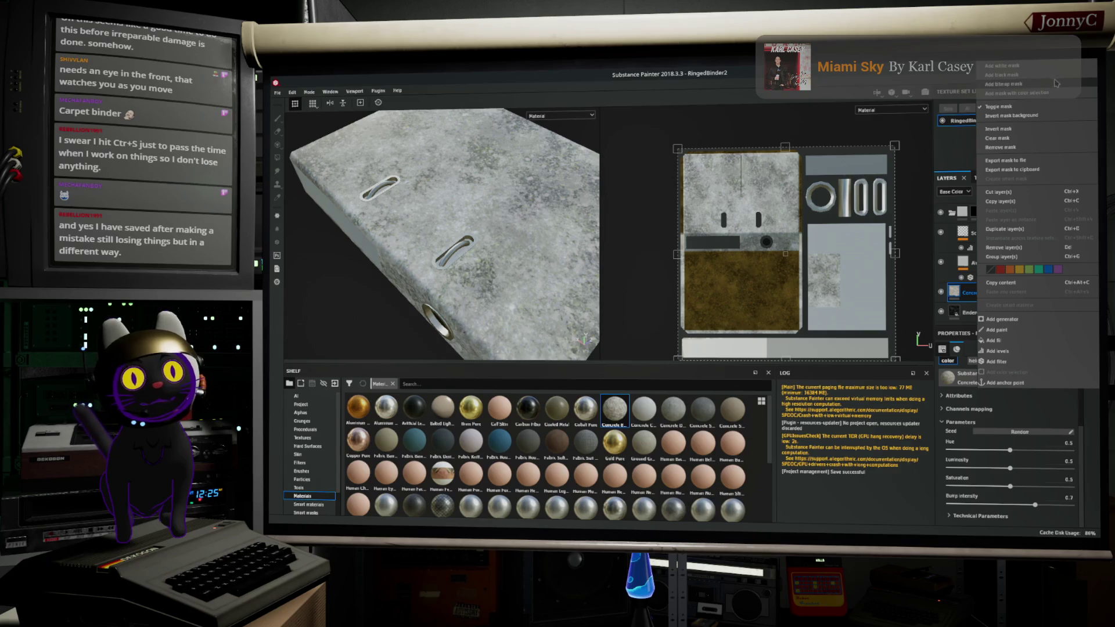
pyautogui.press('Escape')
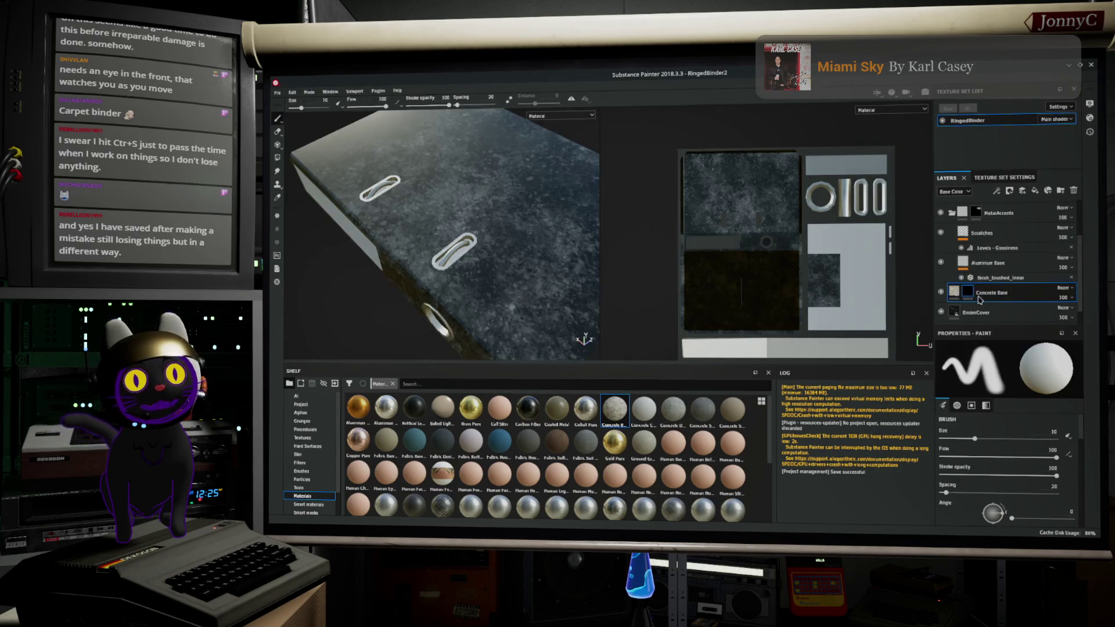
pyautogui.rightClick(968, 292)
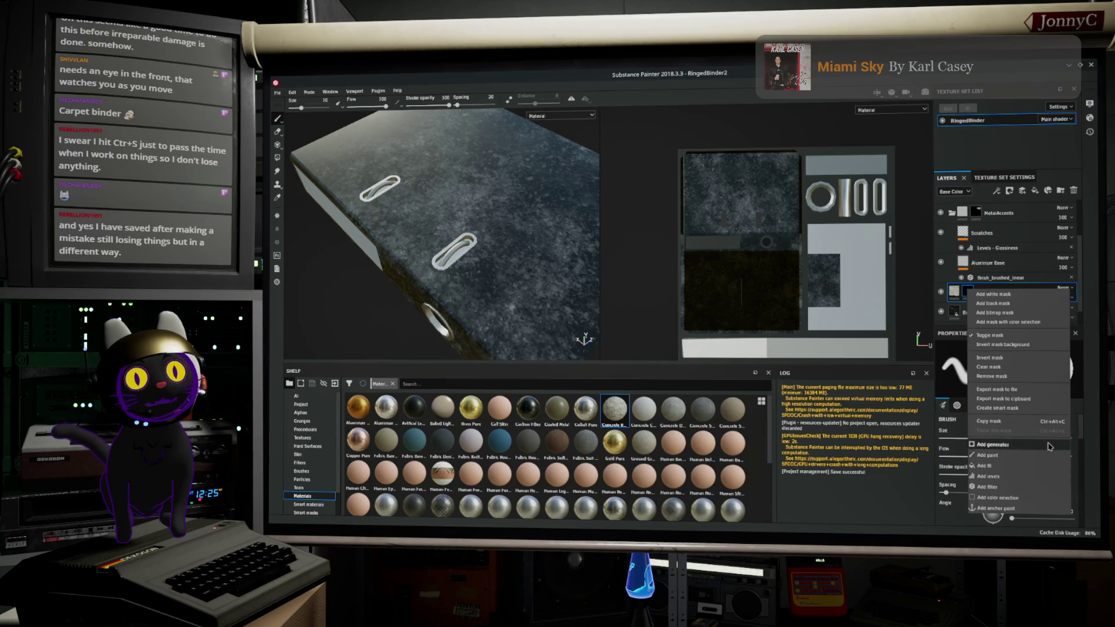
pyautogui.click(1049, 447)
# Step: Close the generator list without a choice and delete the Generator (empty) effect from the mask
pyautogui.click(1008, 362)
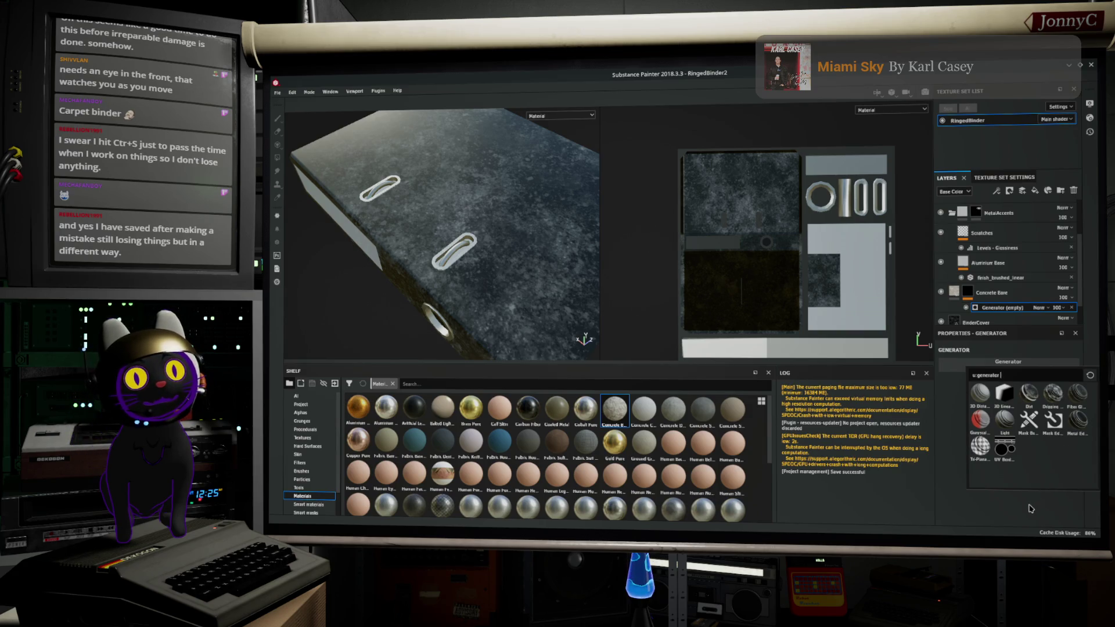
pyautogui.click(1033, 374)
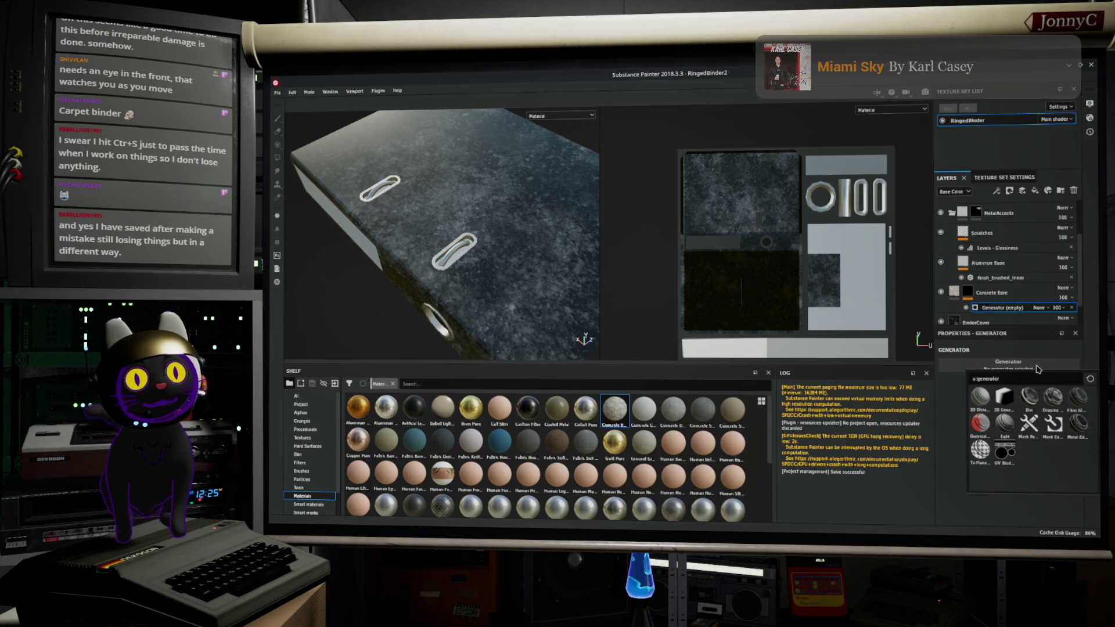
pyautogui.click(1009, 309)
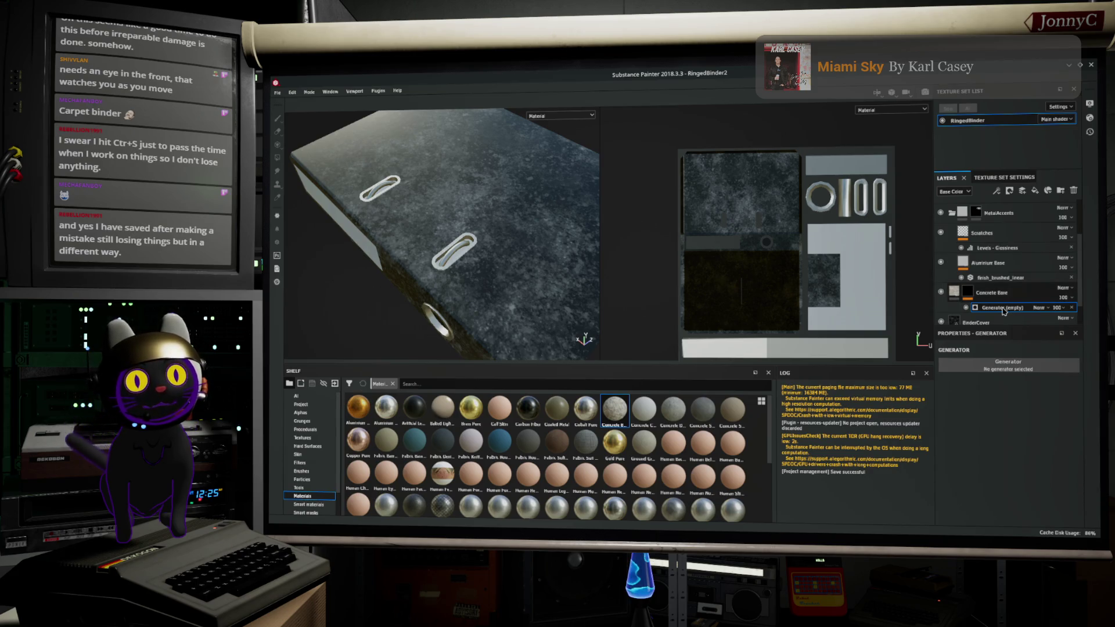
pyautogui.rightClick(1002, 311)
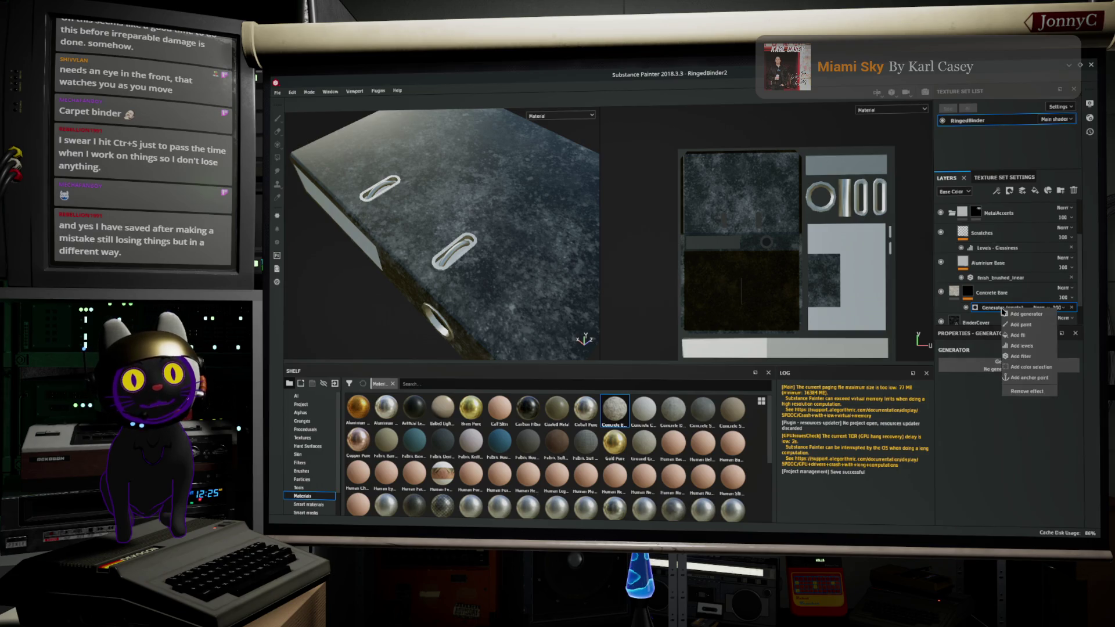
pyautogui.press('Escape')
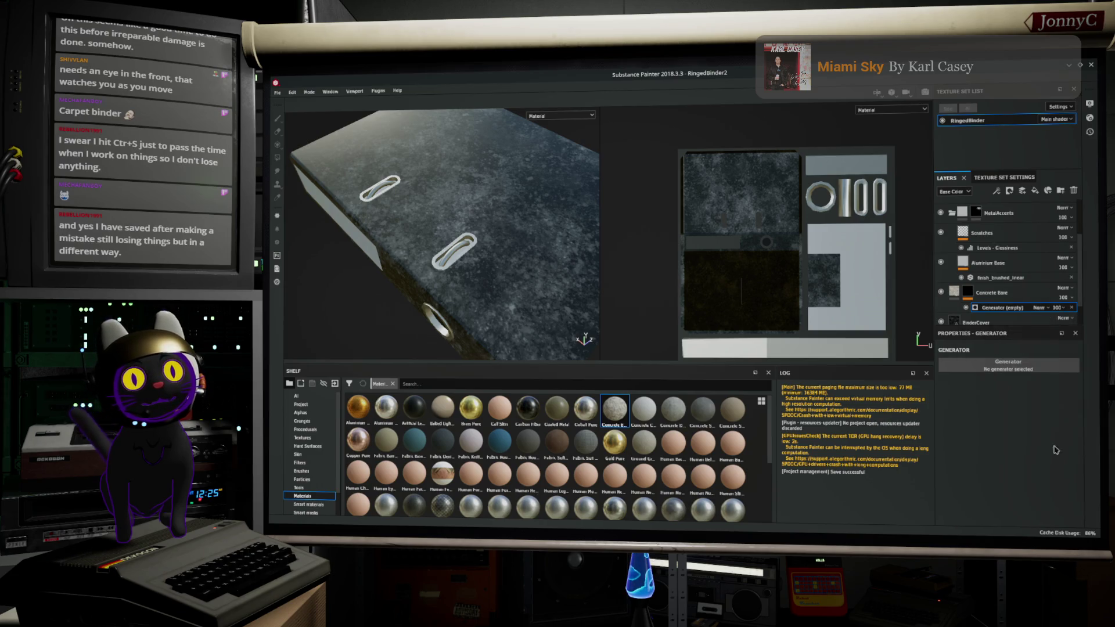
pyautogui.scroll(-1, 1049, 301)
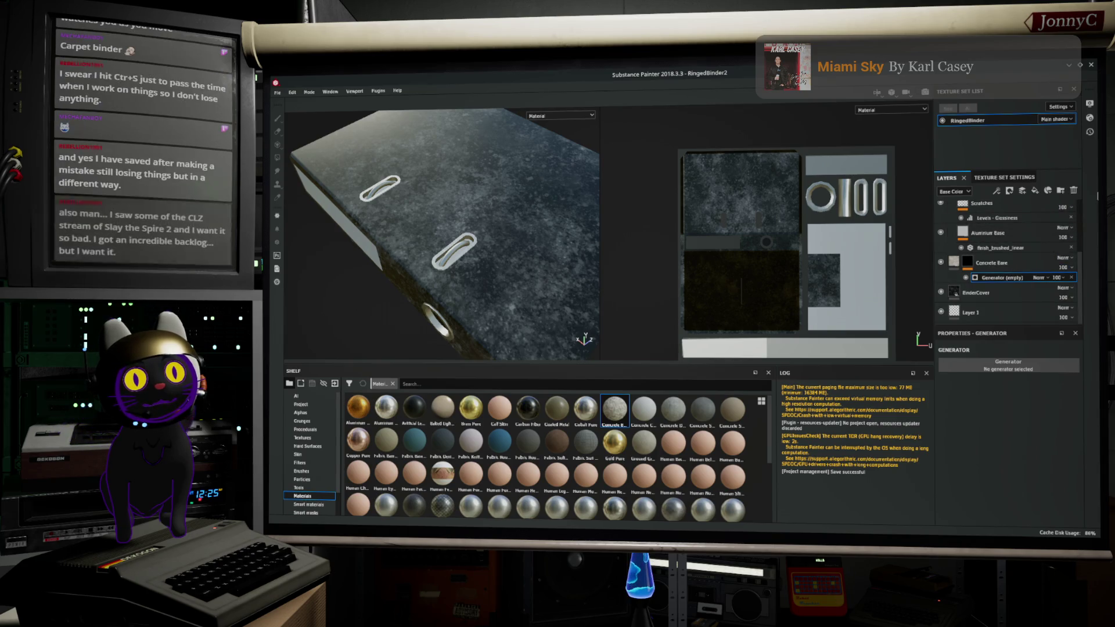
pyautogui.click(995, 292)
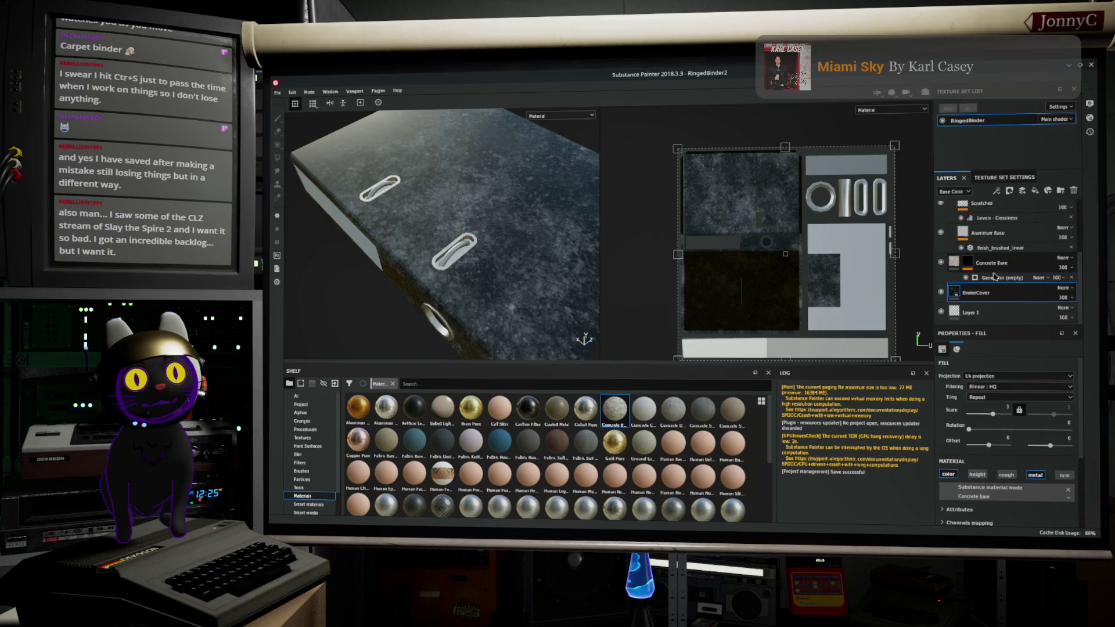
pyautogui.click(1019, 282)
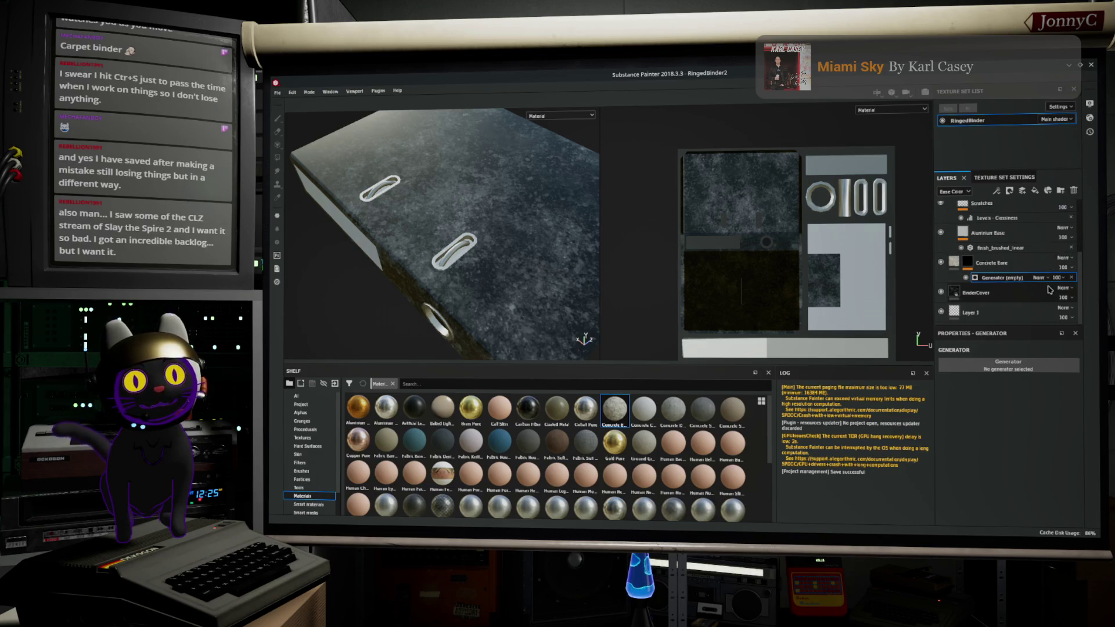
pyautogui.click(1072, 282)
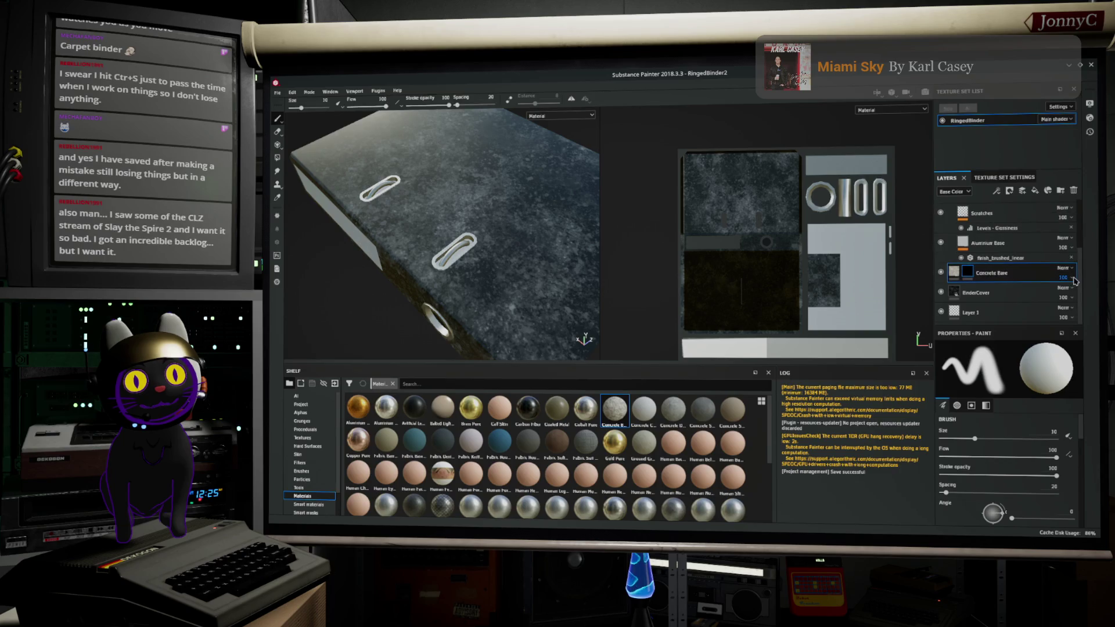
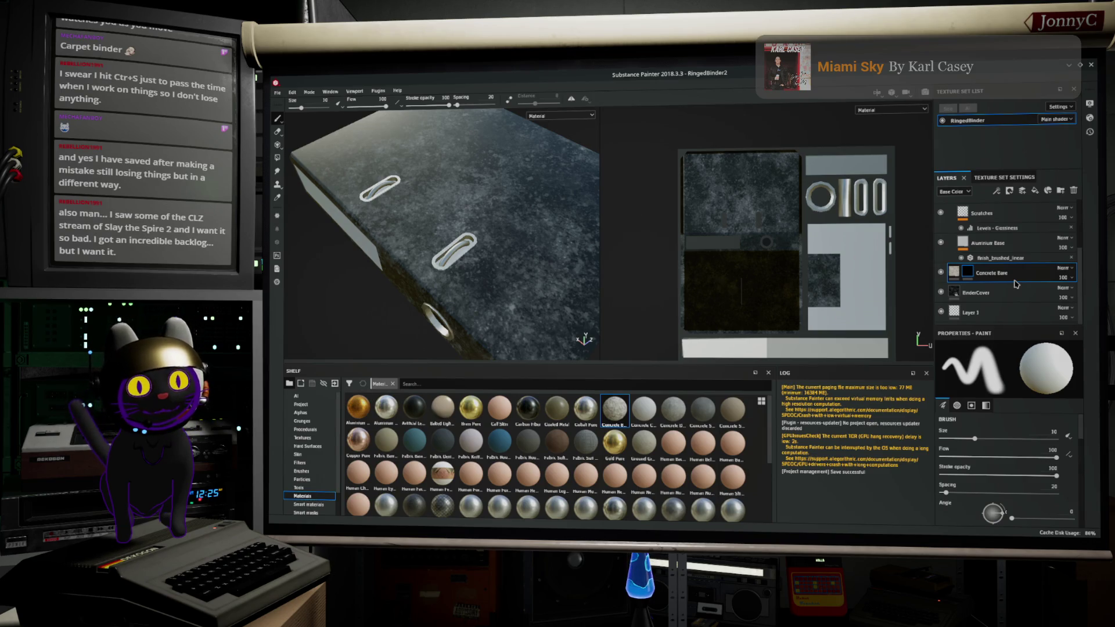
# Step: Add a fill to the Concrete Base layer's mask
pyautogui.doubleClick(1013, 274)
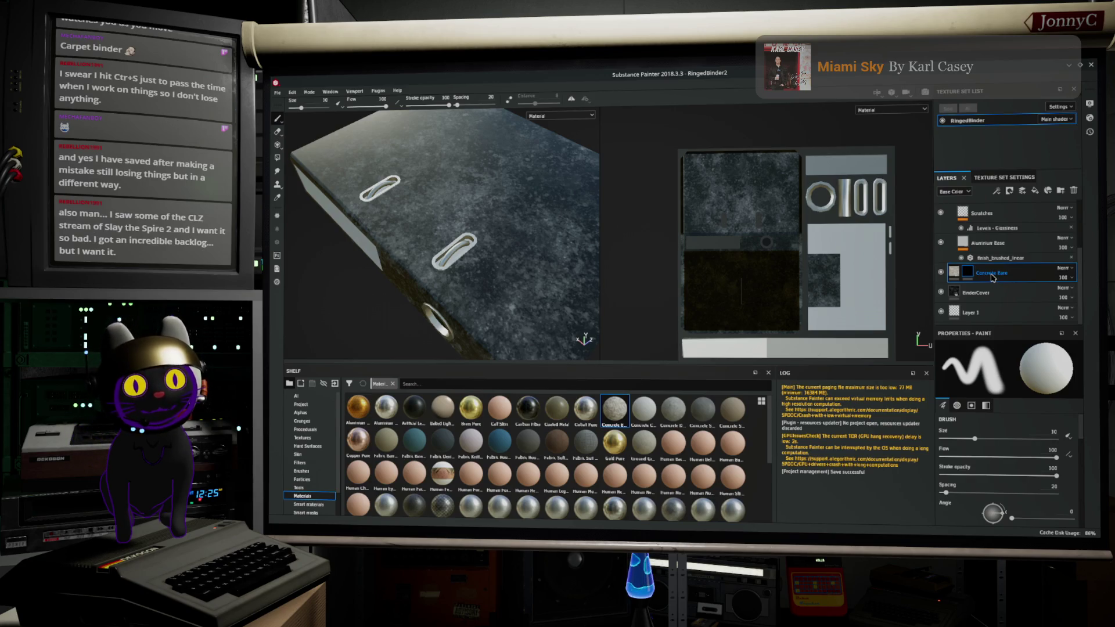
pyautogui.rightClick(968, 273)
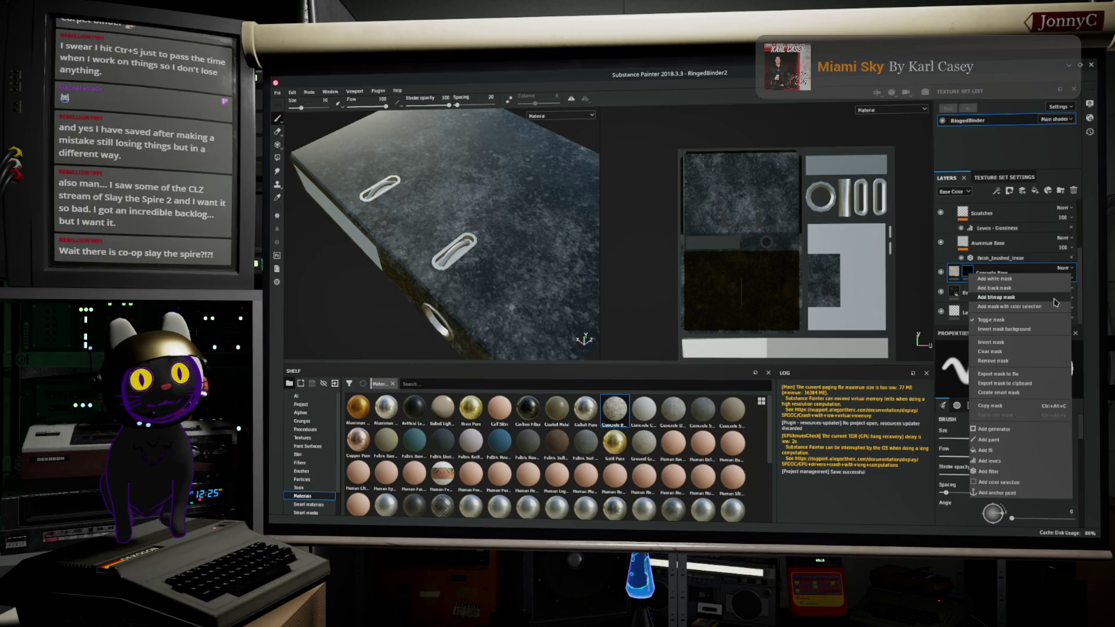
pyautogui.click(1033, 454)
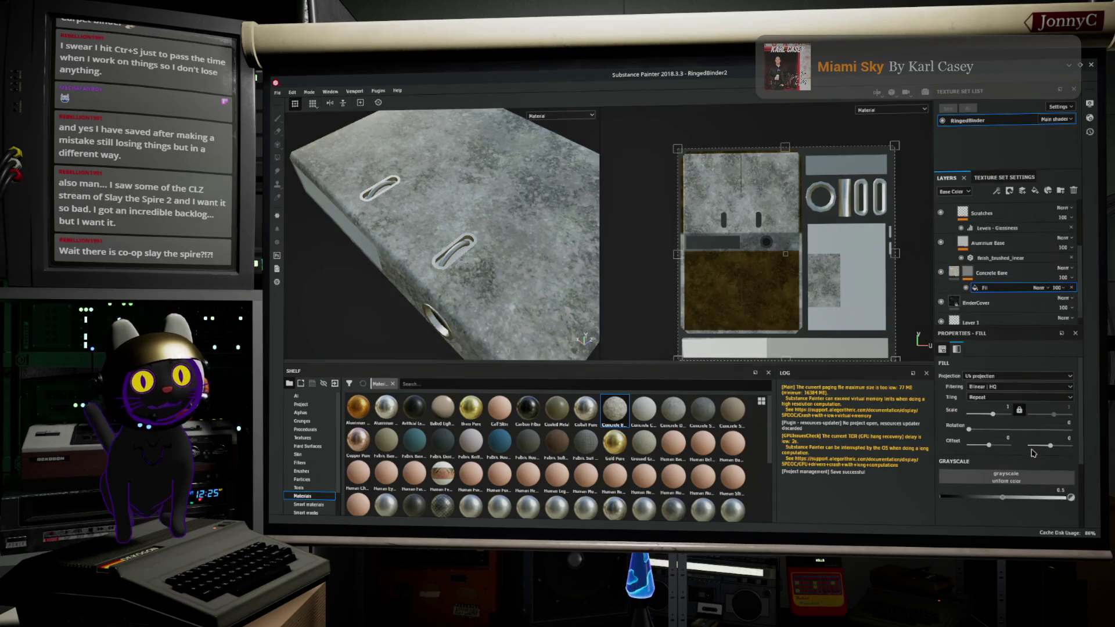
pyautogui.click(1011, 477)
# Step: Browse the grayscale resources and set the Plasma procedural as the fill's grayscale
pyautogui.scroll(-5, 1040, 439)
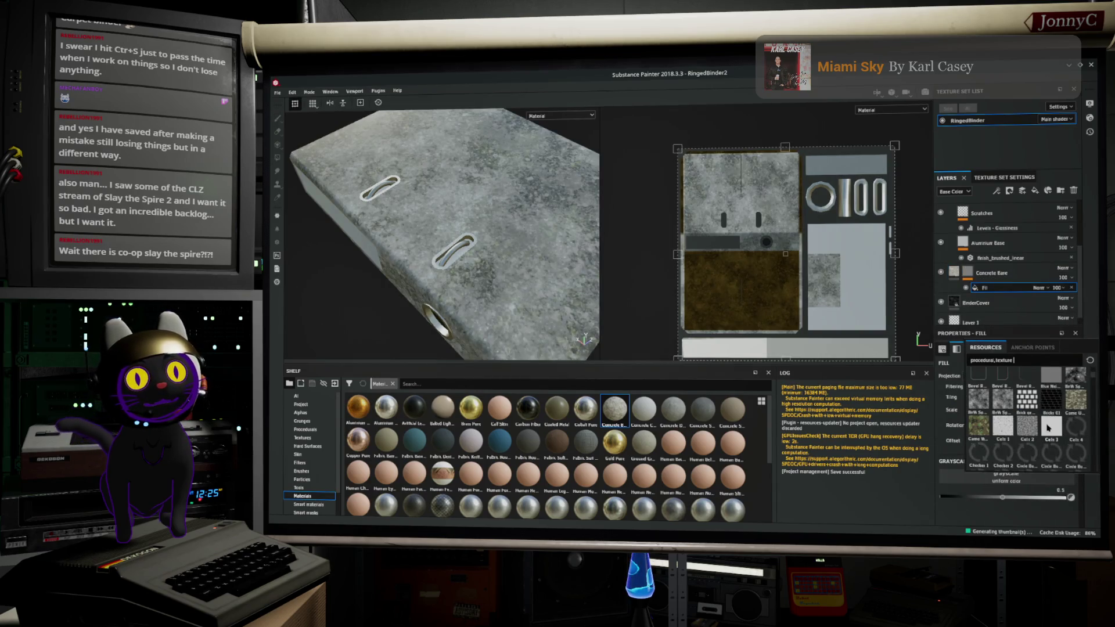
pyautogui.scroll(-6, 1050, 428)
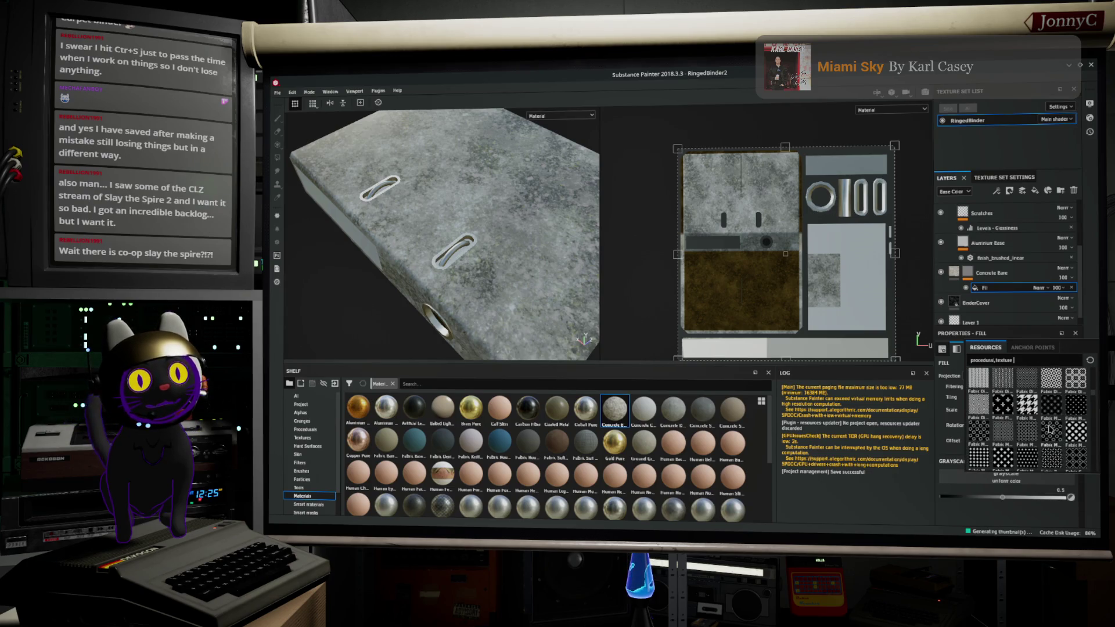
pyautogui.scroll(-5, 1051, 429)
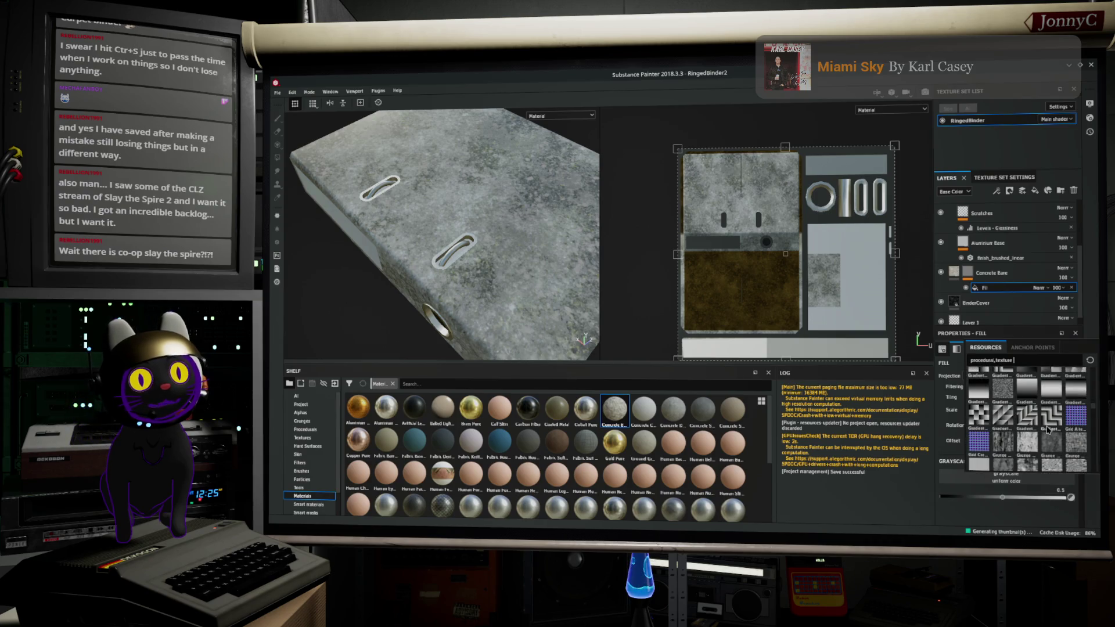
pyautogui.scroll(-2, 1048, 429)
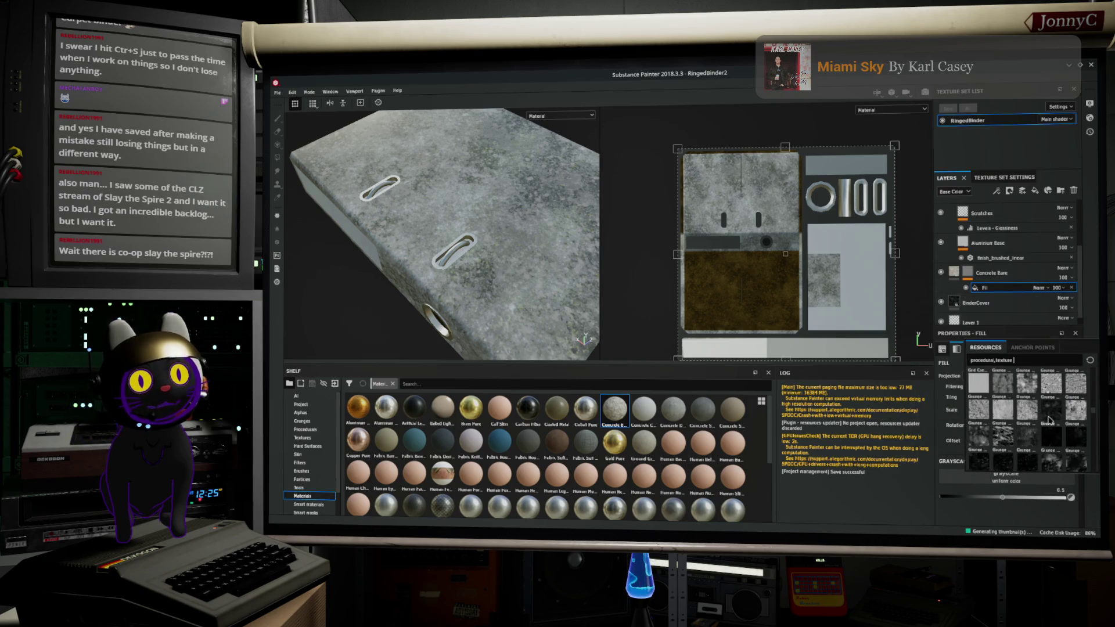
pyautogui.scroll(-2, 1050, 421)
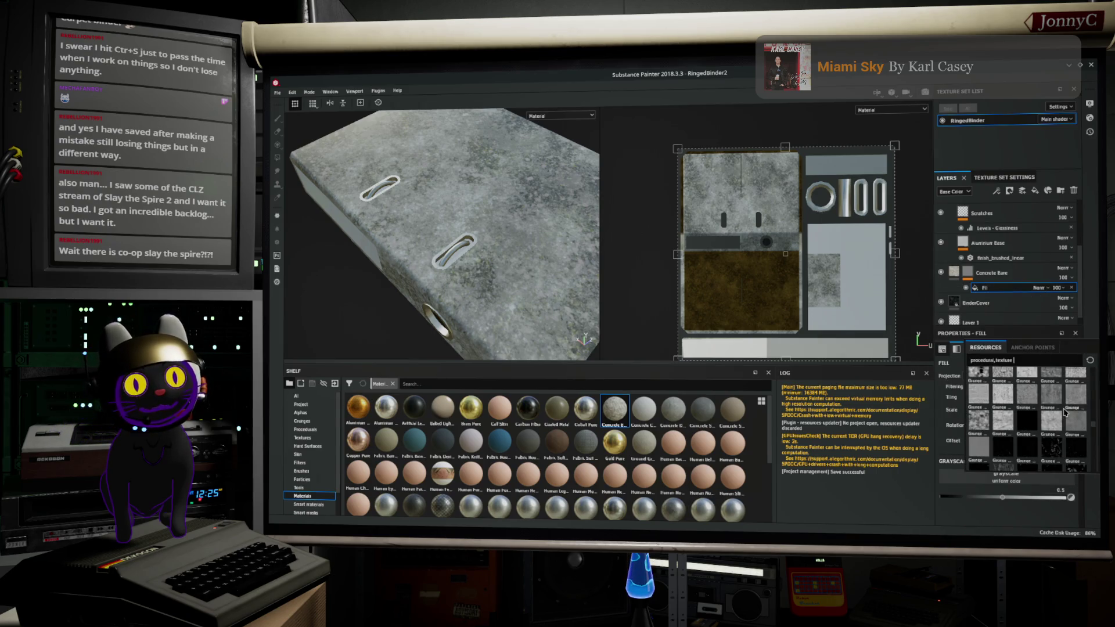
pyautogui.scroll(-2, 1065, 412)
pyautogui.scroll(-2, 1072, 414)
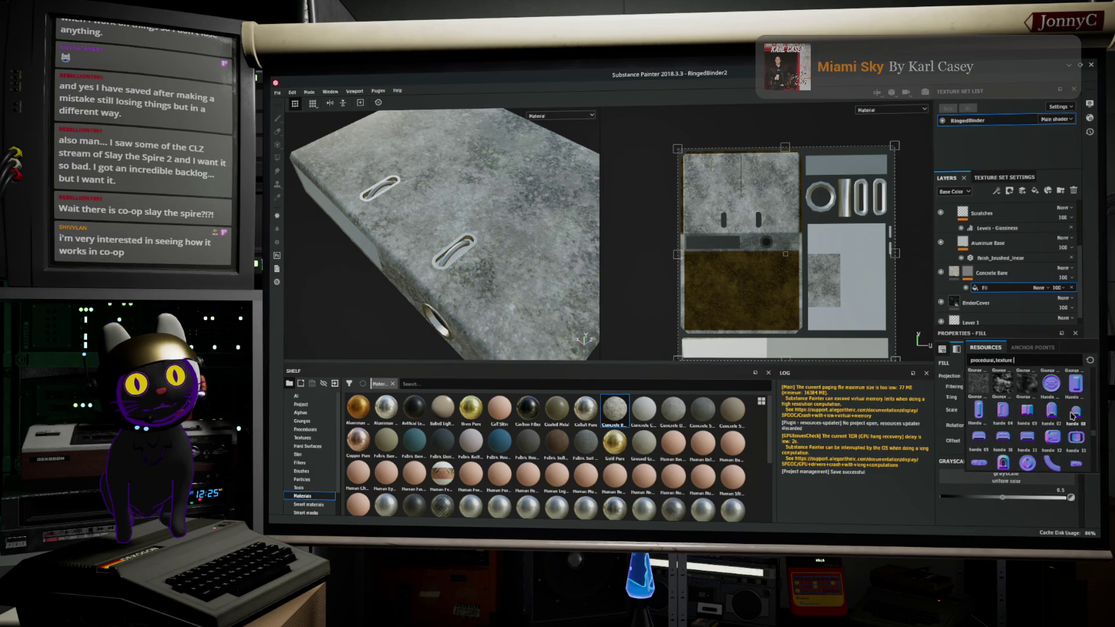
pyautogui.scroll(-3, 1071, 415)
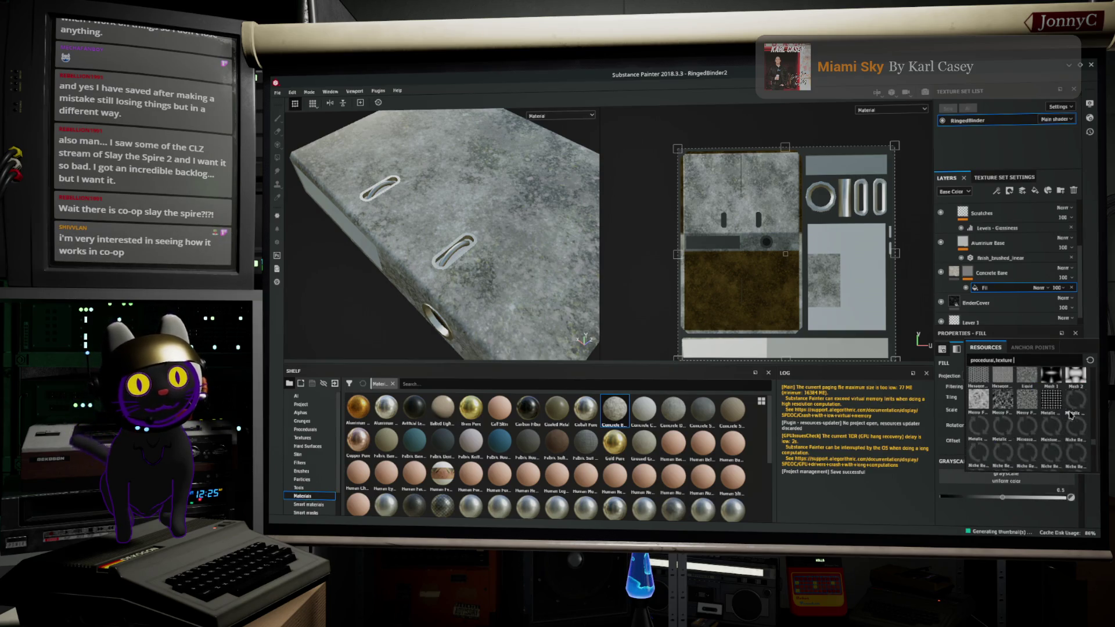
pyautogui.scroll(3, 1065, 414)
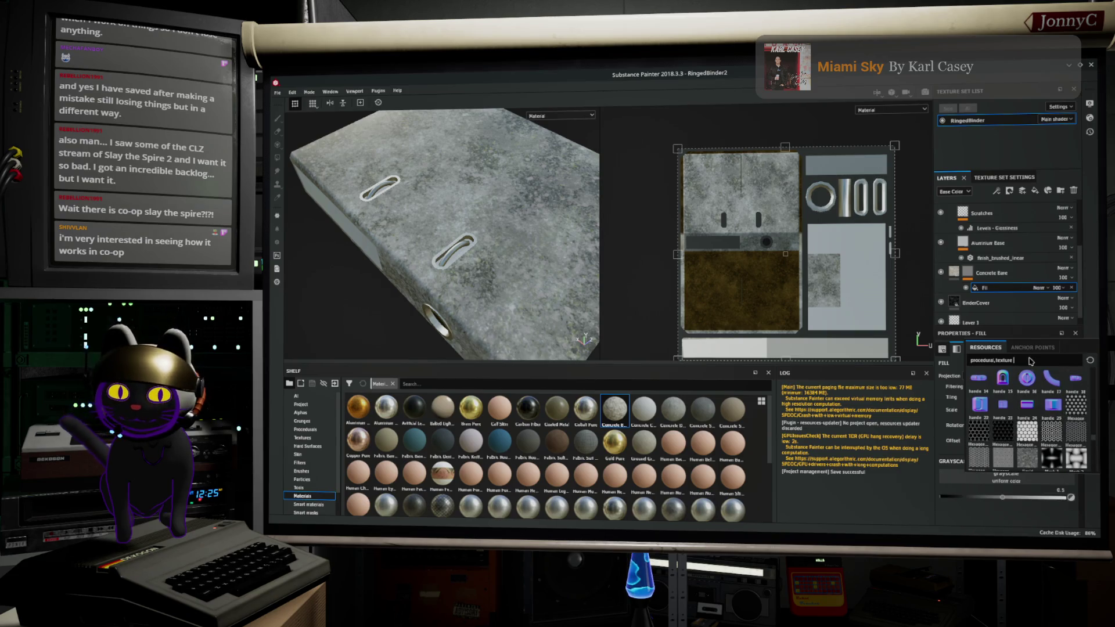
pyautogui.write('wa')
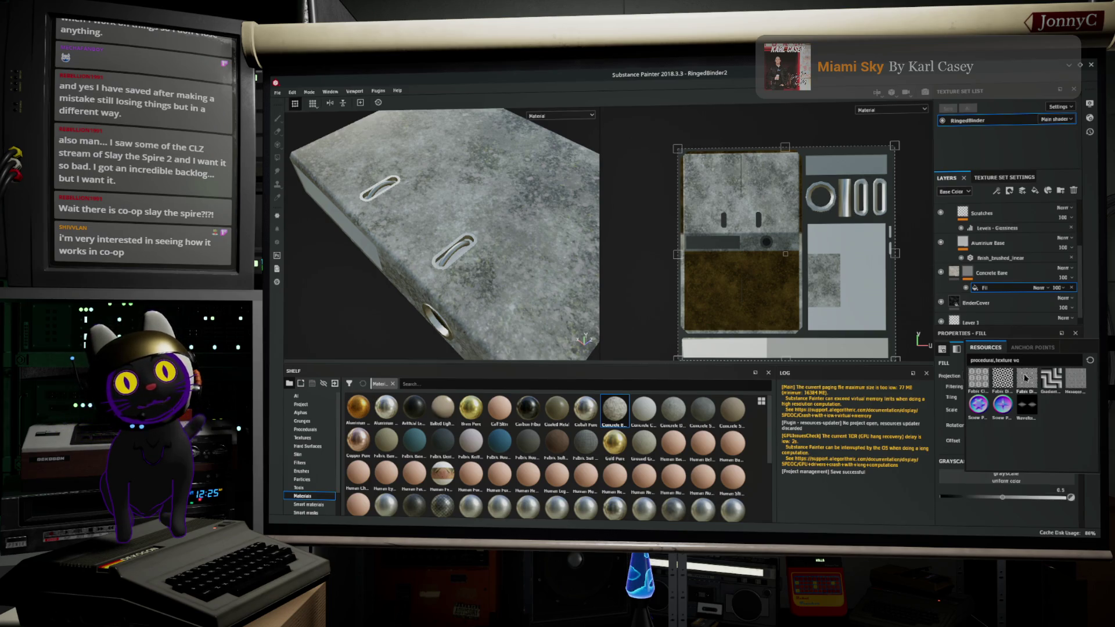
pyautogui.press('BackSpace')
pyautogui.press('BackSpace')
pyautogui.press('BackSpace')
pyautogui.moveTo(1021, 374)
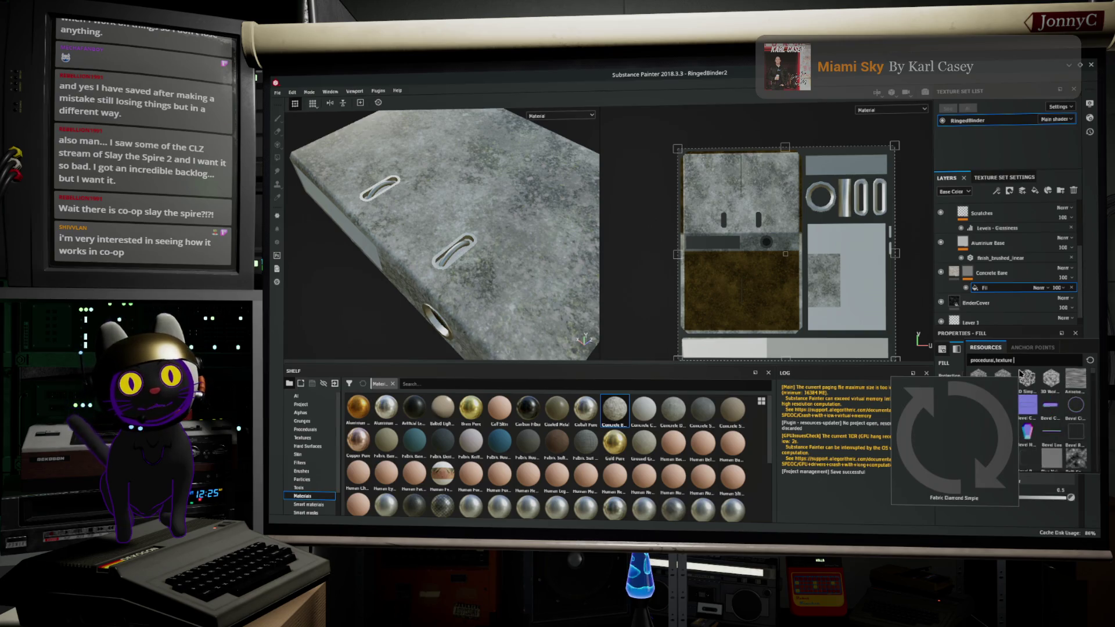
pyautogui.write('nois')
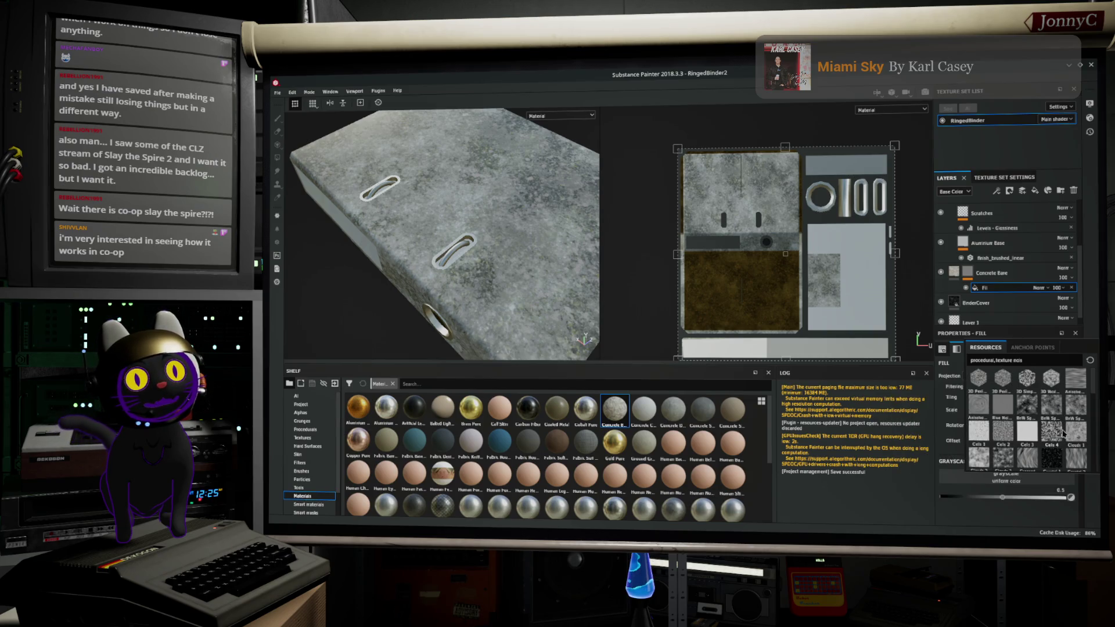
pyautogui.moveTo(1059, 433)
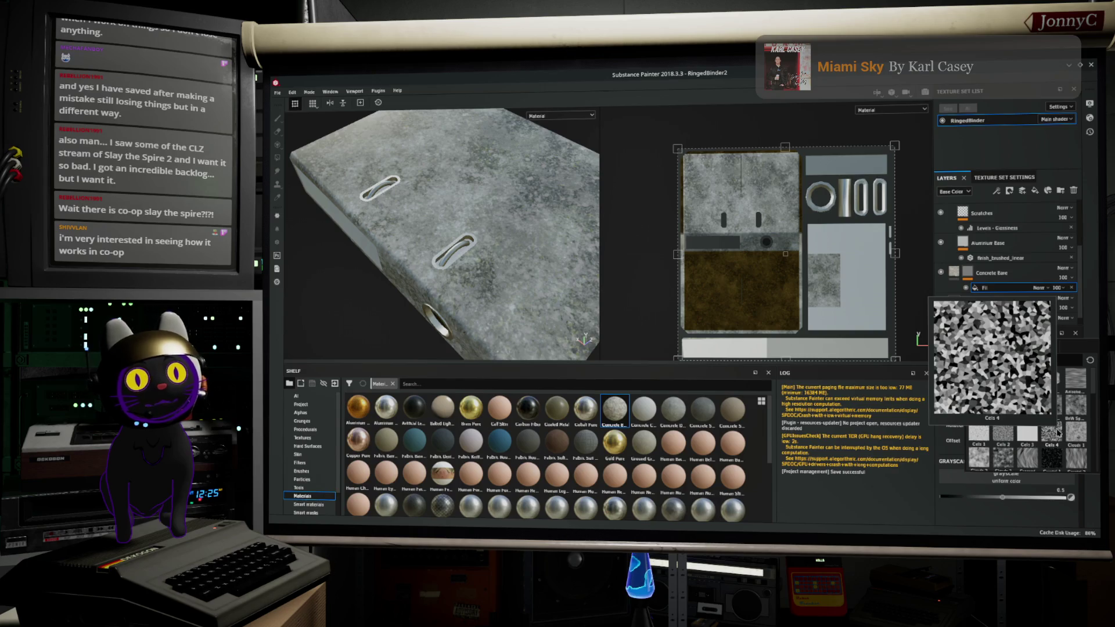
pyautogui.moveTo(1033, 410)
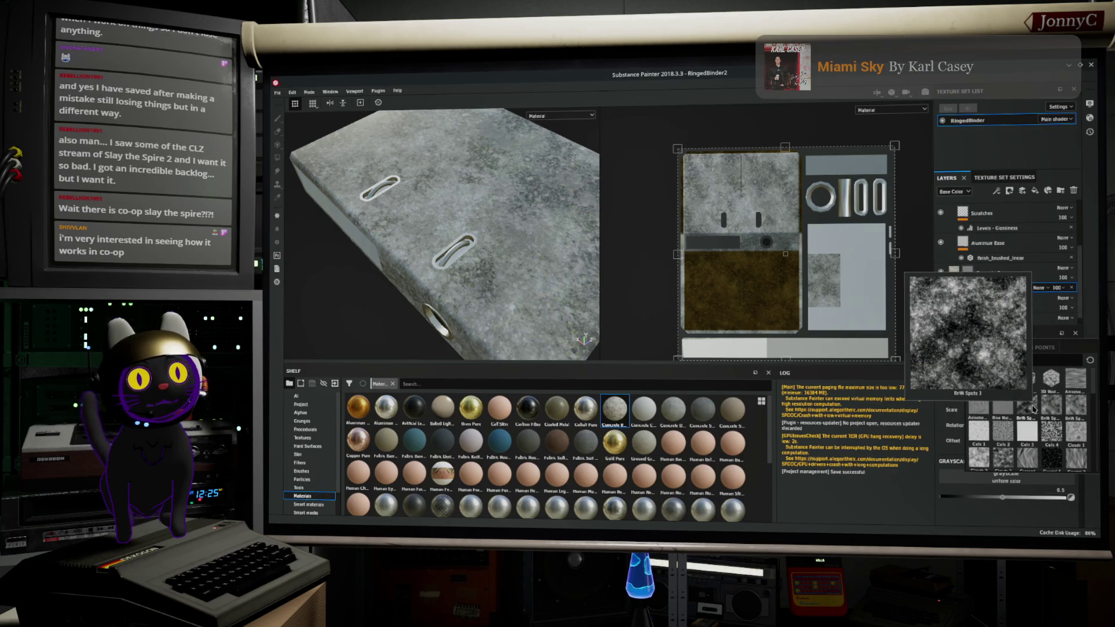
pyautogui.scroll(-3, 1033, 456)
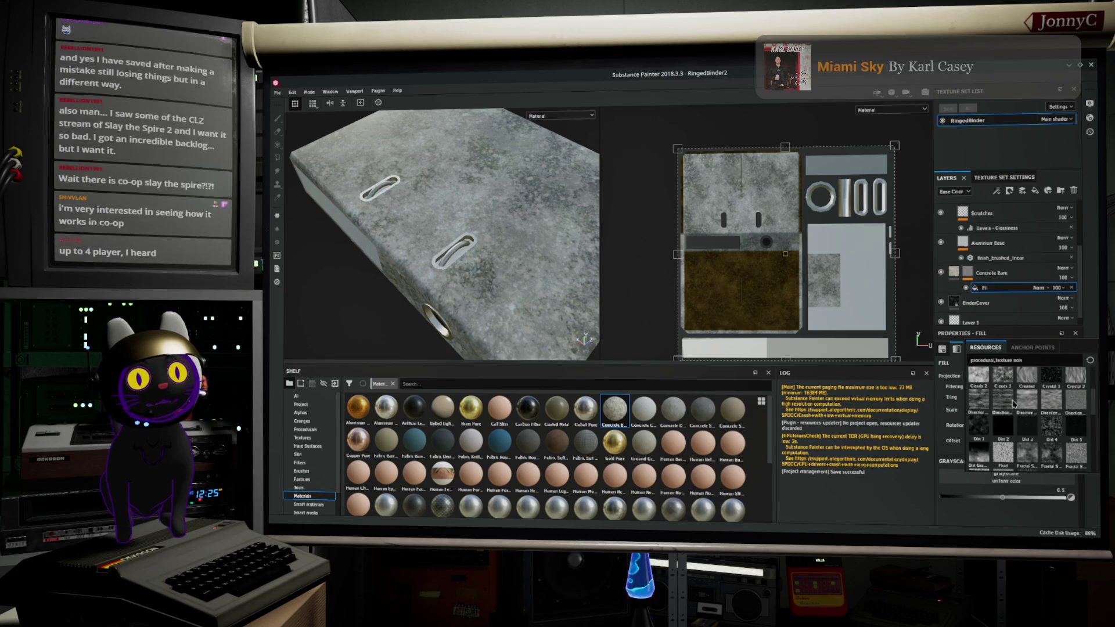
pyautogui.scroll(-3, 1013, 440)
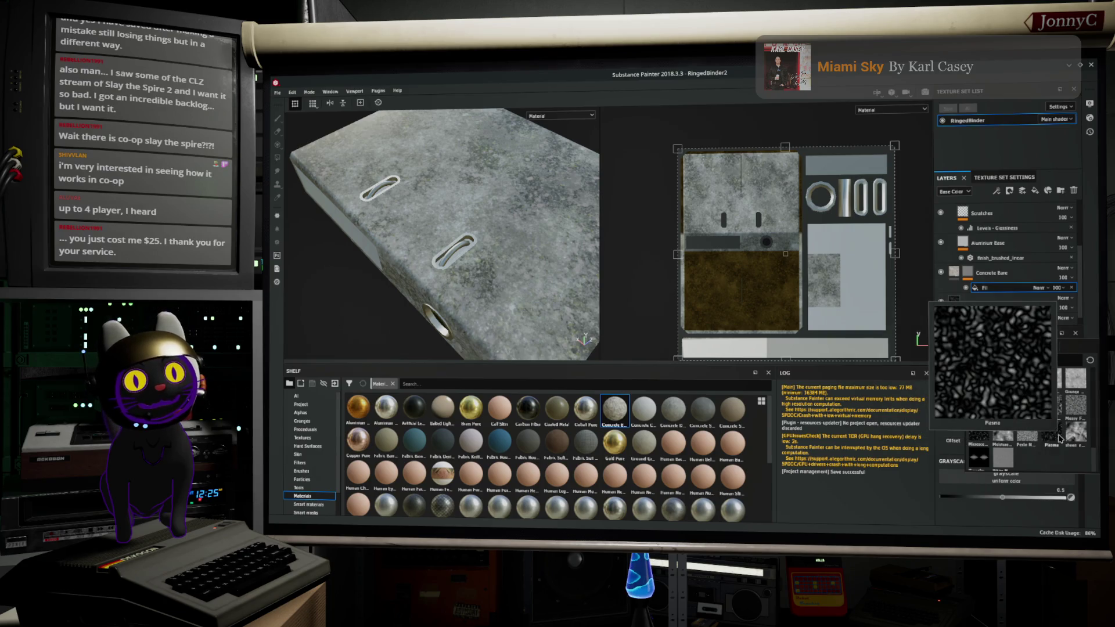
pyautogui.click(1056, 440)
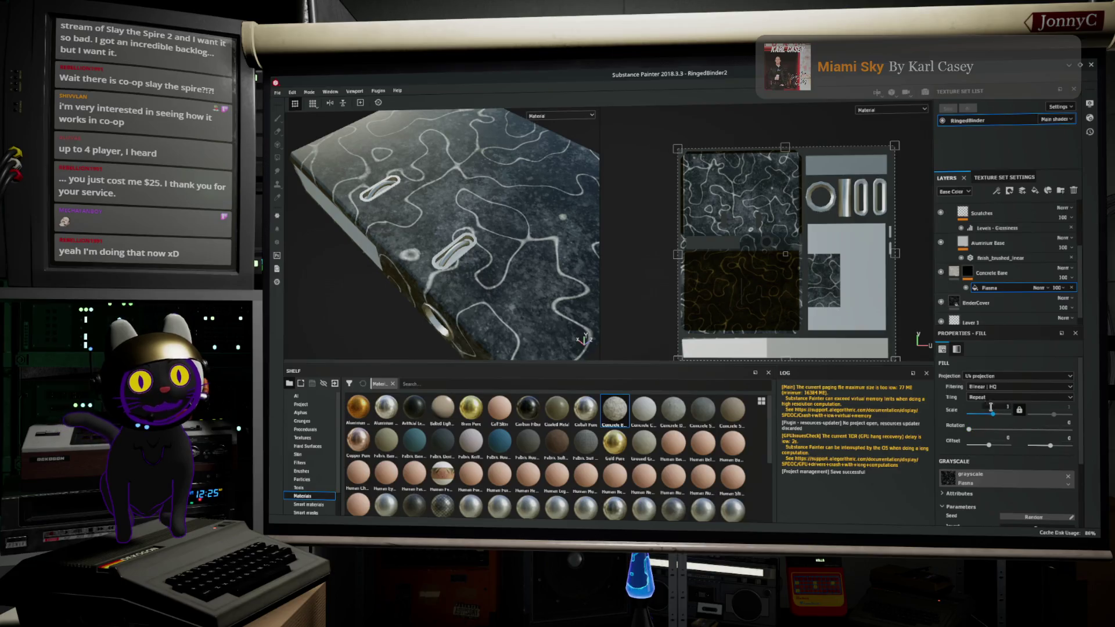
# Step: Raise the Plasma fill scale to about 4.42, then switch to the web browser
pyautogui.moveTo(993, 416); pyautogui.dragTo(997, 417)
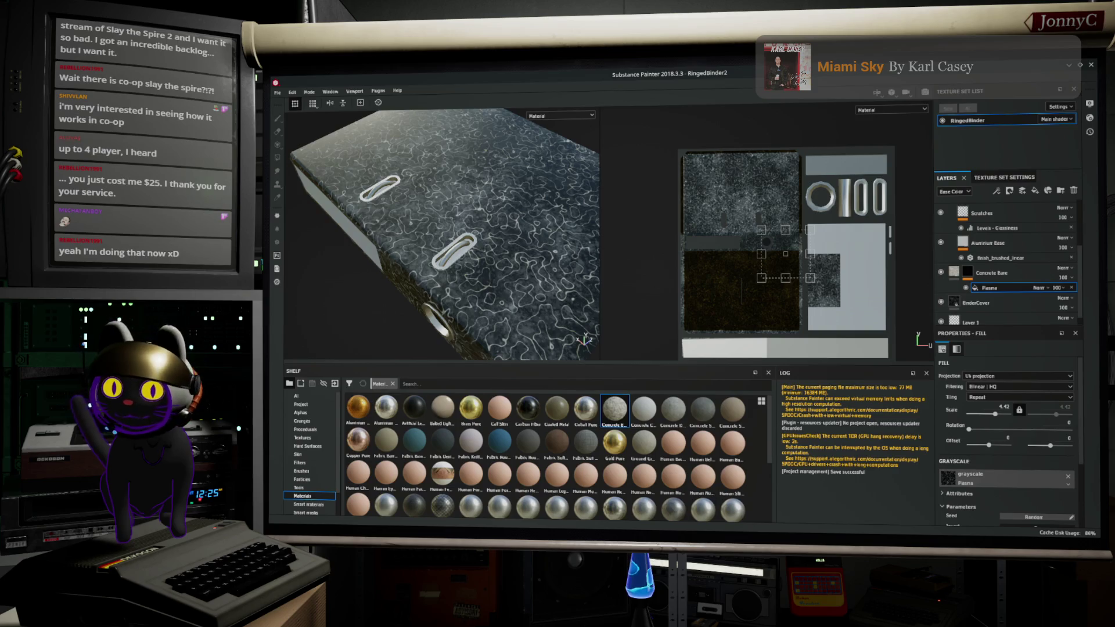
pyautogui.hotkey('alt', 'Tab')
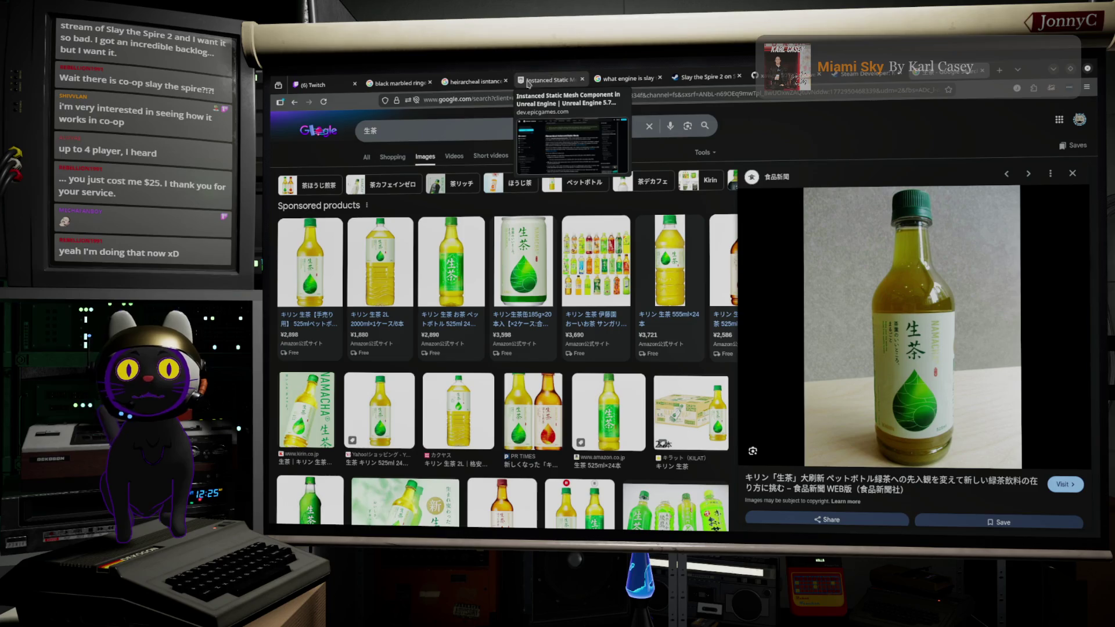
# Step: Open the black marbled ringed binders results and preview the Michaels, Viking, Bindertek and Amazon.de binders
pyautogui.click(405, 85)
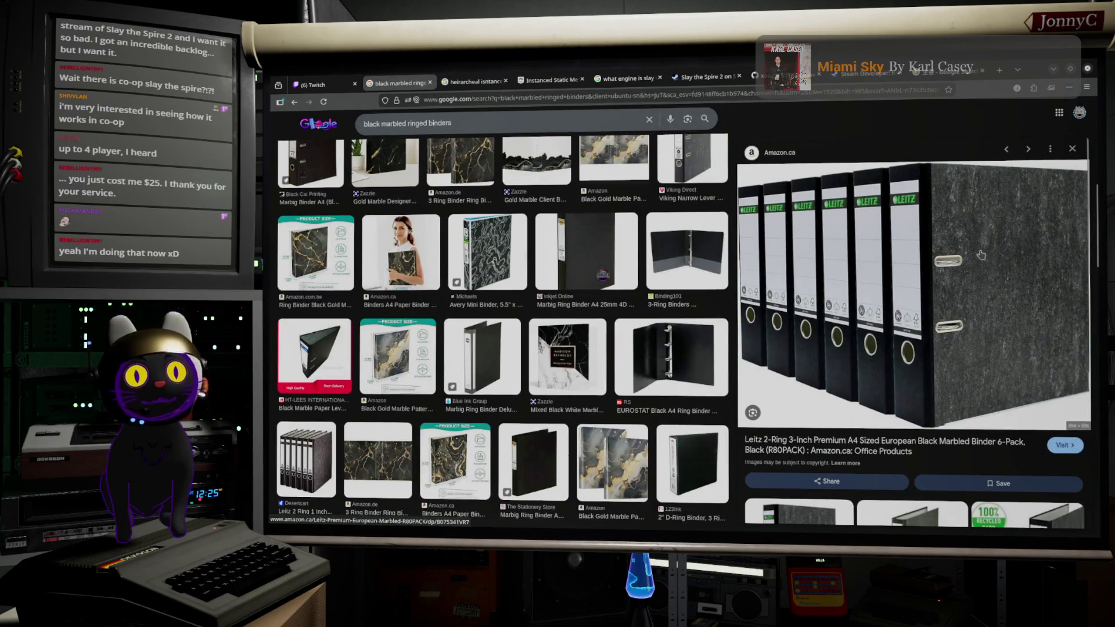
pyautogui.scroll(2, 488, 314)
pyautogui.click(522, 333)
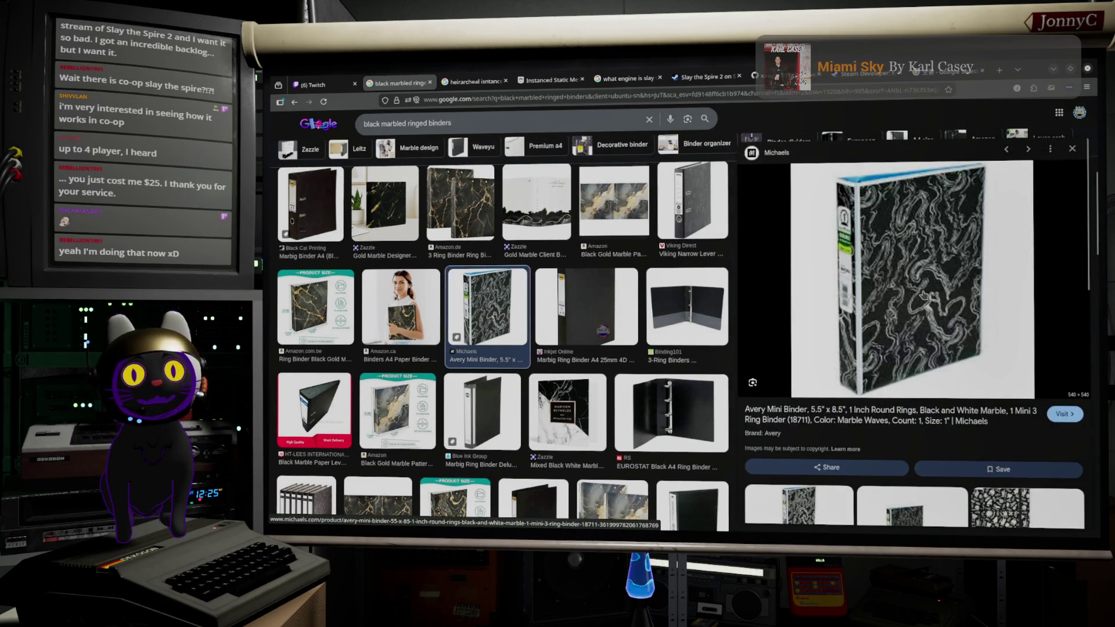
pyautogui.click(693, 203)
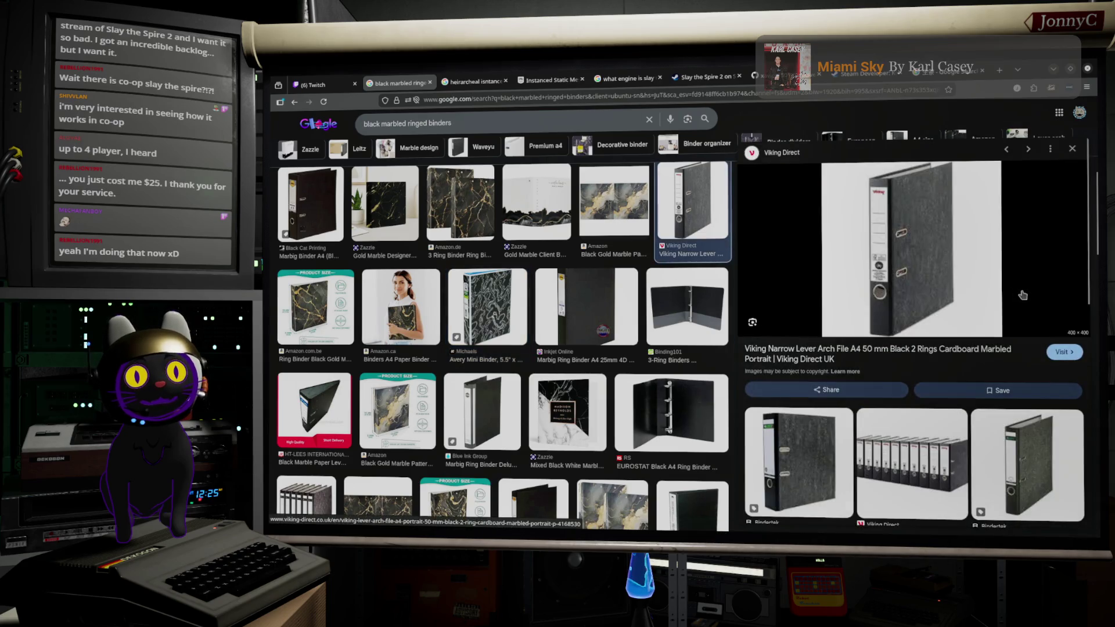
pyautogui.click(801, 473)
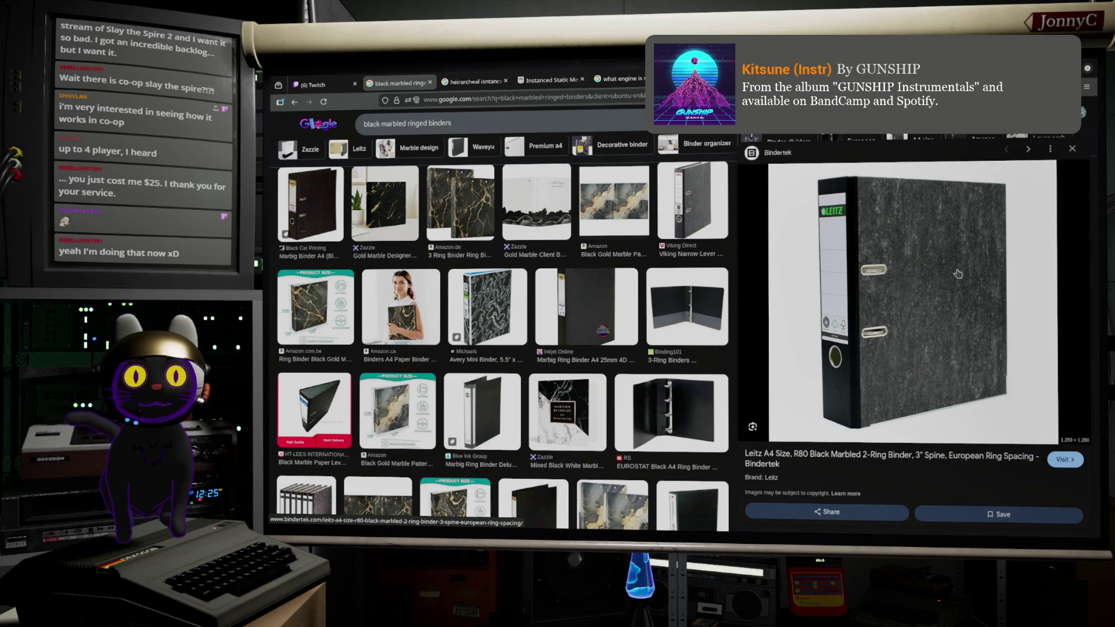
pyautogui.click(433, 201)
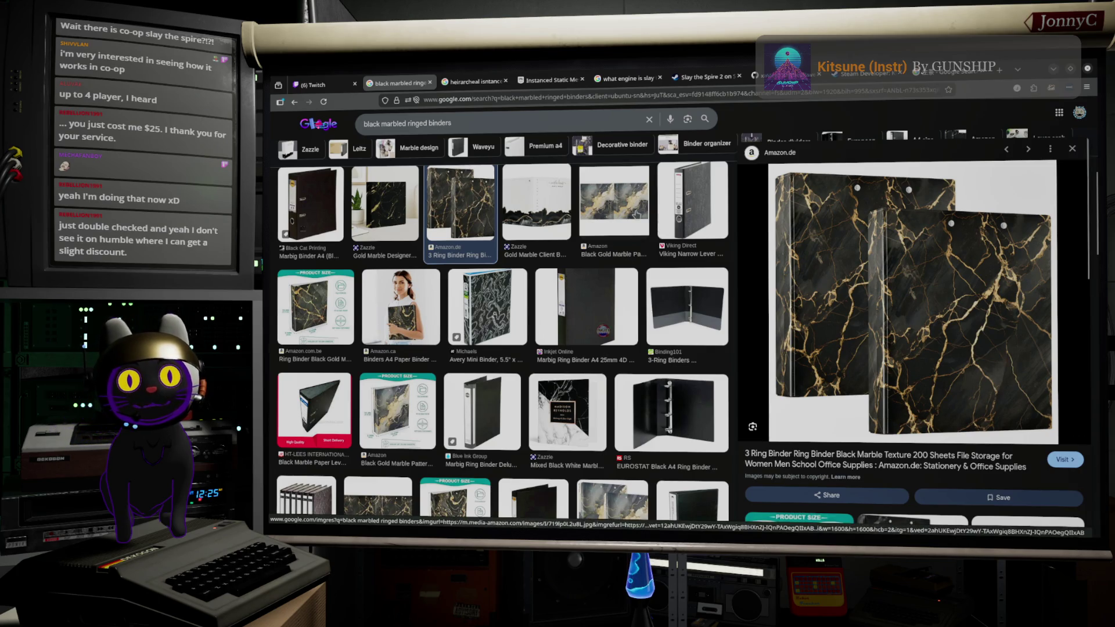
pyautogui.click(637, 215)
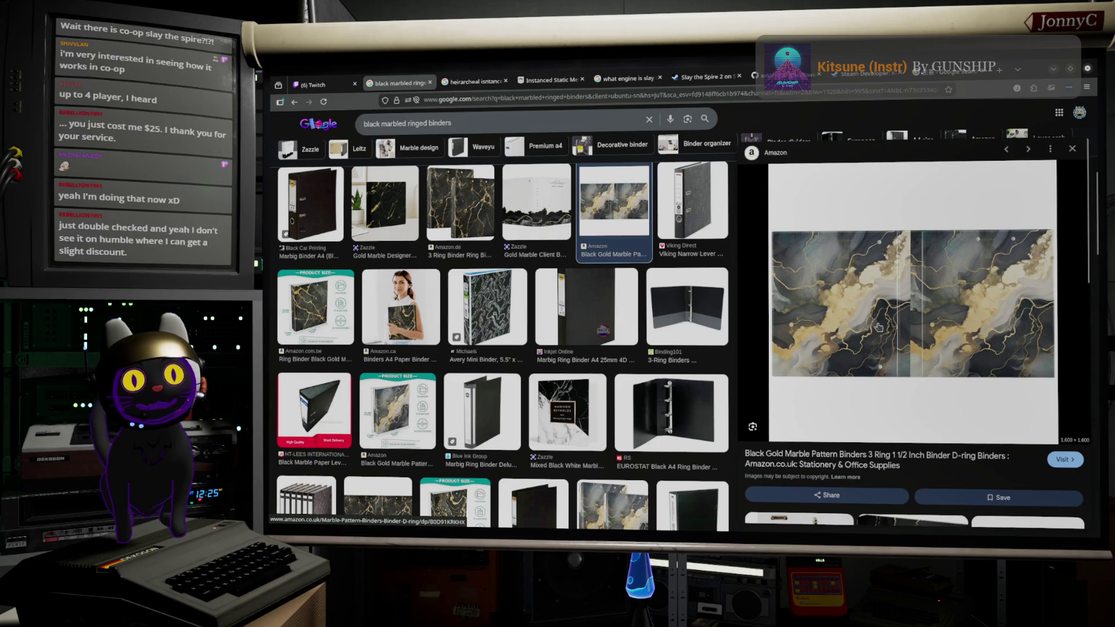
# Step: Preview the clipboard binder, Leitz 2-Ring six-pack and R80 black marbled binder, then switch pages
pyautogui.scroll(-1, 516, 370)
pyautogui.scroll(3, 515, 371)
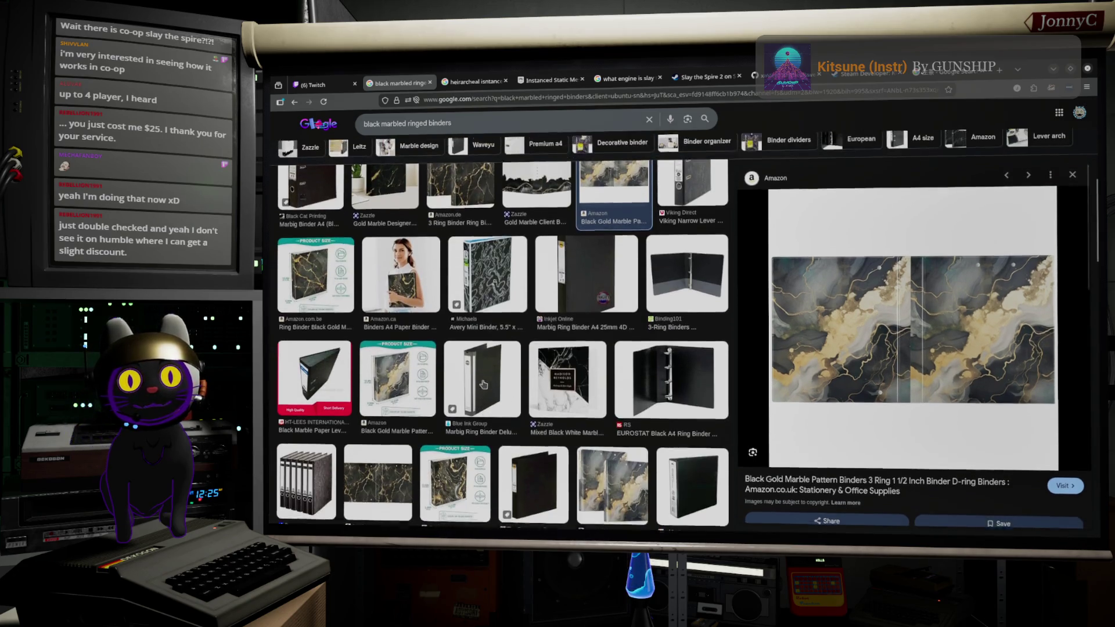
pyautogui.scroll(3, 348, 299)
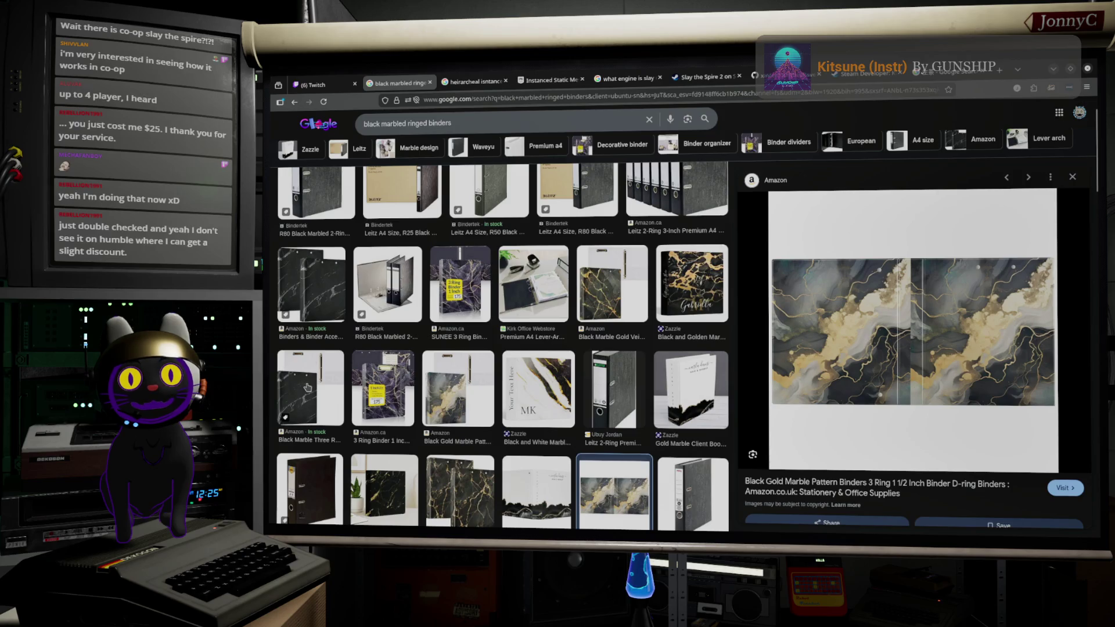
pyautogui.click(308, 387)
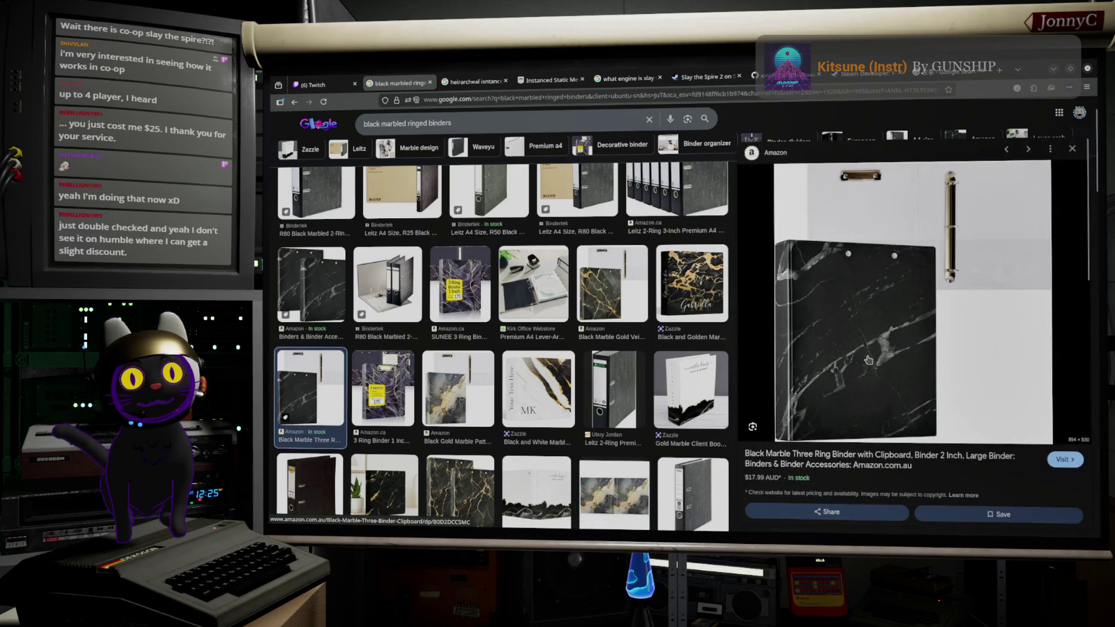
pyautogui.scroll(1, 485, 268)
pyautogui.scroll(1, 486, 269)
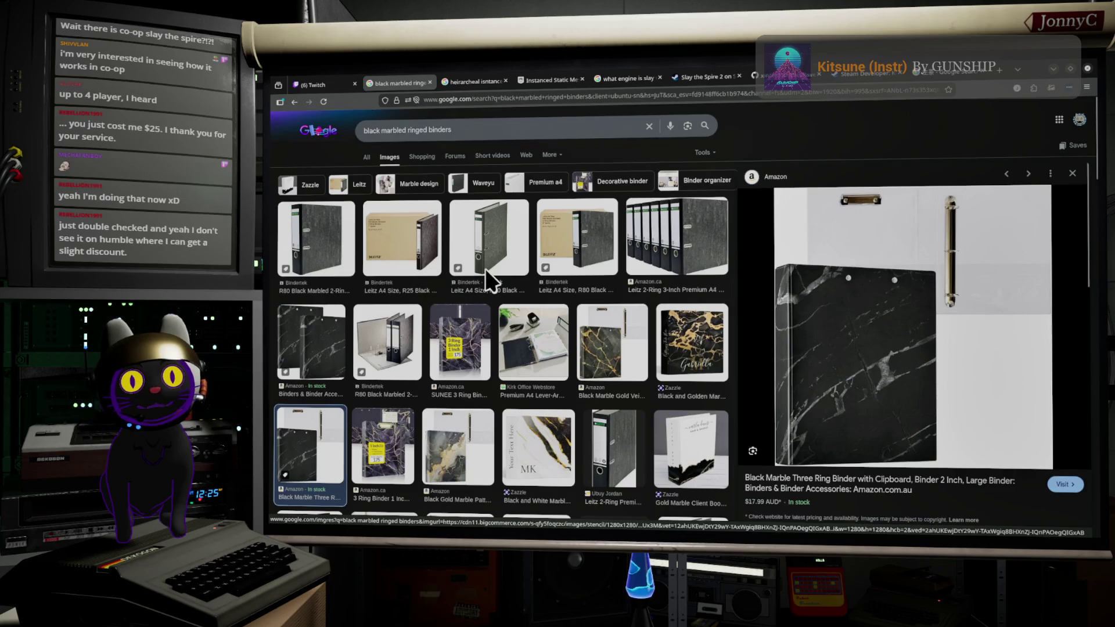
pyautogui.click(713, 238)
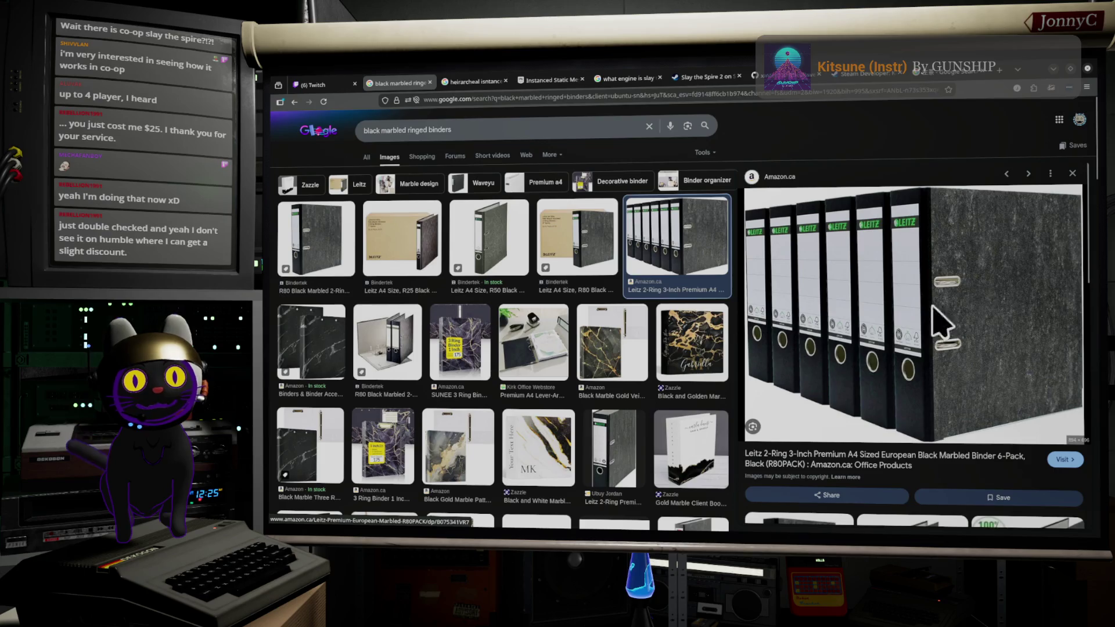
pyautogui.click(308, 239)
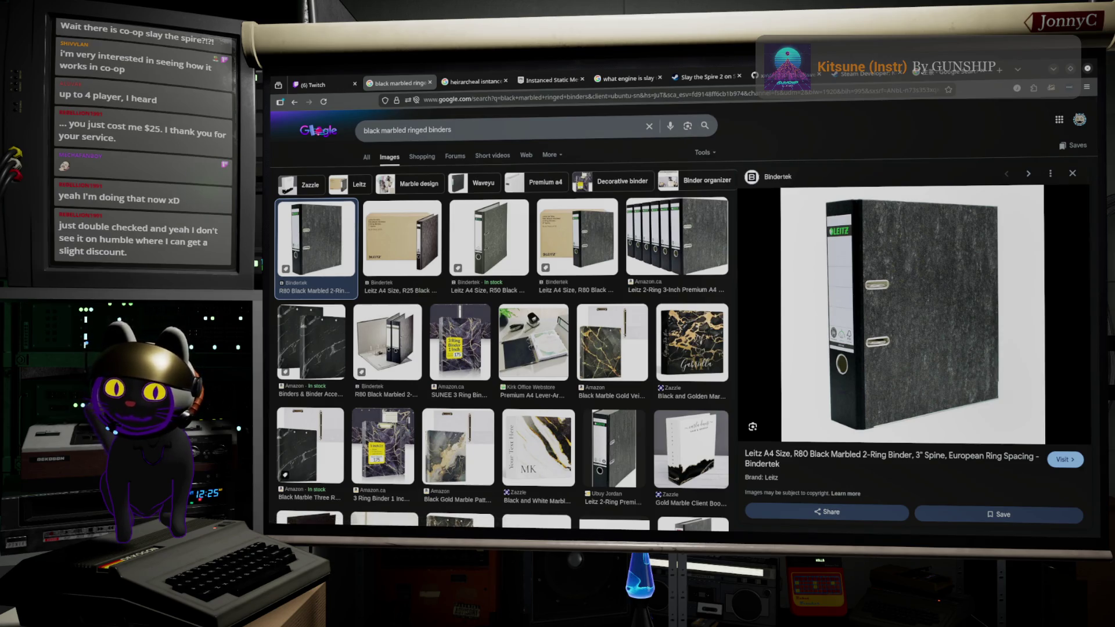
pyautogui.hotkey('alt', 'Tab')
pyautogui.hotkey('alt', 'Tab')
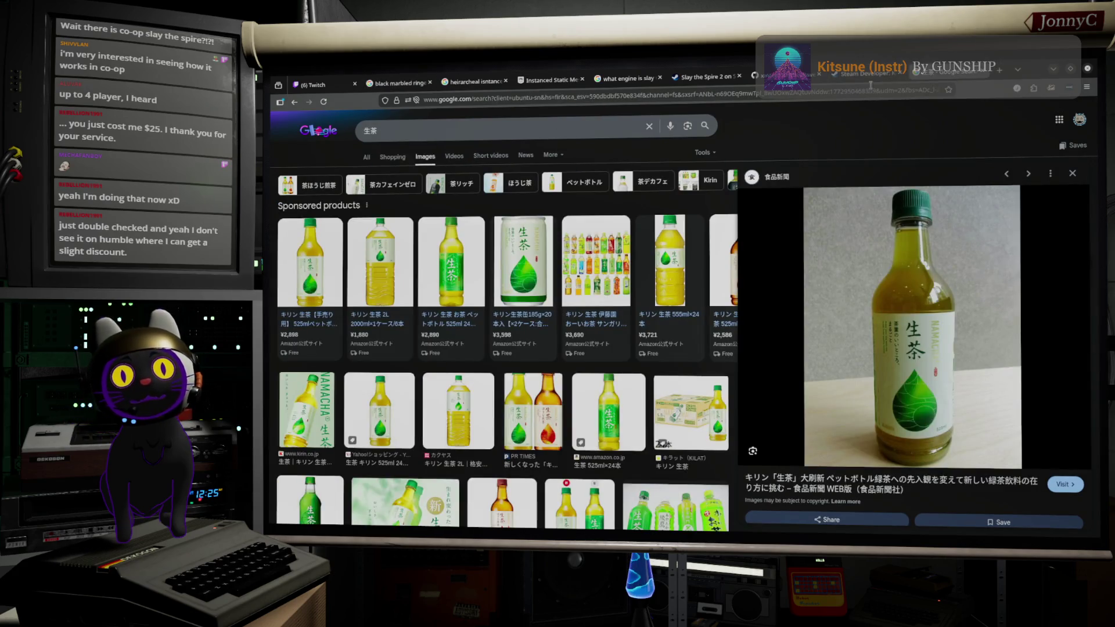
# Step: Search the web for 'gog slay the spire 2'
pyautogui.click(860, 92)
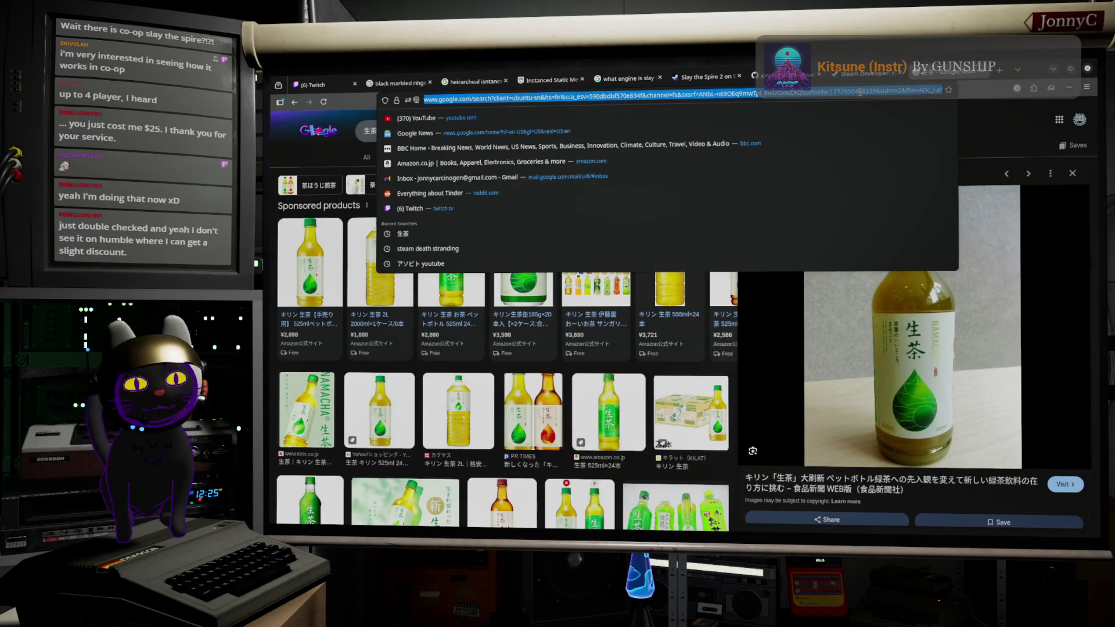
pyautogui.write('GOG')
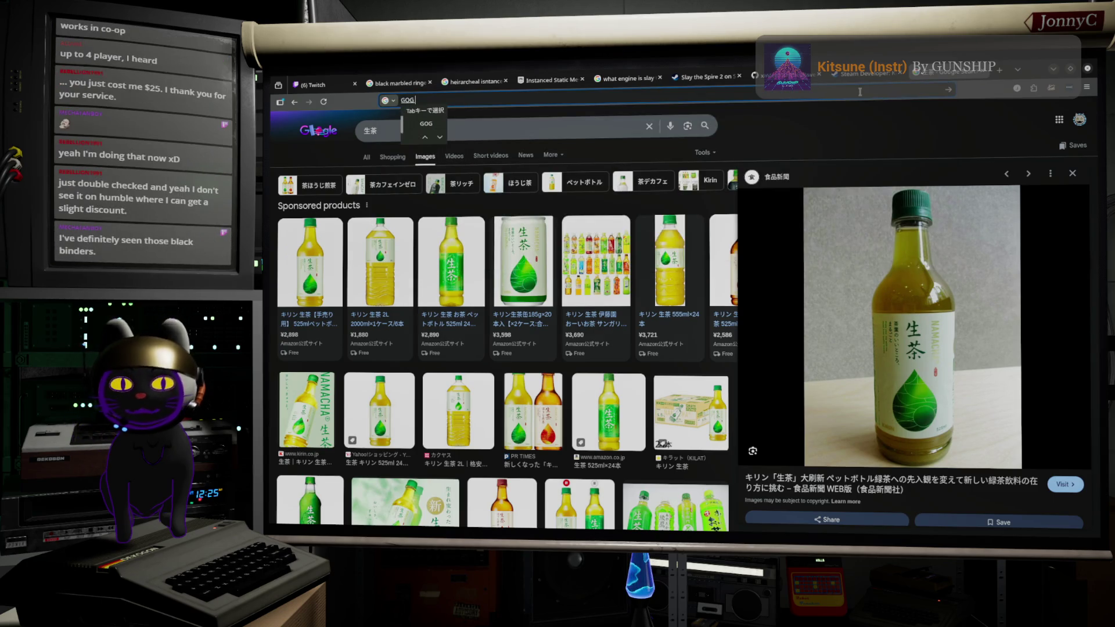
pyautogui.write(' sla')
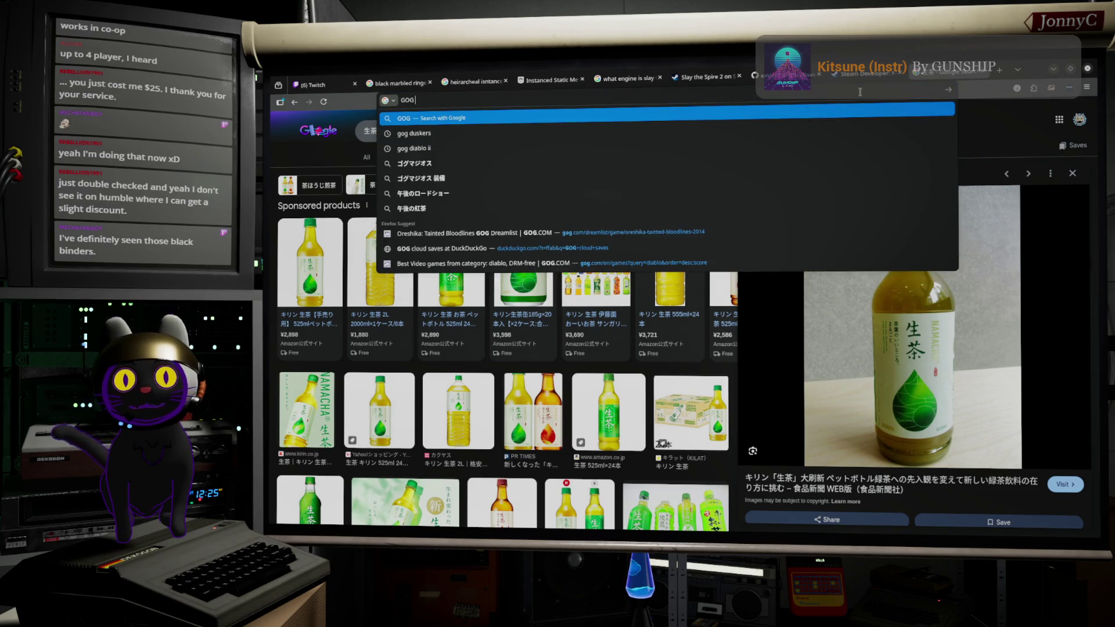
pyautogui.write('y th')
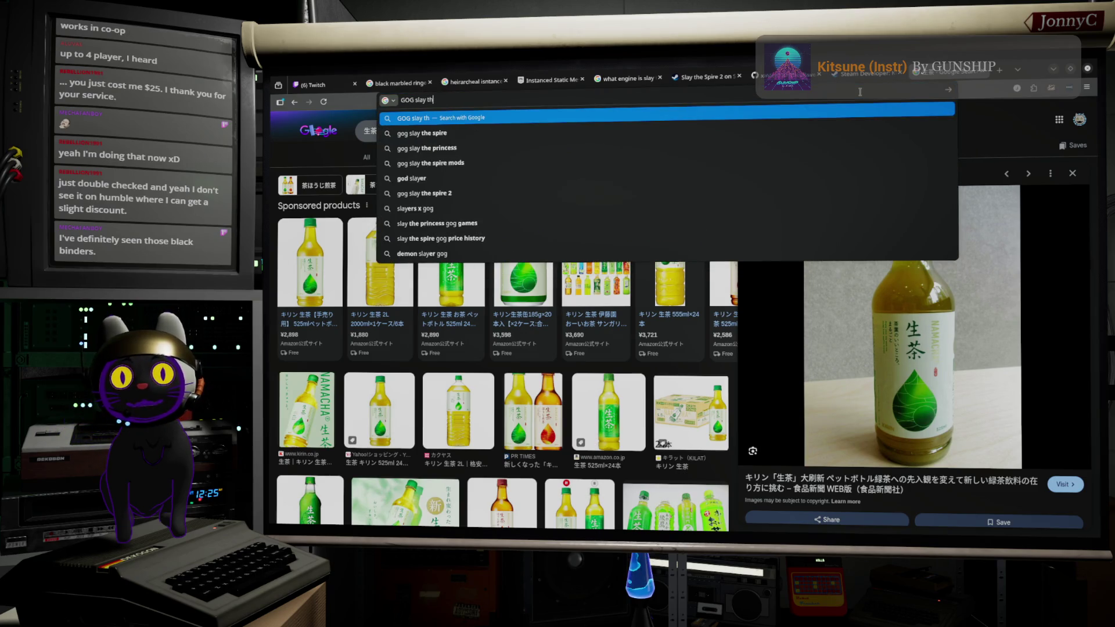
pyautogui.press('Down')
pyautogui.write('2')
pyautogui.press('Return')
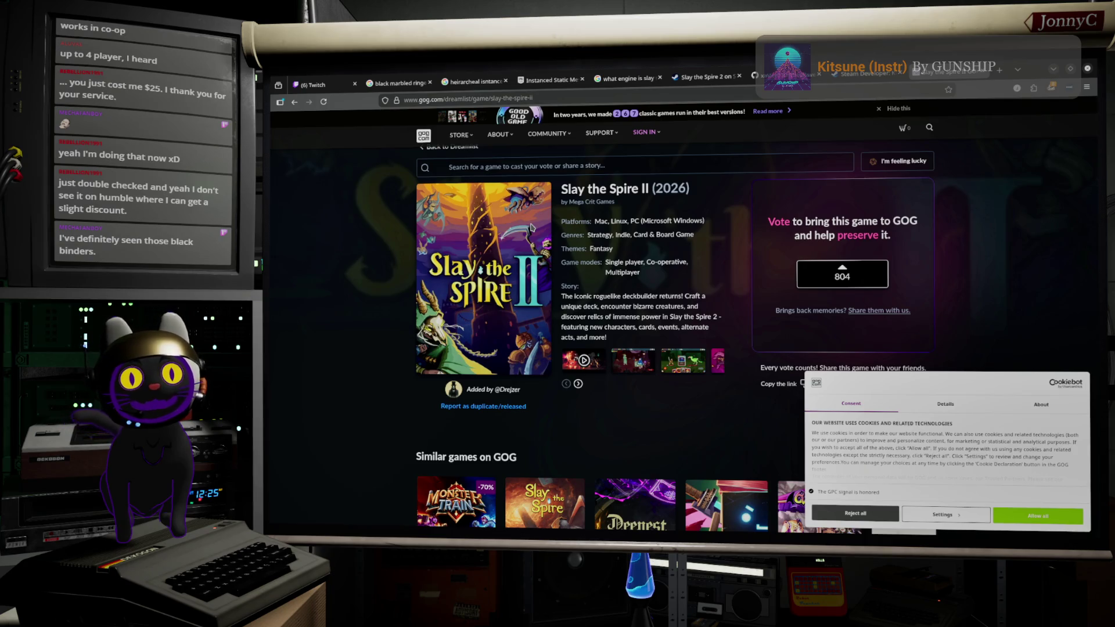
# Step: Look over the GOG Slay the Spire II page, then go back and open the Steam result
pyautogui.scroll(-3, 530, 226)
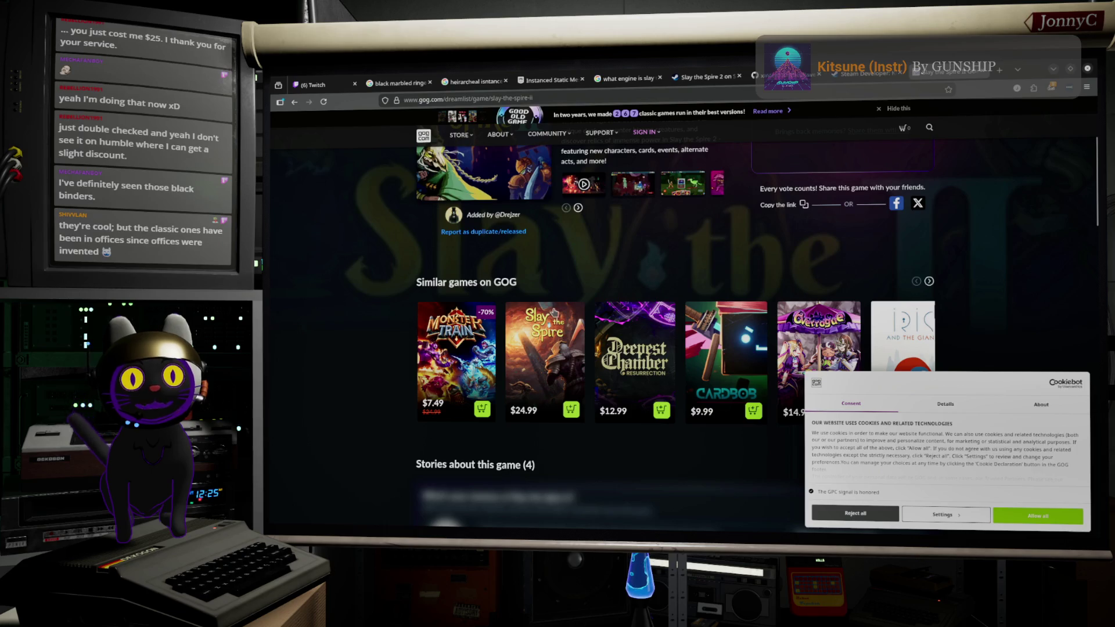
pyautogui.scroll(3, 553, 314)
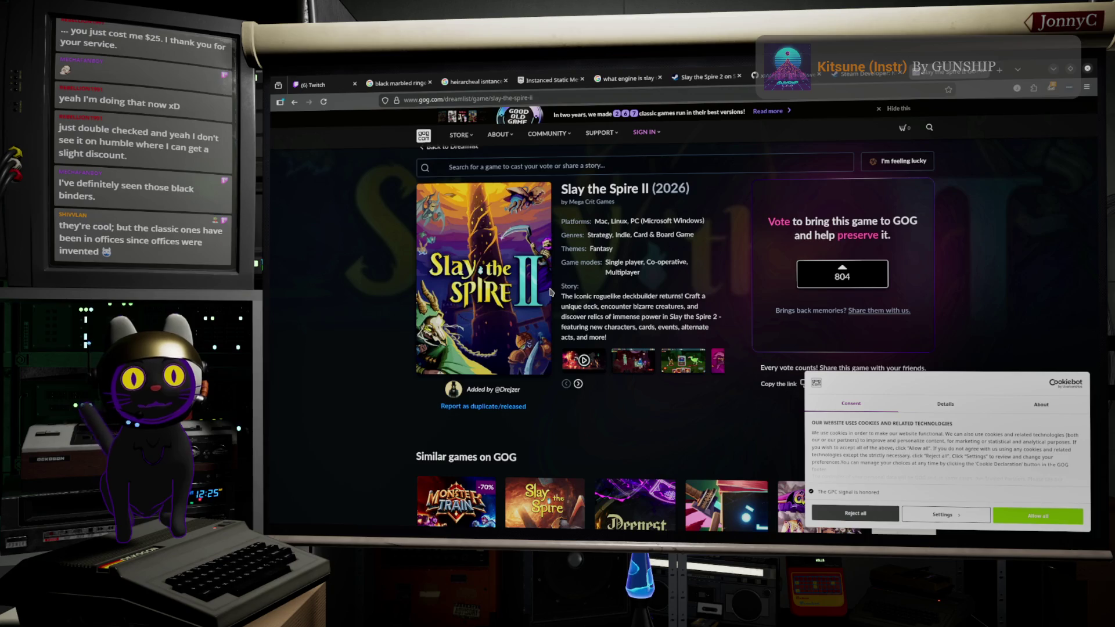
pyautogui.scroll(-1, 552, 292)
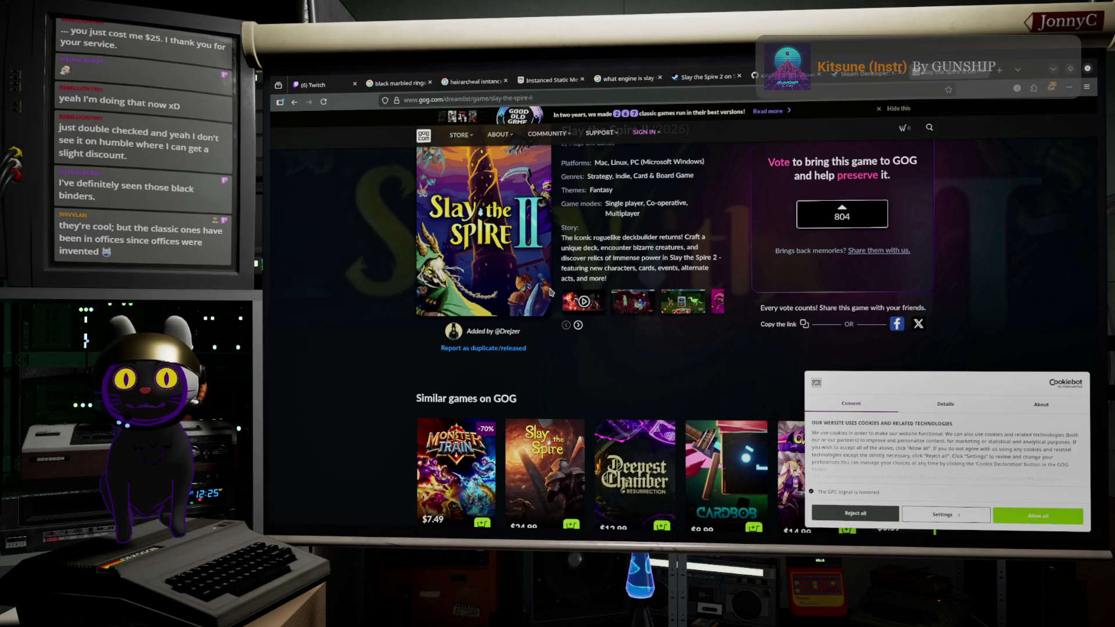
pyautogui.scroll(-3, 623, 231)
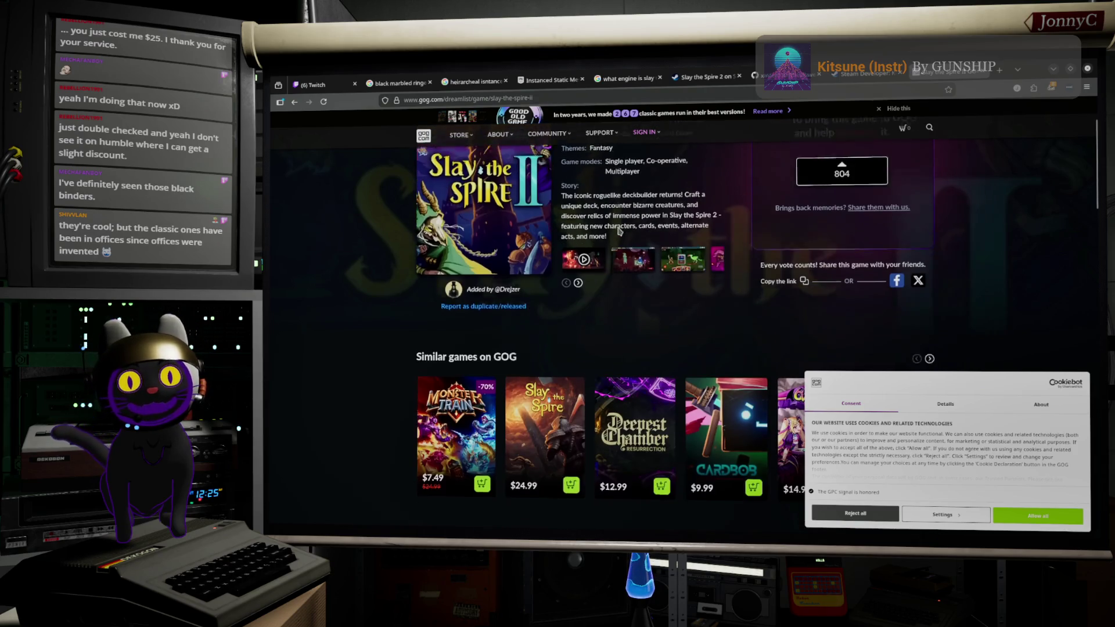
pyautogui.scroll(5, 724, 271)
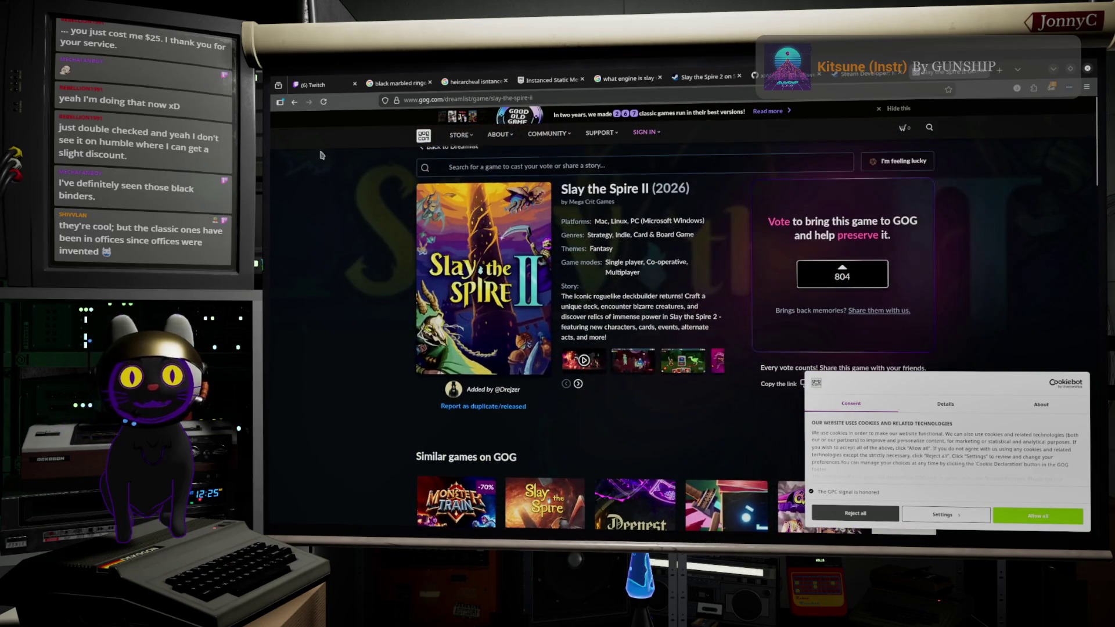
pyautogui.click(294, 104)
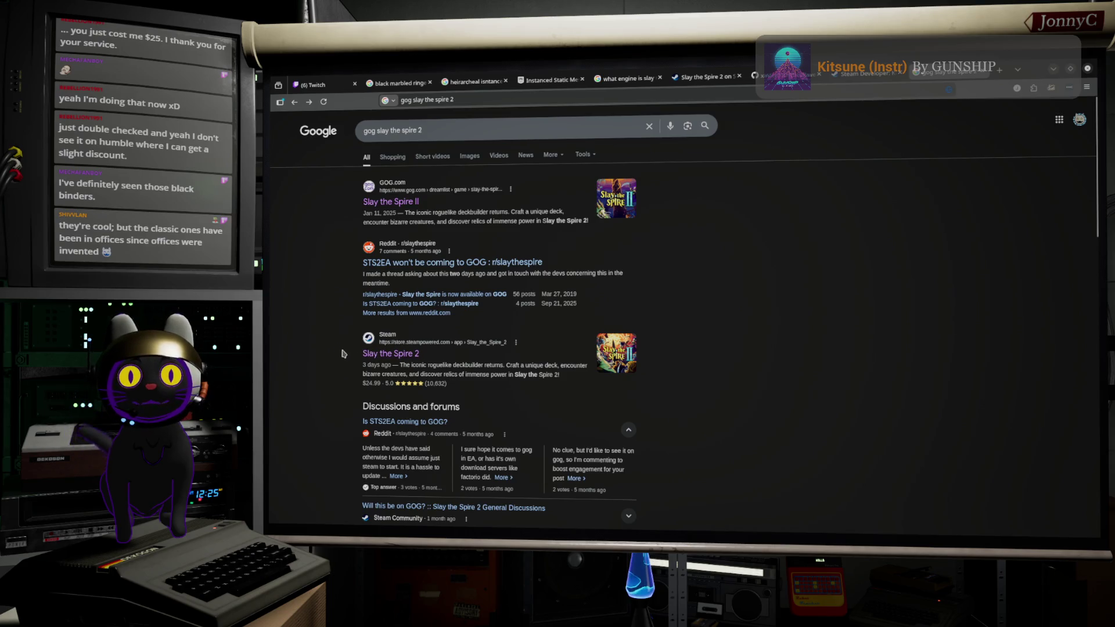
pyautogui.scroll(-5, 342, 353)
pyautogui.scroll(5, 342, 353)
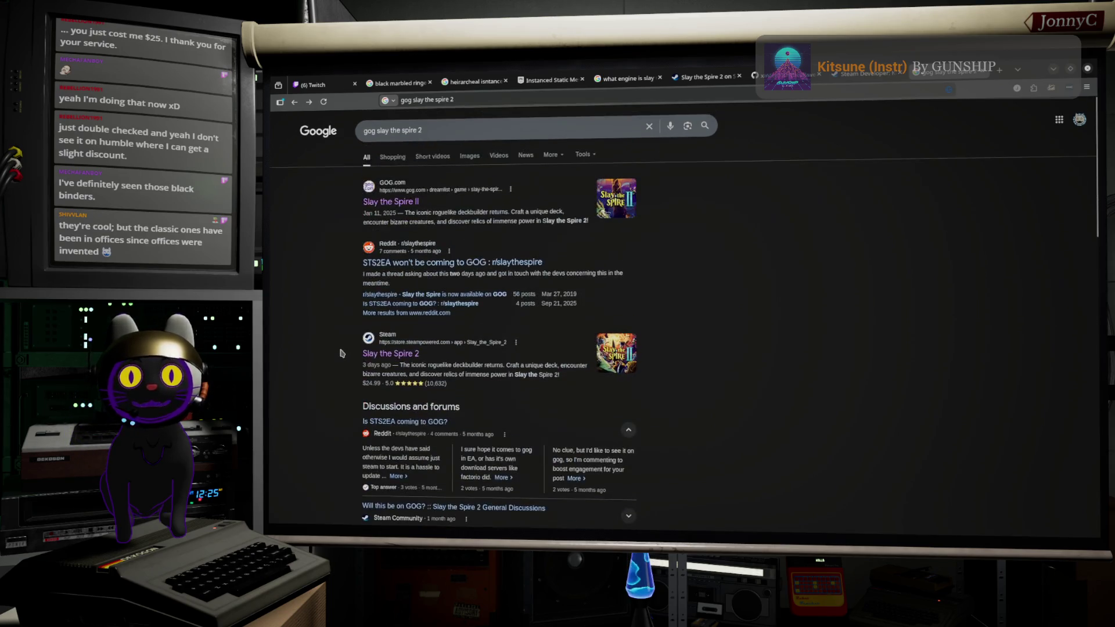
pyautogui.click(384, 353)
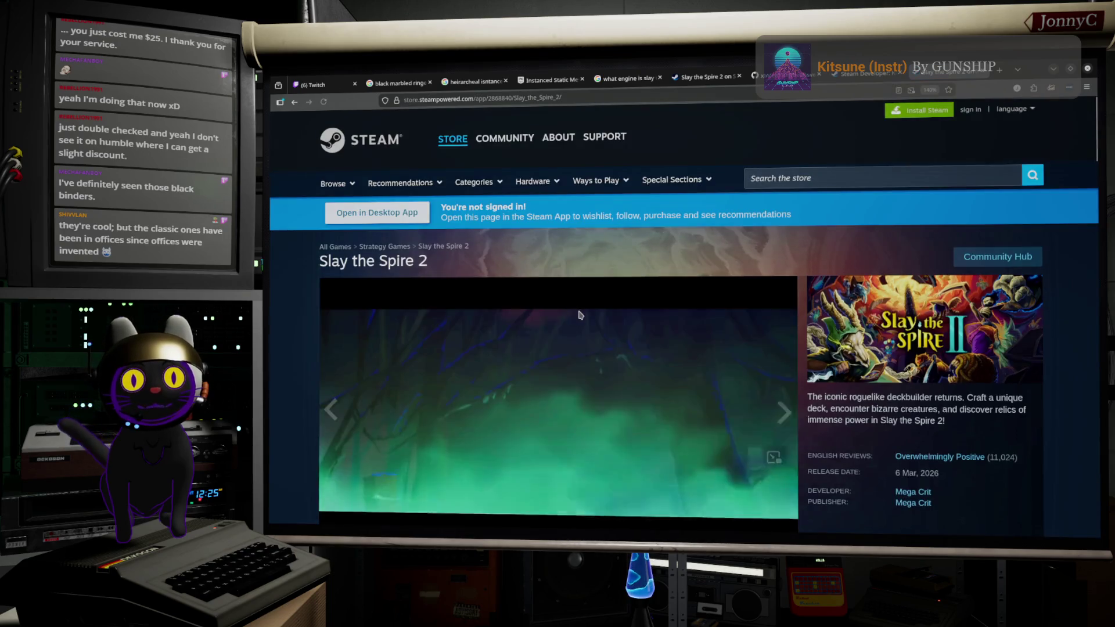
# Step: Review Slay the Spire 2's ¥2,800 price and the ¥3,150 Collection bundle at 38% off
pyautogui.scroll(-10, 580, 315)
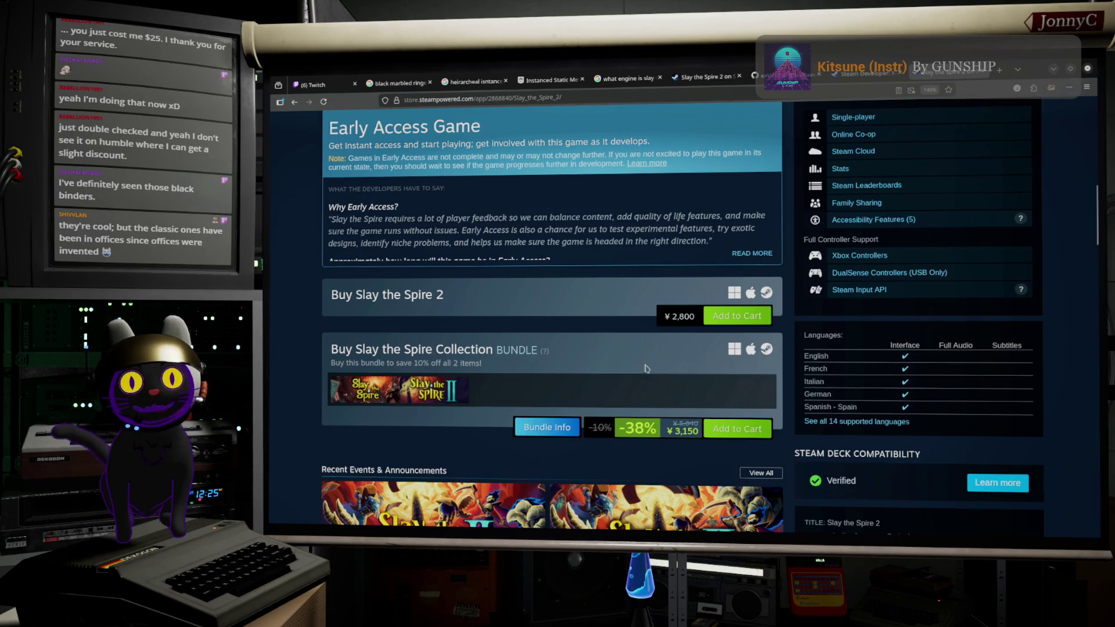
pyautogui.scroll(1, 649, 262)
pyautogui.scroll(5, 649, 261)
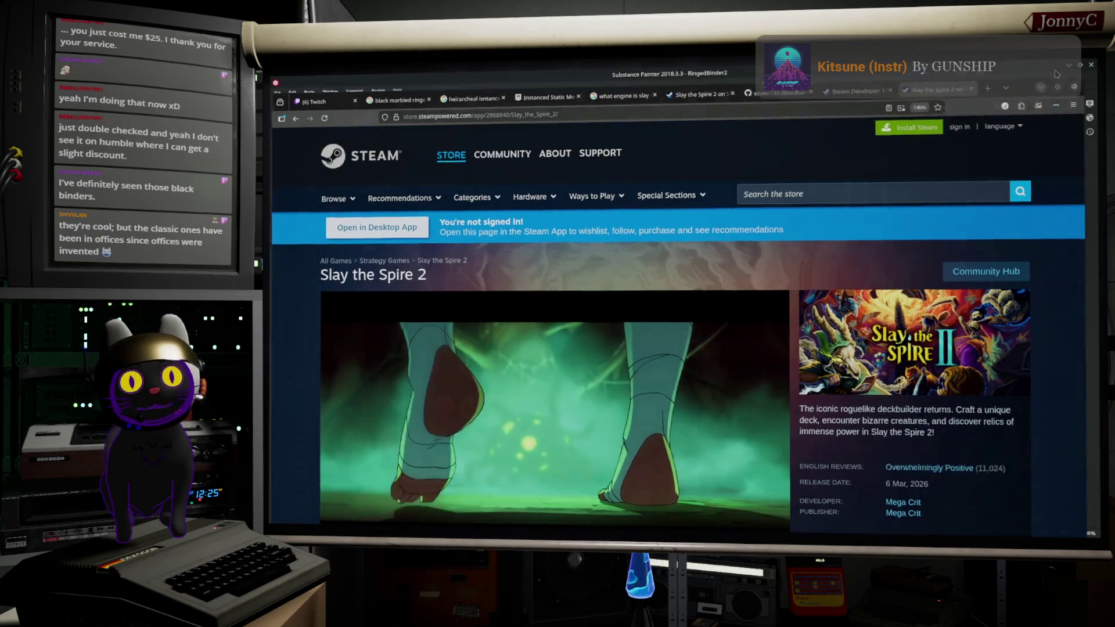
# Step: Return to Substance Painter and lower the Plasma fill scale from 4.42 to about 2.38
pyautogui.click(1054, 70)
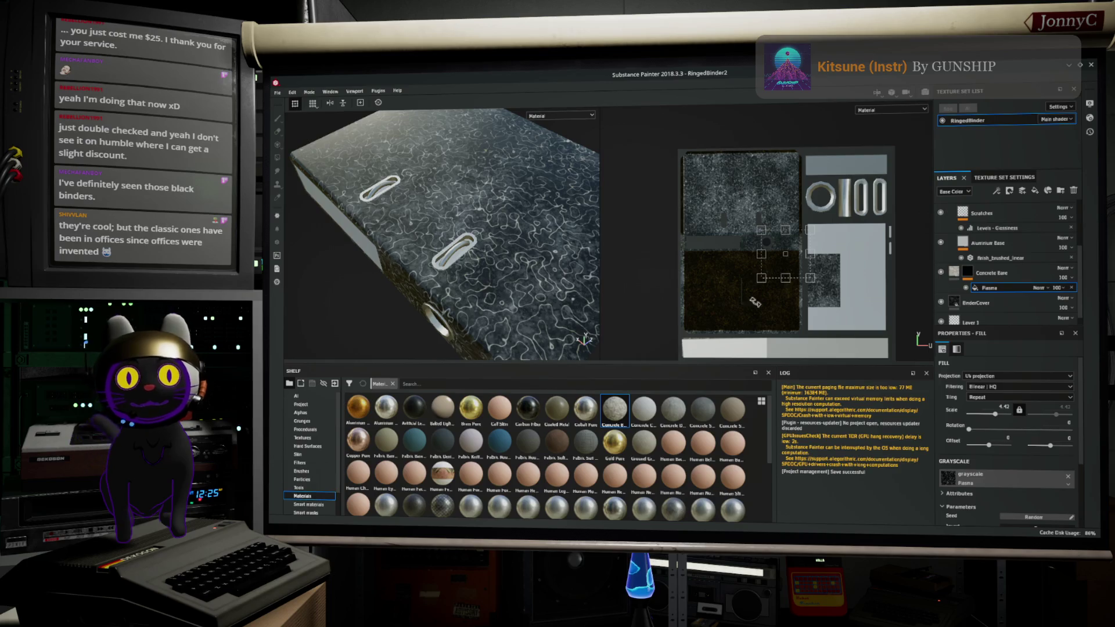
pyautogui.scroll(-1, 998, 440)
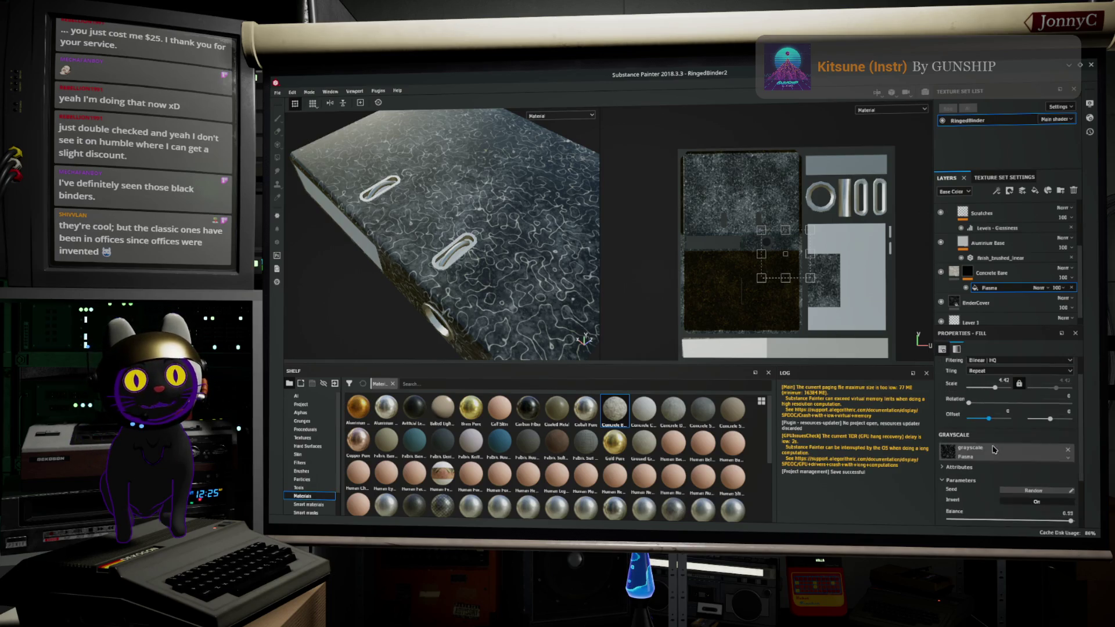
pyautogui.scroll(1, 991, 450)
pyautogui.scroll(-1, 990, 453)
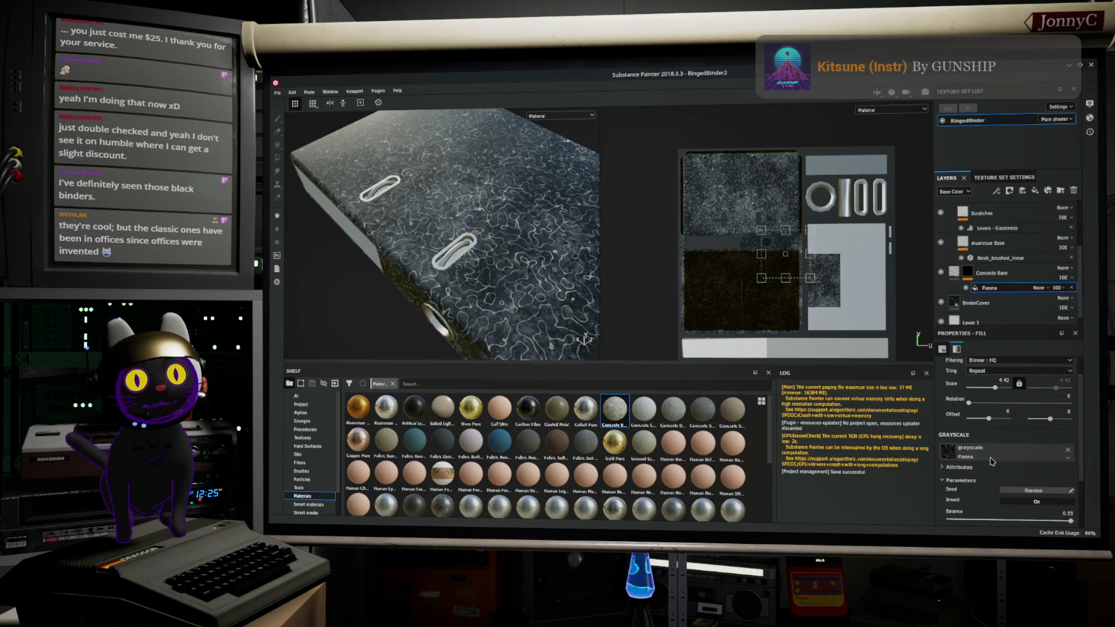
pyautogui.scroll(1, 992, 460)
pyautogui.moveTo(995, 414); pyautogui.dragTo(995, 417)
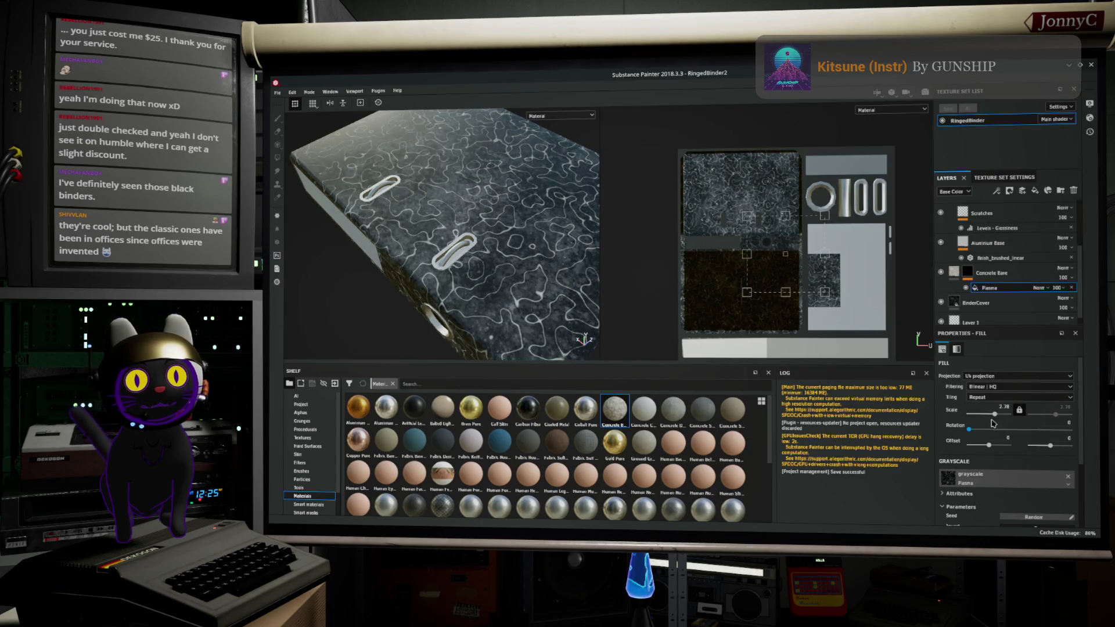
pyautogui.scroll(-1, 997, 432)
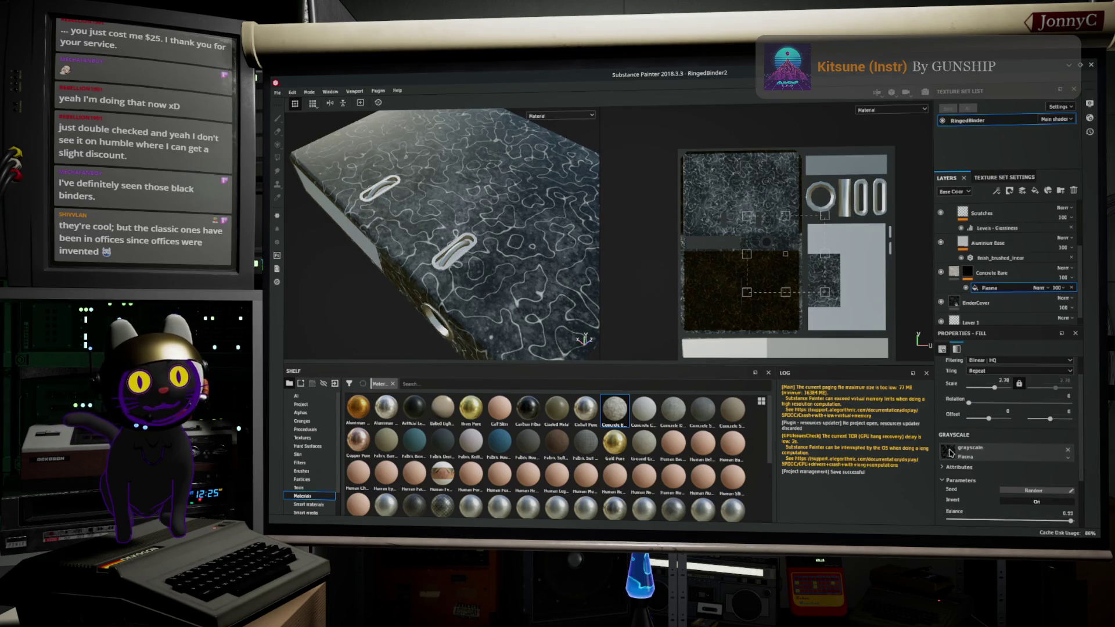
pyautogui.click(949, 452)
# Step: Swap the Concrete Base fill's grayscale from Plasma to the Liquid noise
pyautogui.scroll(-5, 1027, 398)
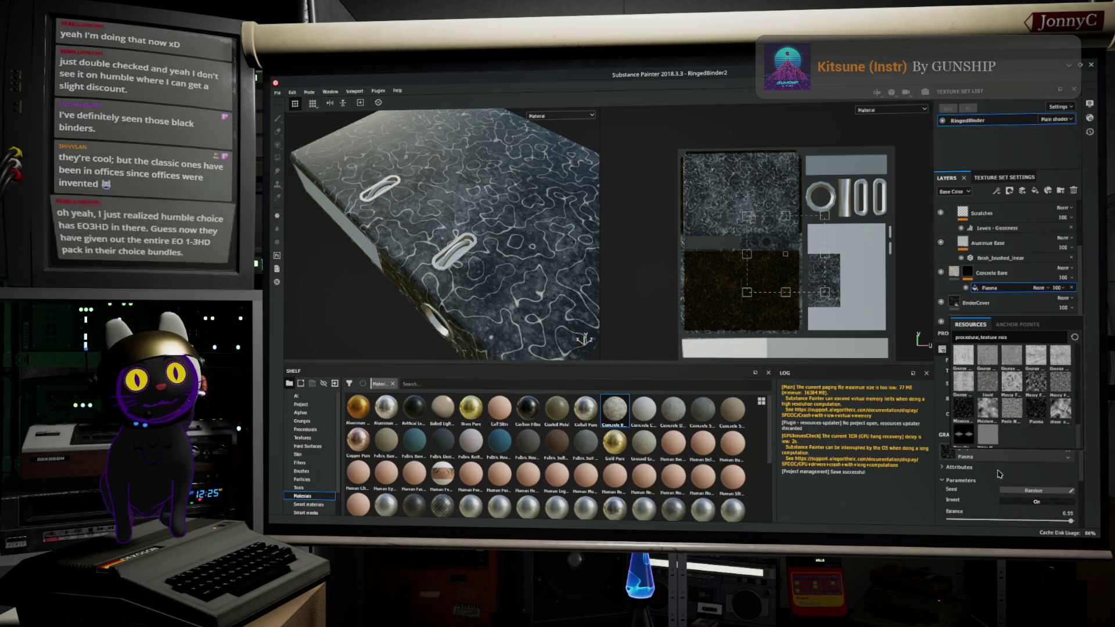
pyautogui.moveTo(1058, 417)
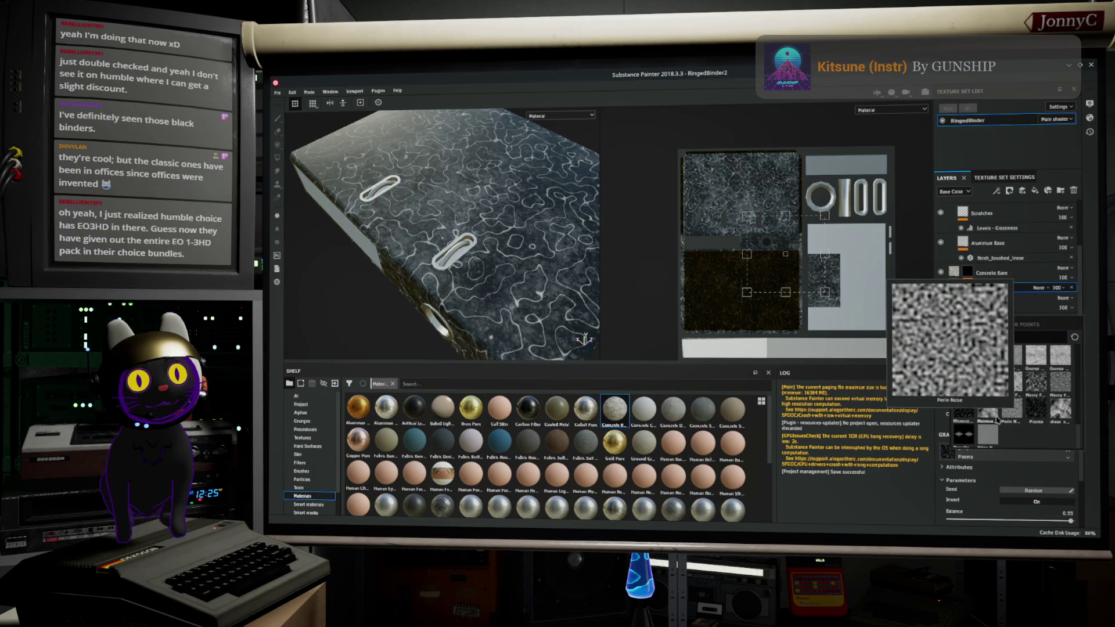
pyautogui.moveTo(992, 419)
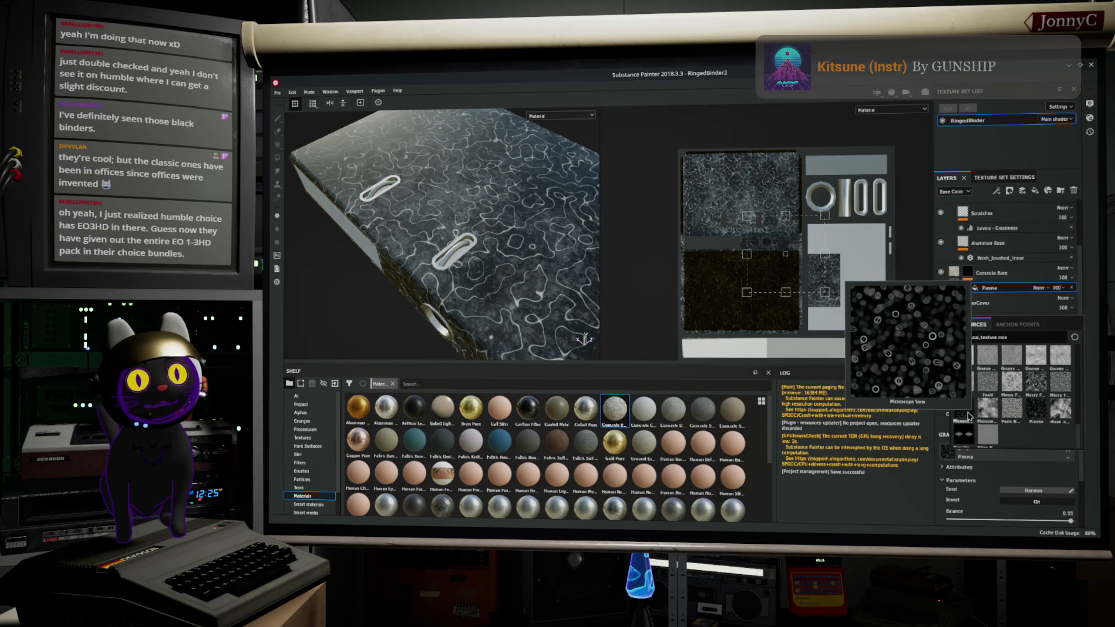
pyautogui.moveTo(1061, 393)
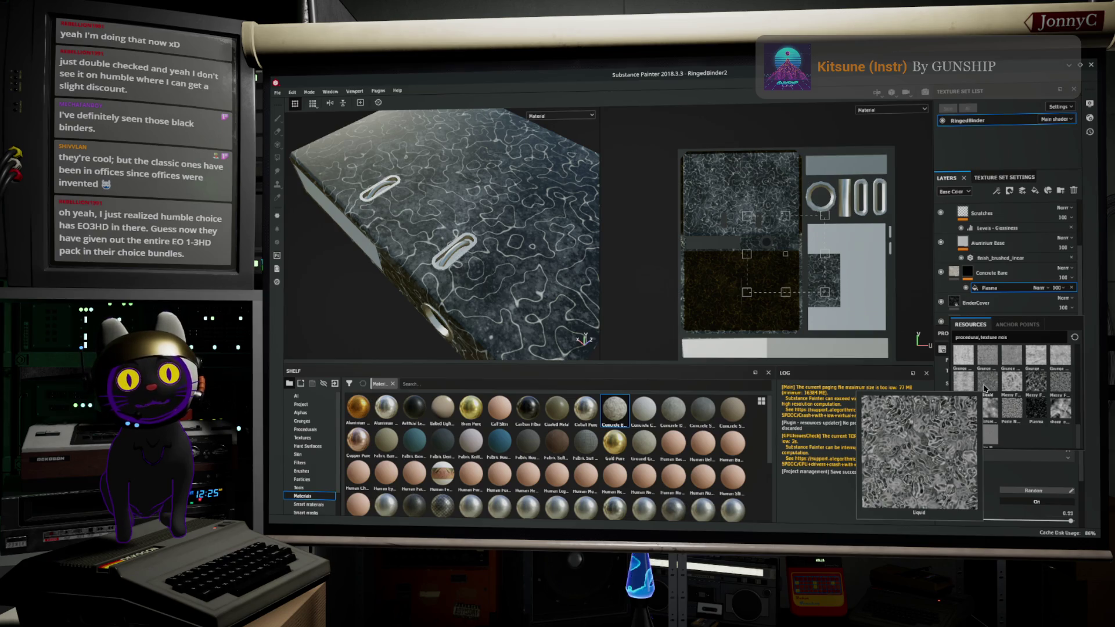
pyautogui.click(986, 388)
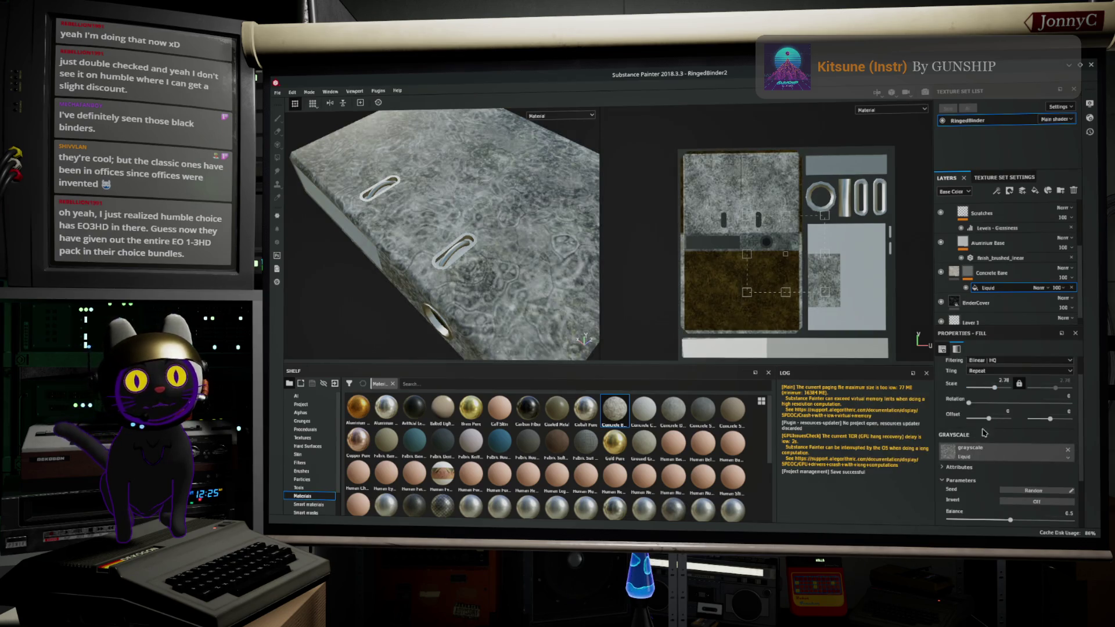
# Step: Set the Liquid noise to balance 0.42 and contrast 0.86, then switch to the browser
pyautogui.moveTo(1010, 518); pyautogui.dragTo(979, 522)
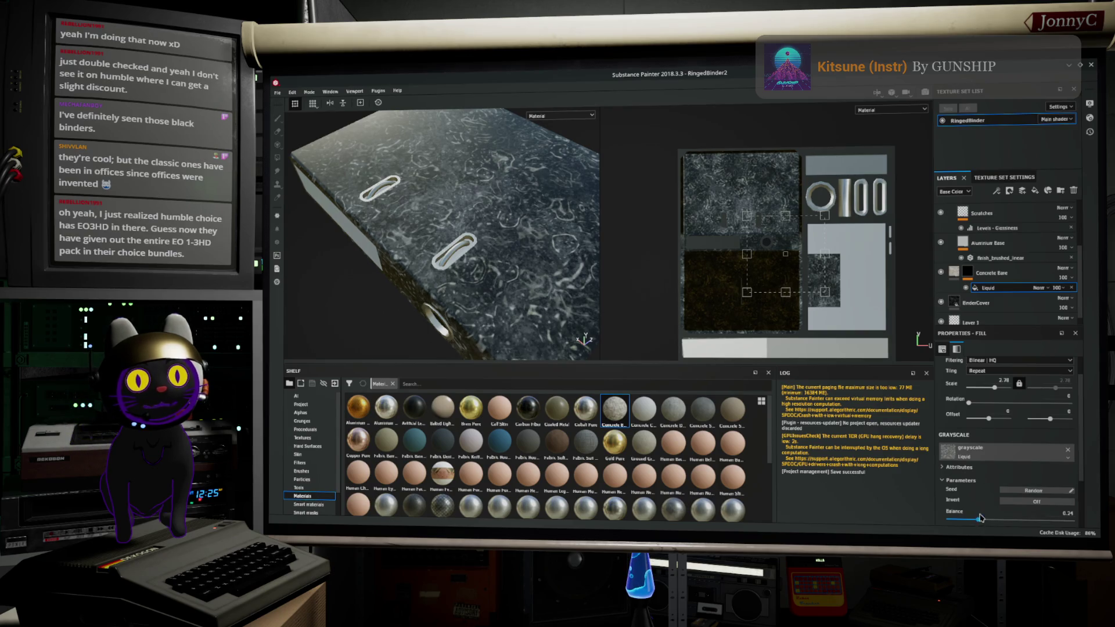
pyautogui.scroll(-2, 970, 517)
pyautogui.moveTo(951, 485); pyautogui.dragTo(953, 484)
pyautogui.scroll(3, 964, 465)
pyautogui.moveTo(982, 388); pyautogui.dragTo(993, 390)
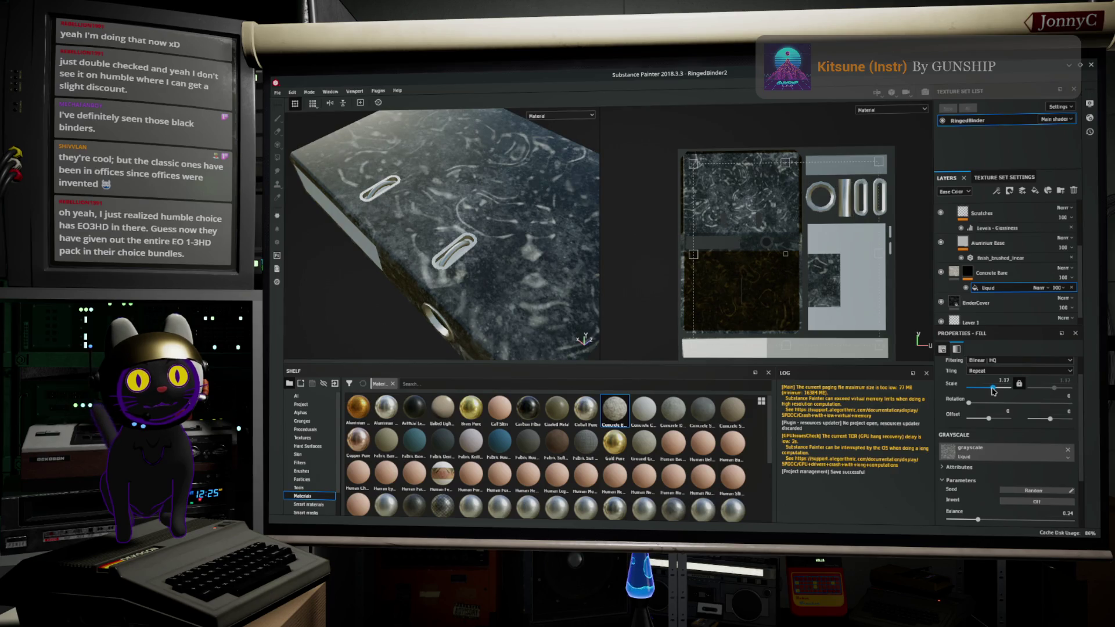
pyautogui.scroll(-2, 1010, 433)
pyautogui.moveTo(975, 513)
pyautogui.mouseDown()
pyautogui.moveTo(965, 513)
pyautogui.moveTo(1046, 513)
pyautogui.moveTo(1000, 494)
pyautogui.mouseUp()
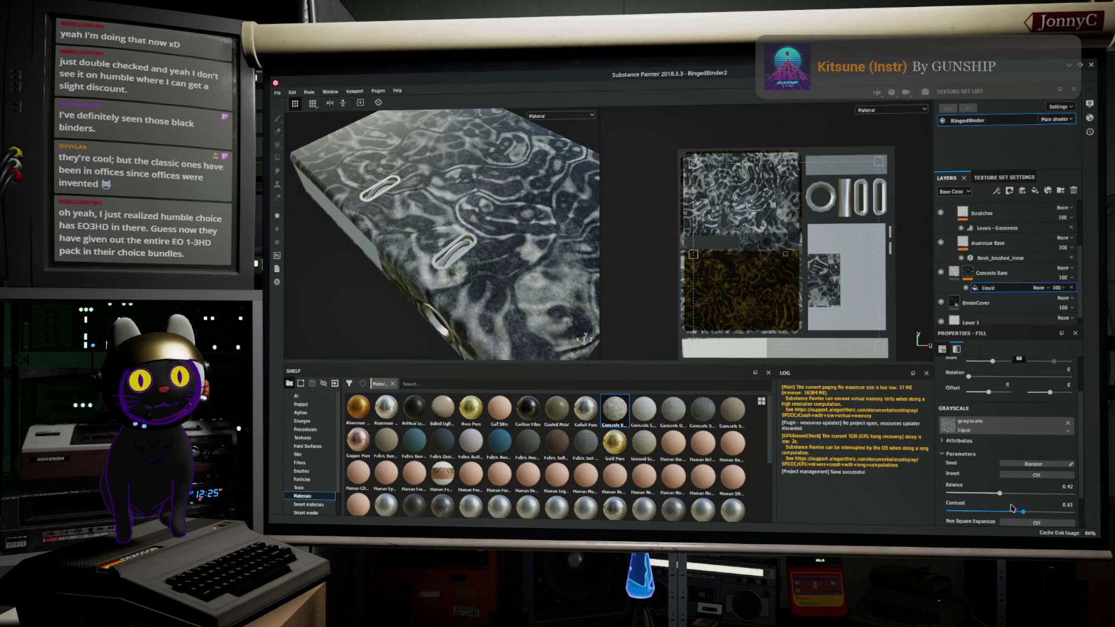
pyautogui.moveTo(1023, 511); pyautogui.dragTo(1055, 498)
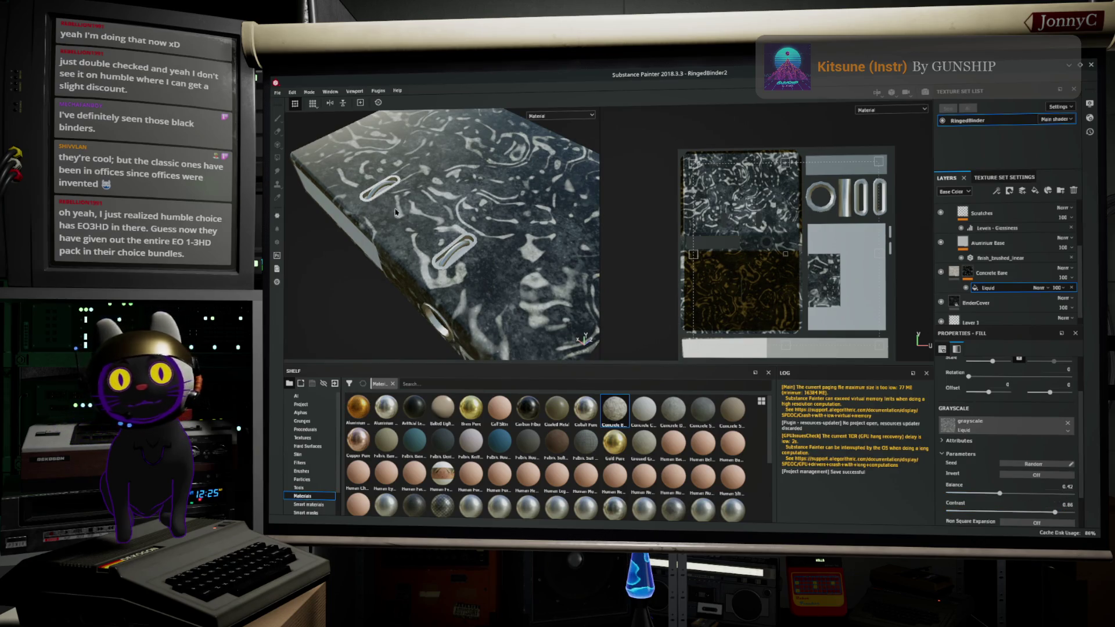
pyautogui.moveTo(443, 224)
pyautogui.keyDown('alt'); pyautogui.mouseDown()
pyautogui.moveTo(476, 209)
pyautogui.moveTo(488, 229)
pyautogui.moveTo(535, 169)
pyautogui.mouseUp(); pyautogui.keyUp('alt')
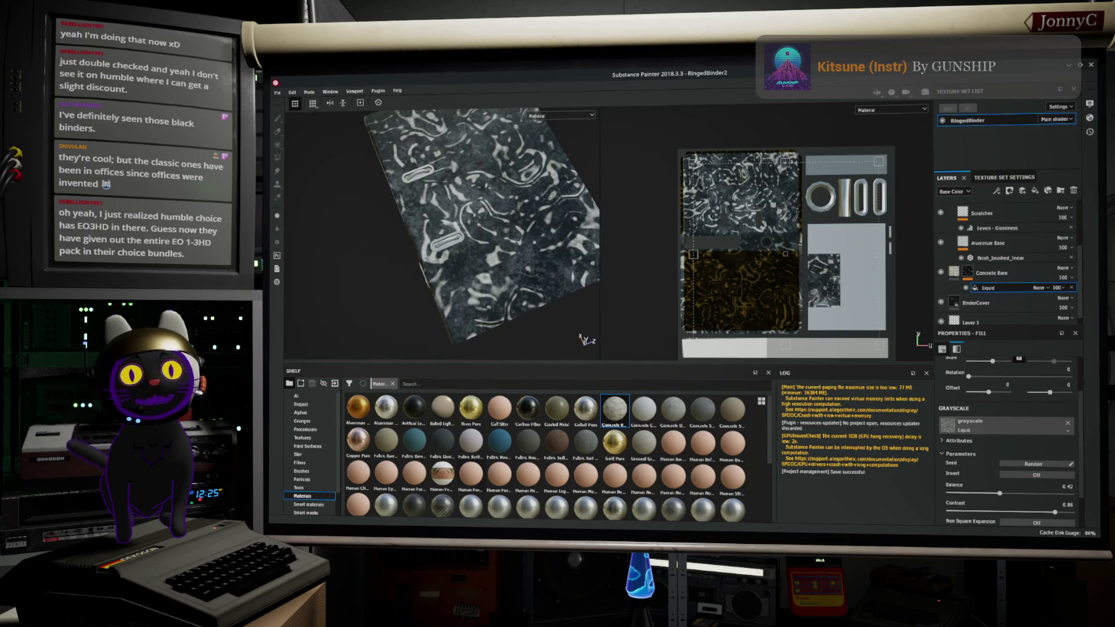
pyautogui.hotkey('alt', 'Tab')
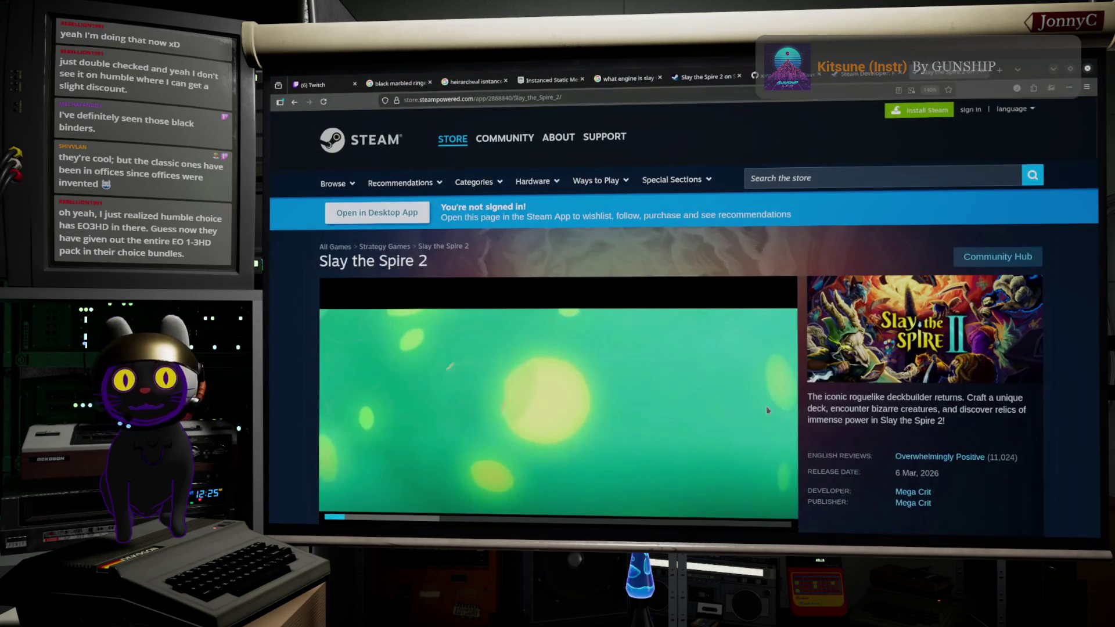
# Step: Cycle through the browser tabs back to the black marbled ringed binders image results
pyautogui.hotkey('alt', 'Left')
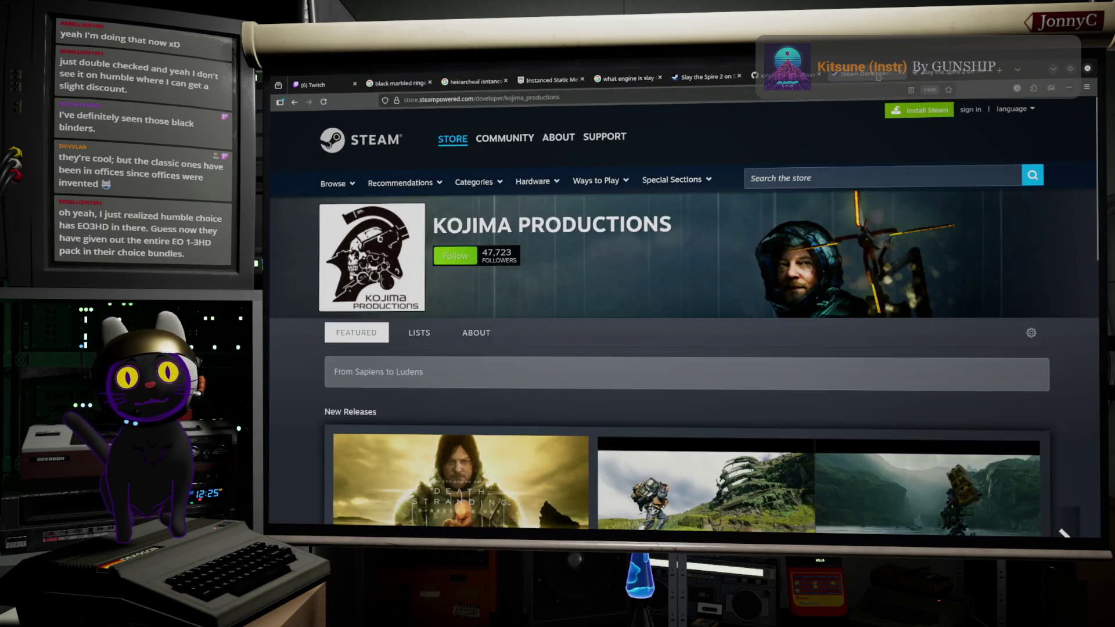
pyautogui.hotkey('alt', 'Left')
pyautogui.click(706, 77)
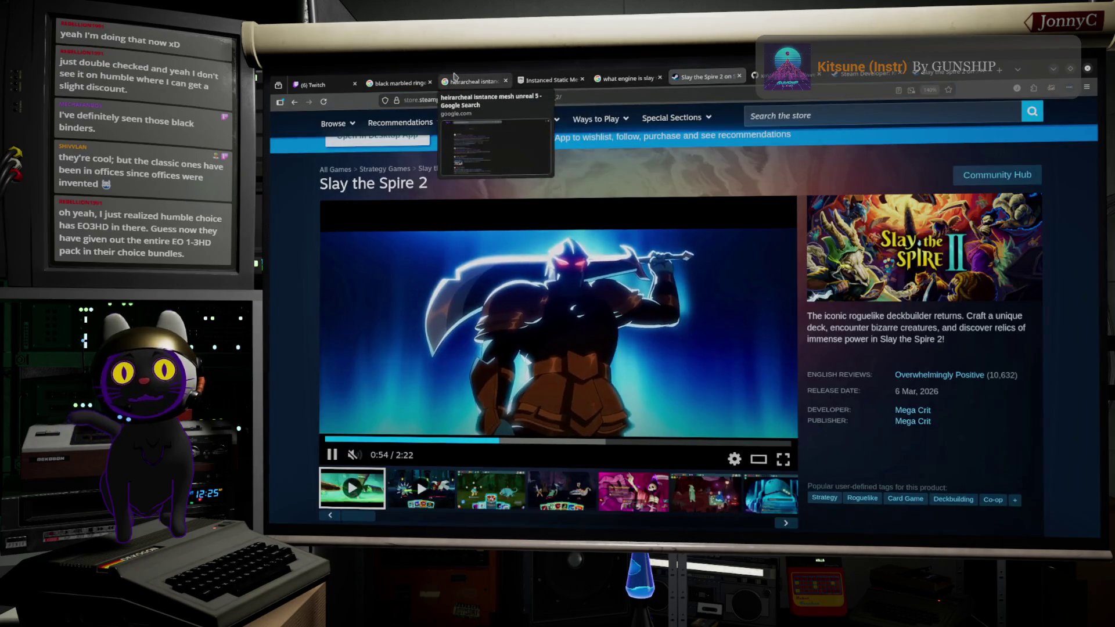
pyautogui.click(474, 82)
pyautogui.click(393, 87)
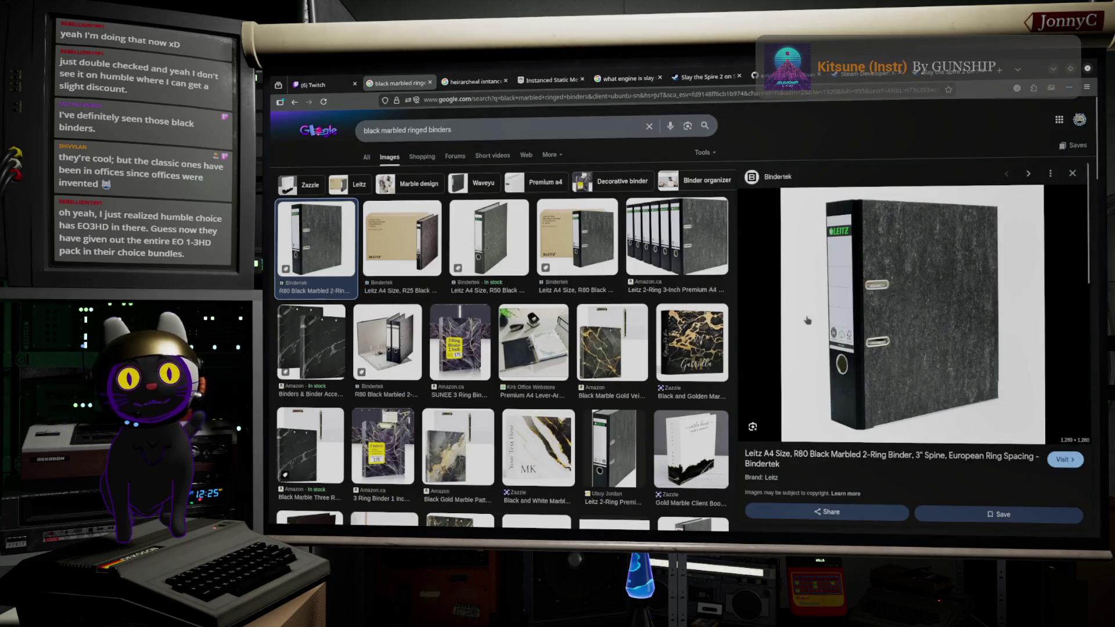
# Step: Preview the black marble clipboard binder and black-gold marble binder, then minimize Firefox
pyautogui.click(308, 351)
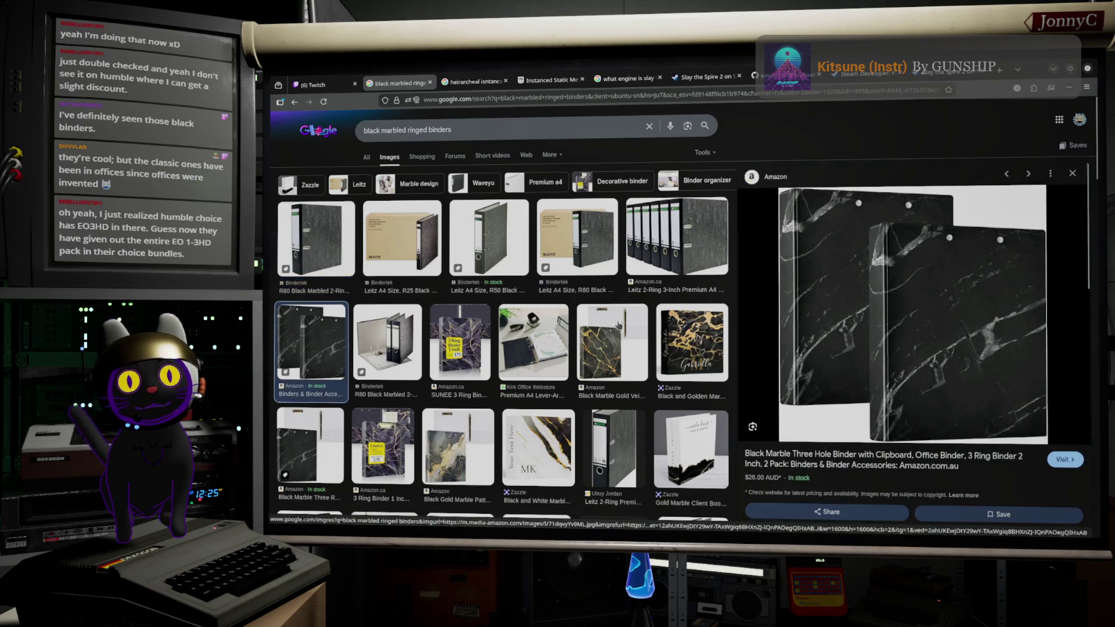
pyautogui.scroll(-3, 476, 314)
pyautogui.scroll(-3, 518, 387)
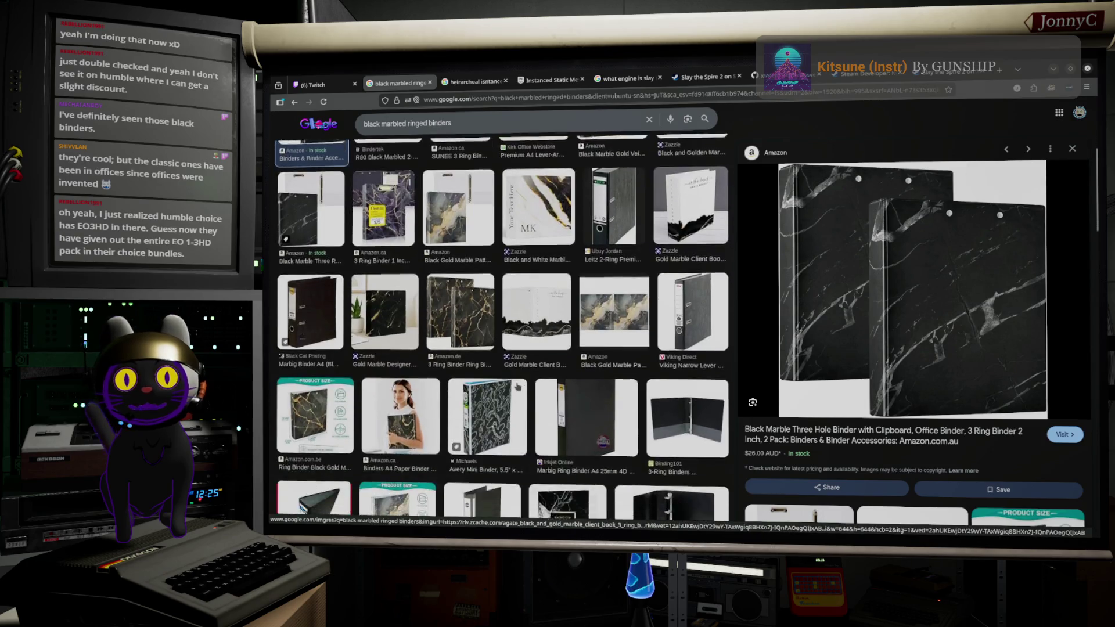
pyautogui.scroll(-3, 517, 387)
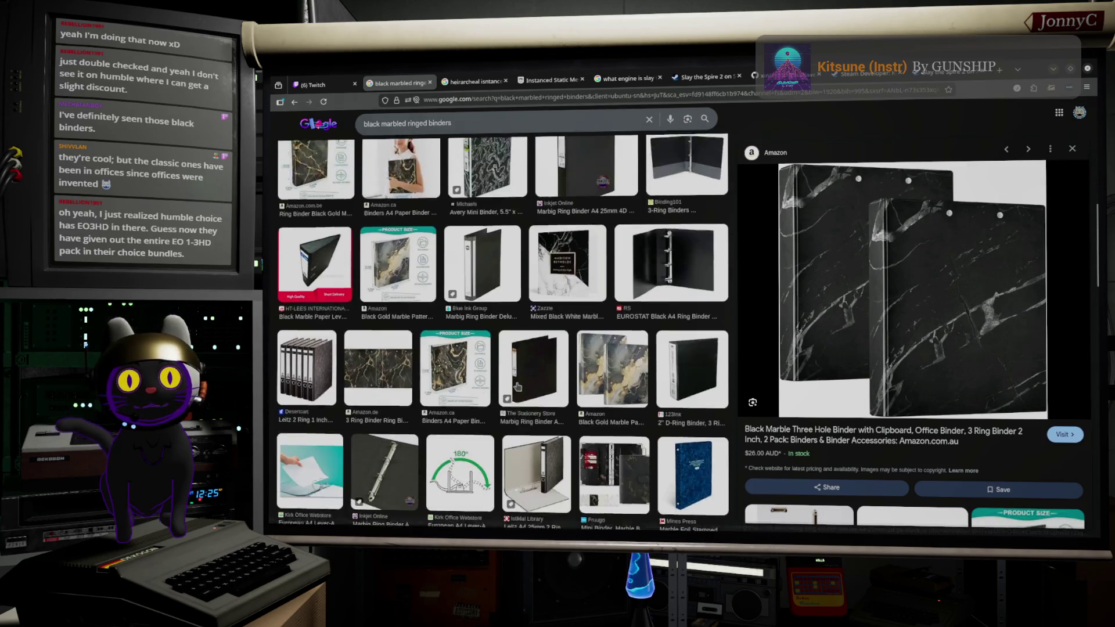
pyautogui.click(456, 338)
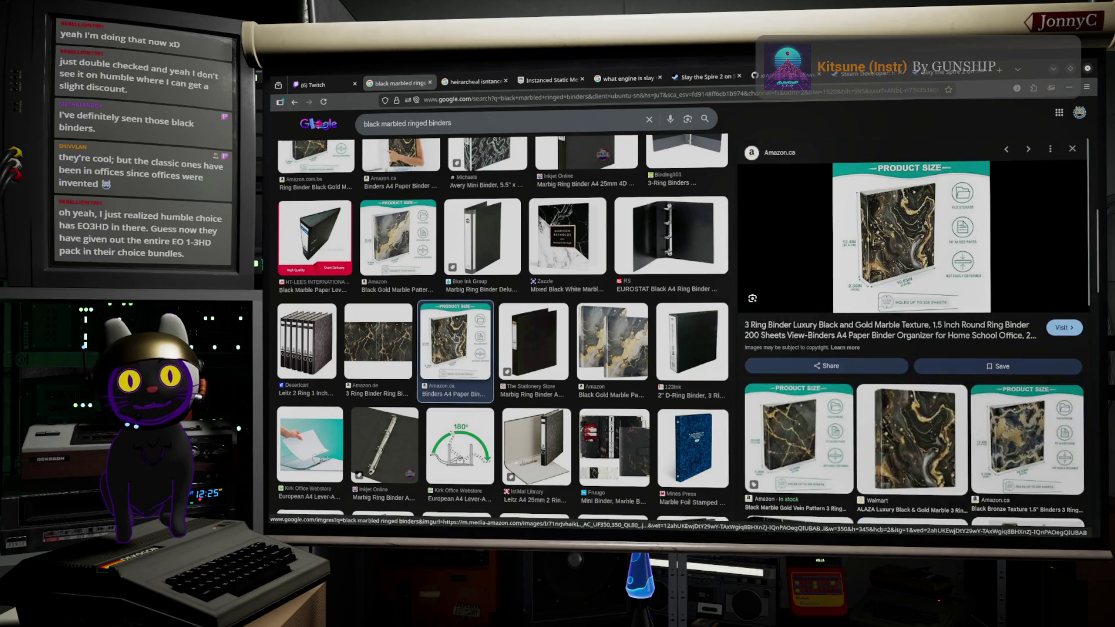
pyautogui.scroll(-5, 455, 337)
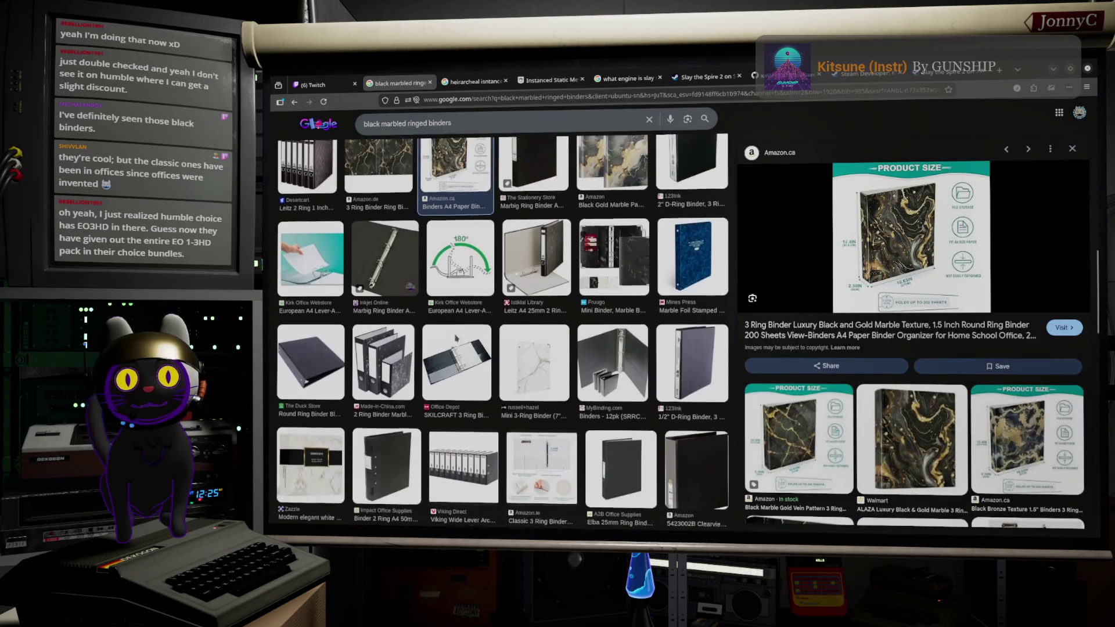
pyautogui.scroll(10, 455, 337)
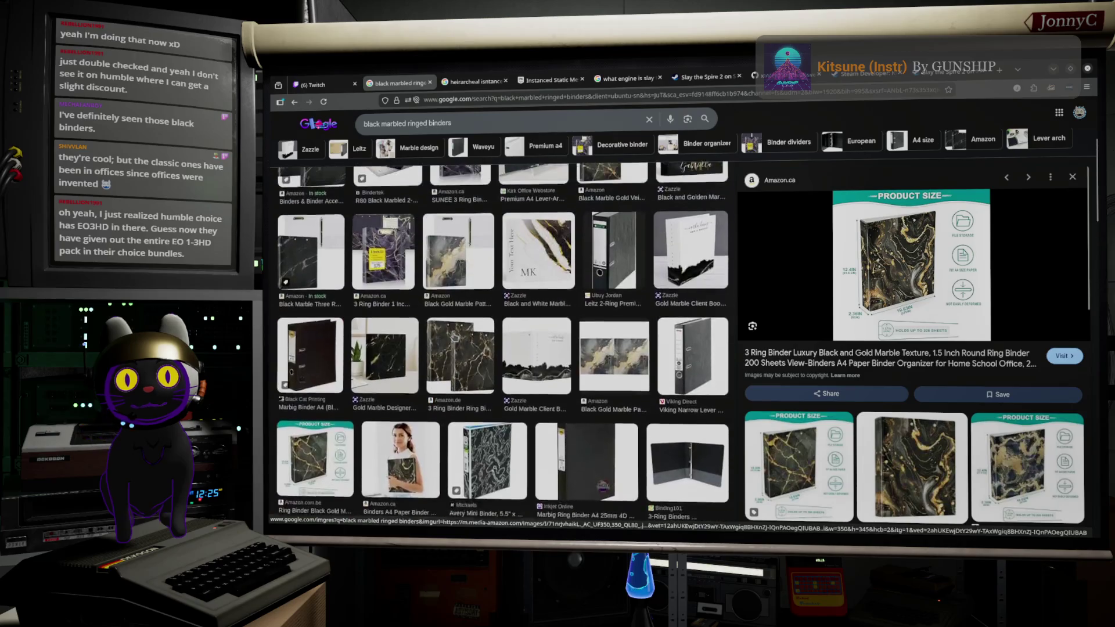
pyautogui.click(302, 225)
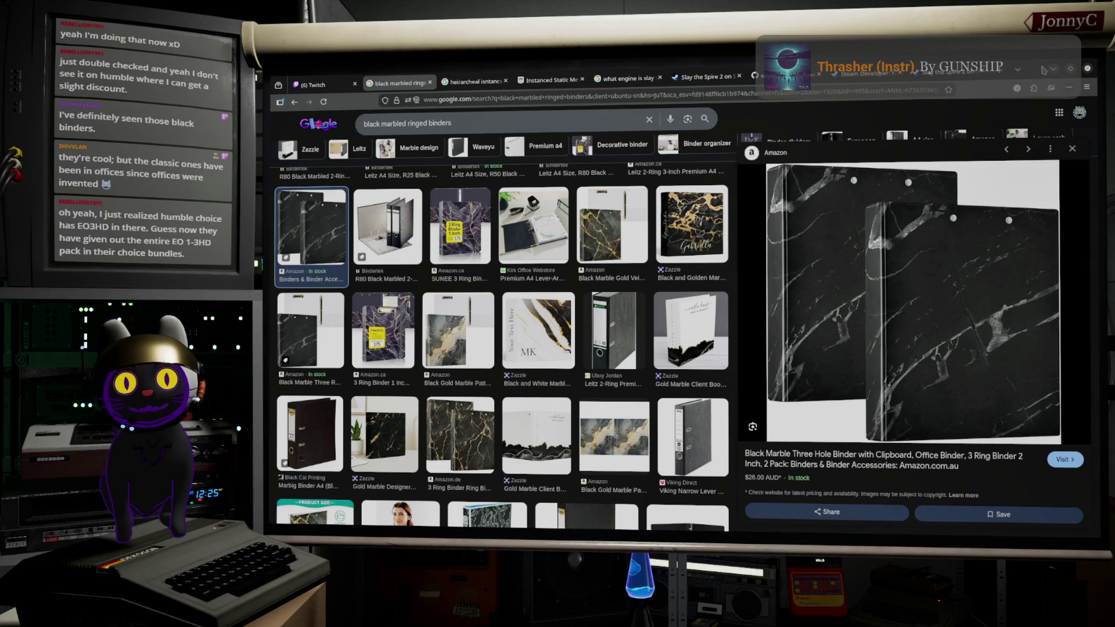
pyautogui.scroll(3, 630, 289)
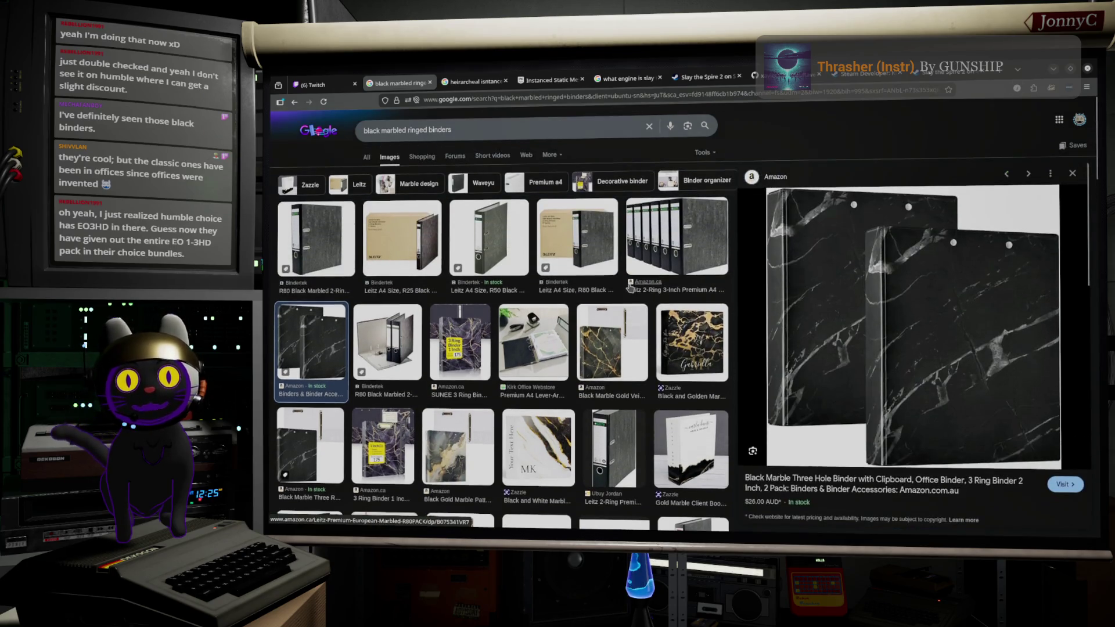
pyautogui.scroll(-2, 632, 286)
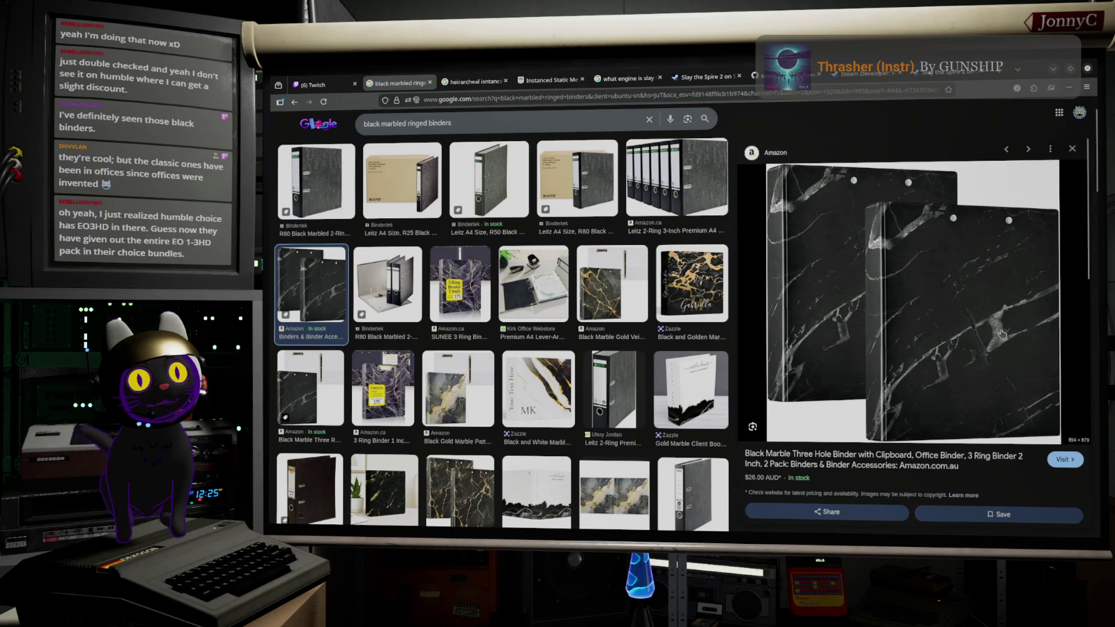
pyautogui.click(1052, 71)
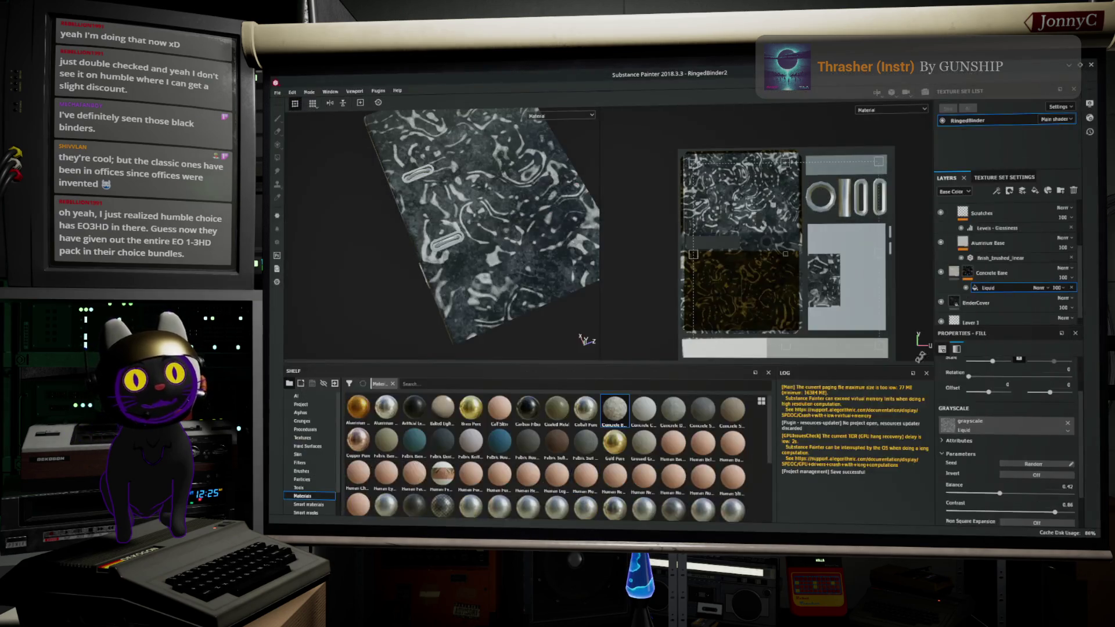
# Step: Replace the mask noise with Creased and set its balance to around 0.3
pyautogui.click(1004, 436)
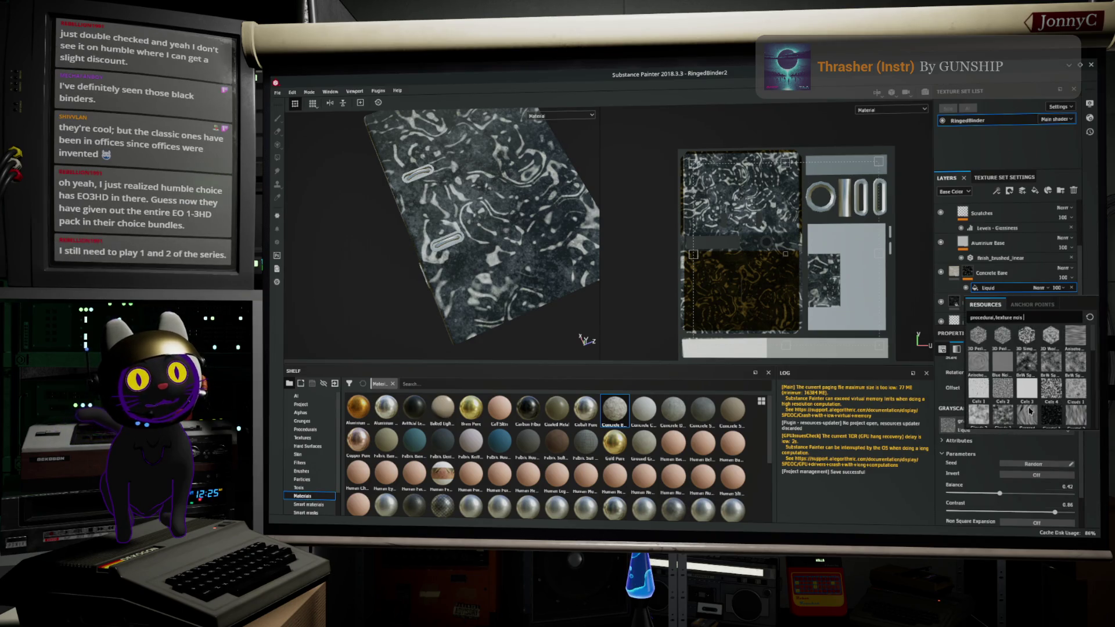
pyautogui.click(1030, 411)
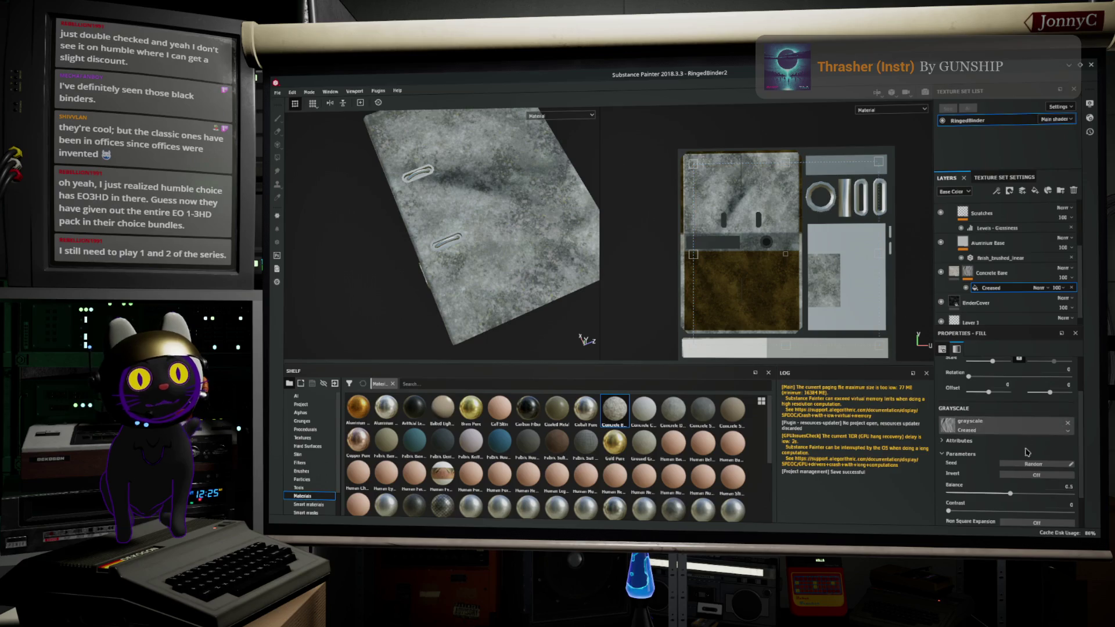
pyautogui.click(976, 494)
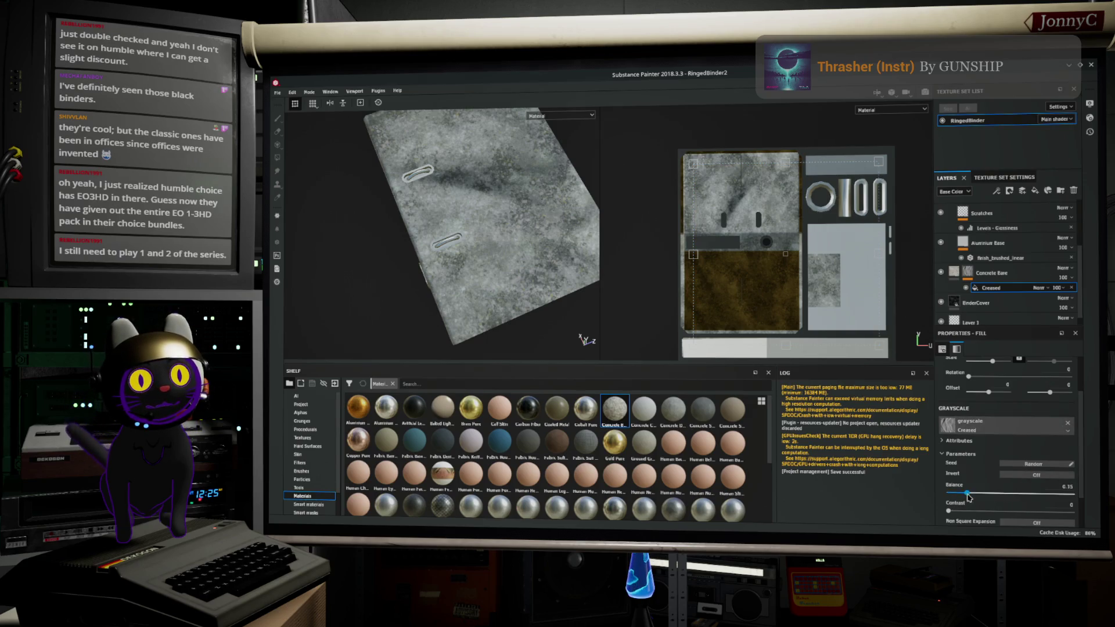
pyautogui.moveTo(976, 494); pyautogui.dragTo(1042, 512)
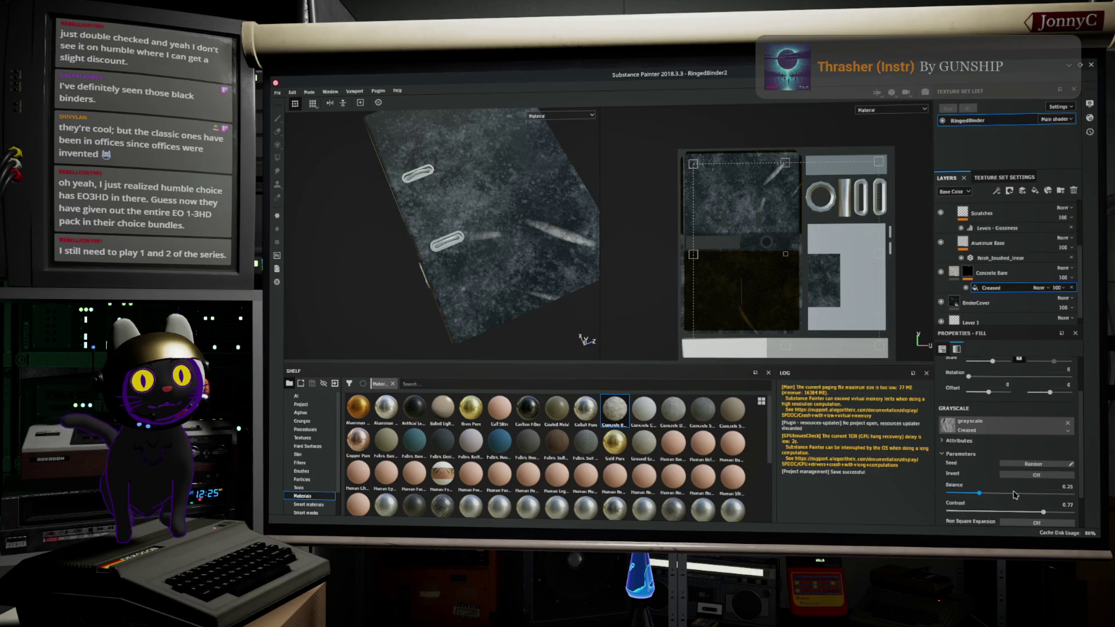
pyautogui.click(1000, 495)
pyautogui.moveTo(999, 498); pyautogui.dragTo(985, 497)
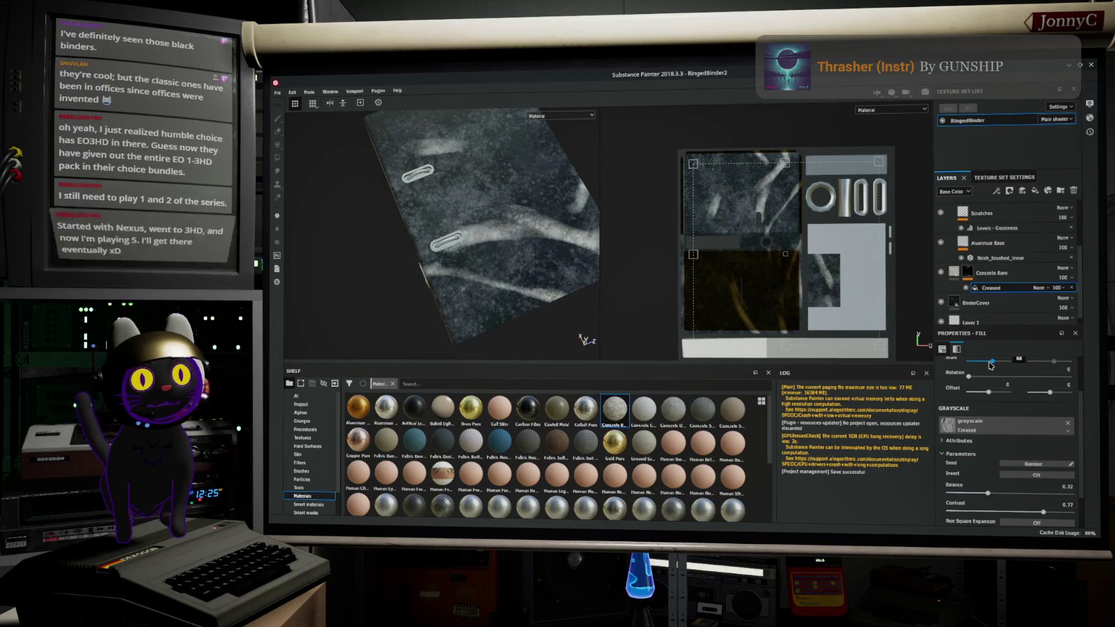
# Step: Enlarge the crease streaks and shift the pattern offset to -0.26
pyautogui.moveTo(993, 361); pyautogui.dragTo(986, 370)
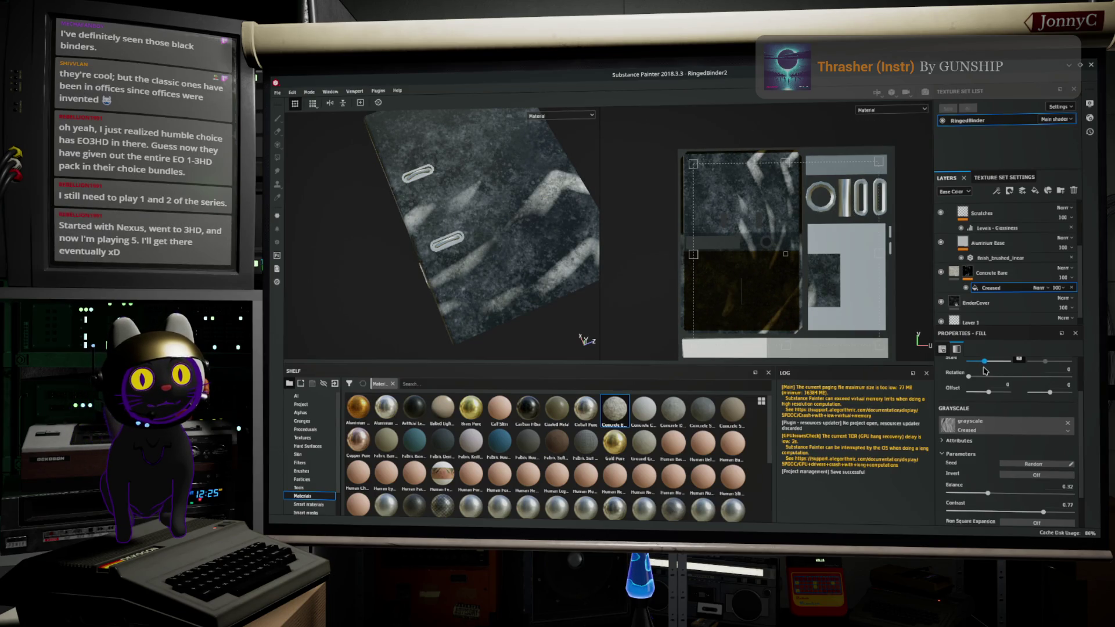
pyautogui.click(986, 370)
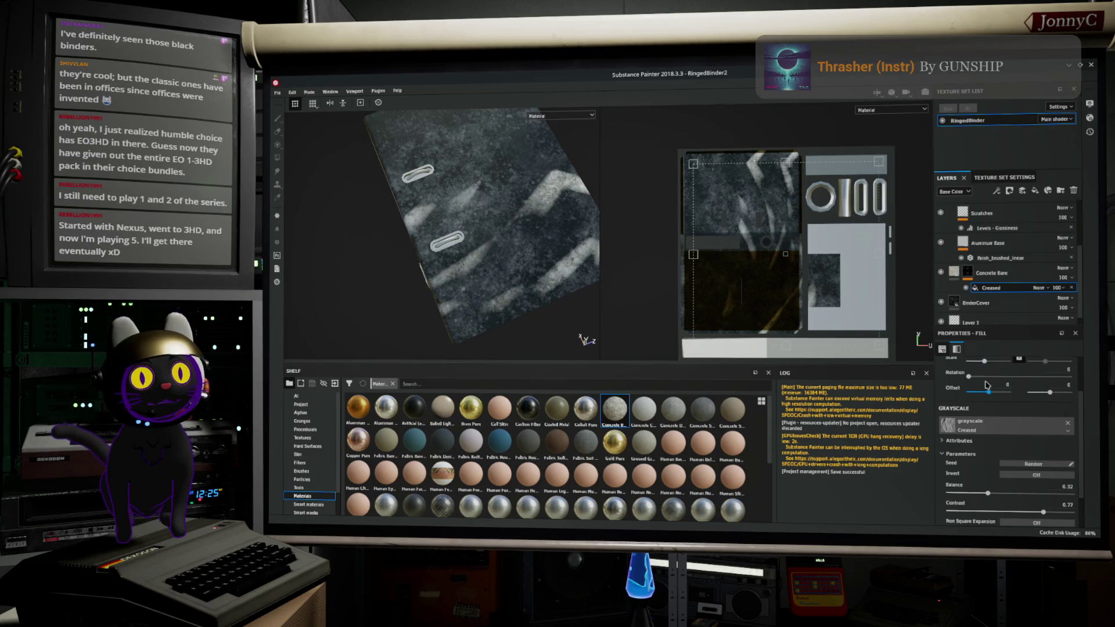
pyautogui.moveTo(988, 395); pyautogui.dragTo(985, 395)
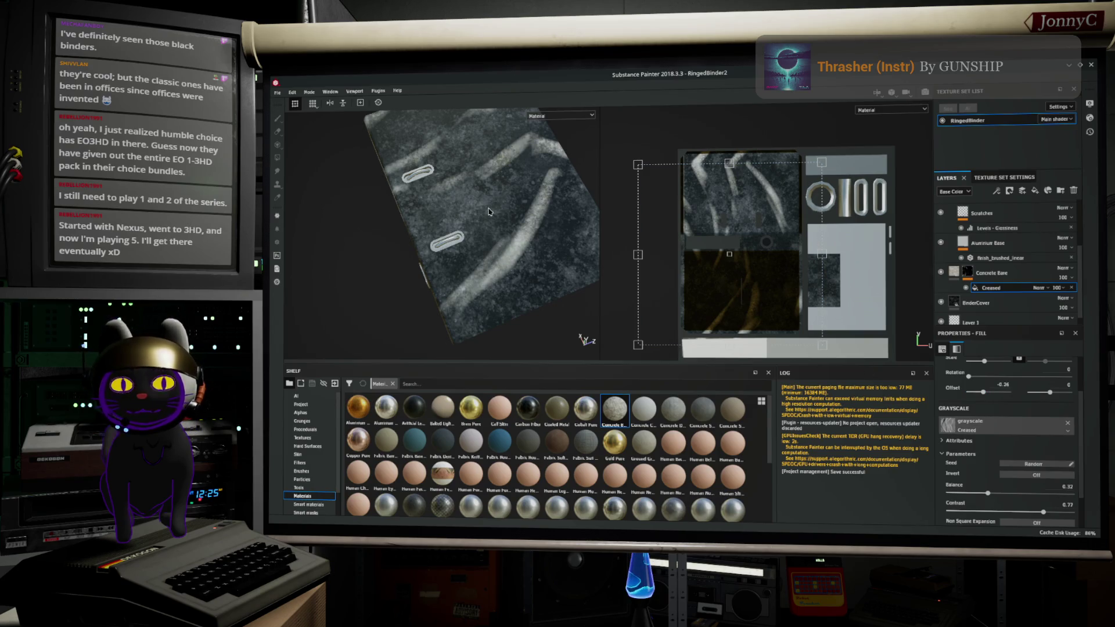
pyautogui.moveTo(532, 239)
pyautogui.keyDown('alt'); pyautogui.mouseDown()
pyautogui.moveTo(544, 177)
pyautogui.moveTo(477, 250)
pyautogui.moveTo(488, 229)
pyautogui.moveTo(480, 273)
pyautogui.moveTo(451, 254)
pyautogui.mouseUp(); pyautogui.keyUp('alt')
pyautogui.scroll(3, 478, 273)
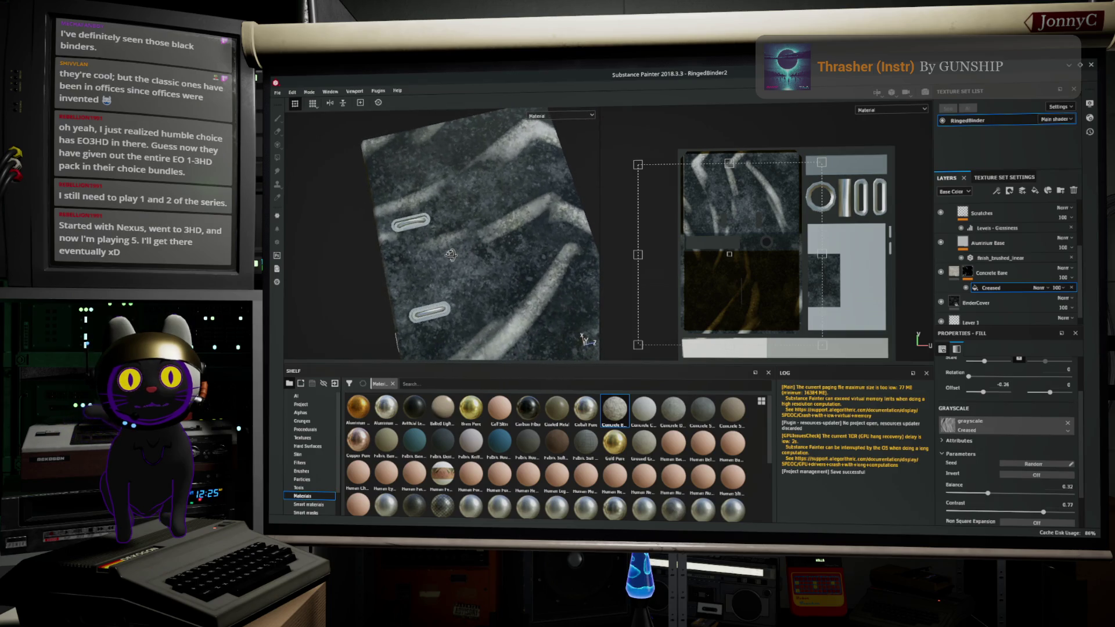
# Step: Max out the crease contrast, raise balance to 0.39, and tile the creases more densely
pyautogui.moveTo(989, 493); pyautogui.dragTo(981, 498)
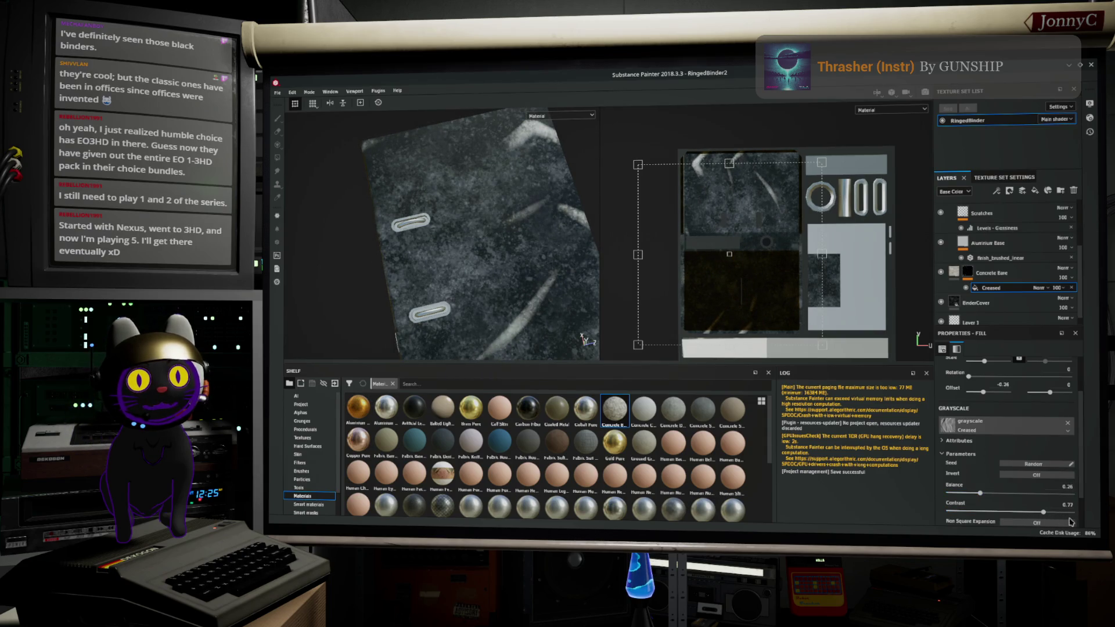
pyautogui.moveTo(1062, 513); pyautogui.dragTo(1072, 512)
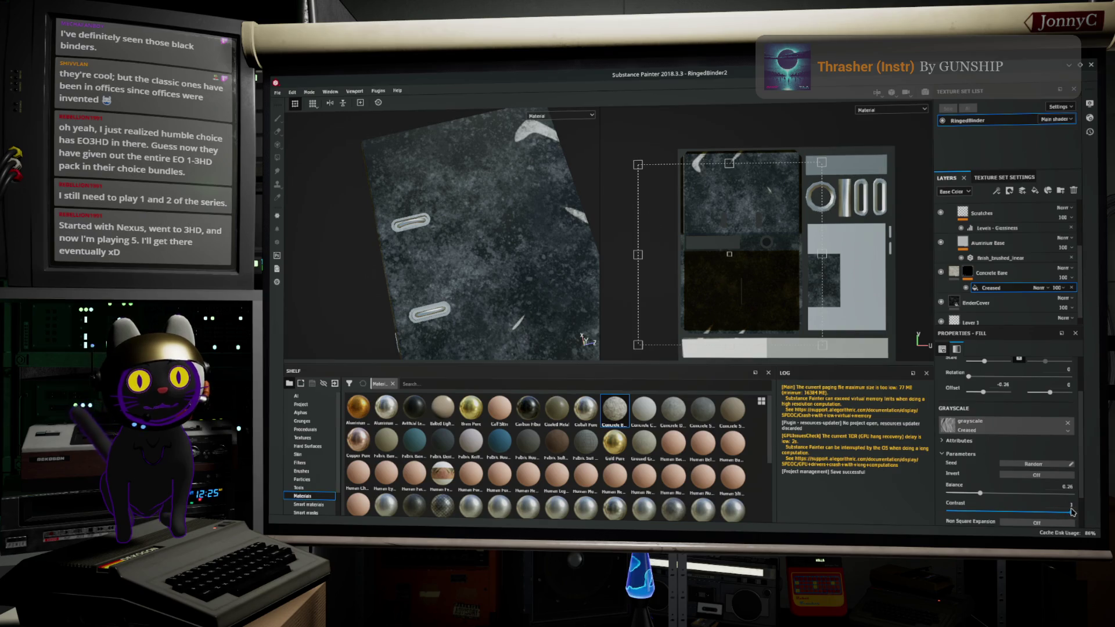
pyautogui.moveTo(981, 495); pyautogui.dragTo(998, 497)
pyautogui.moveTo(983, 362); pyautogui.dragTo(985, 367)
pyautogui.moveTo(984, 367); pyautogui.dragTo(976, 366)
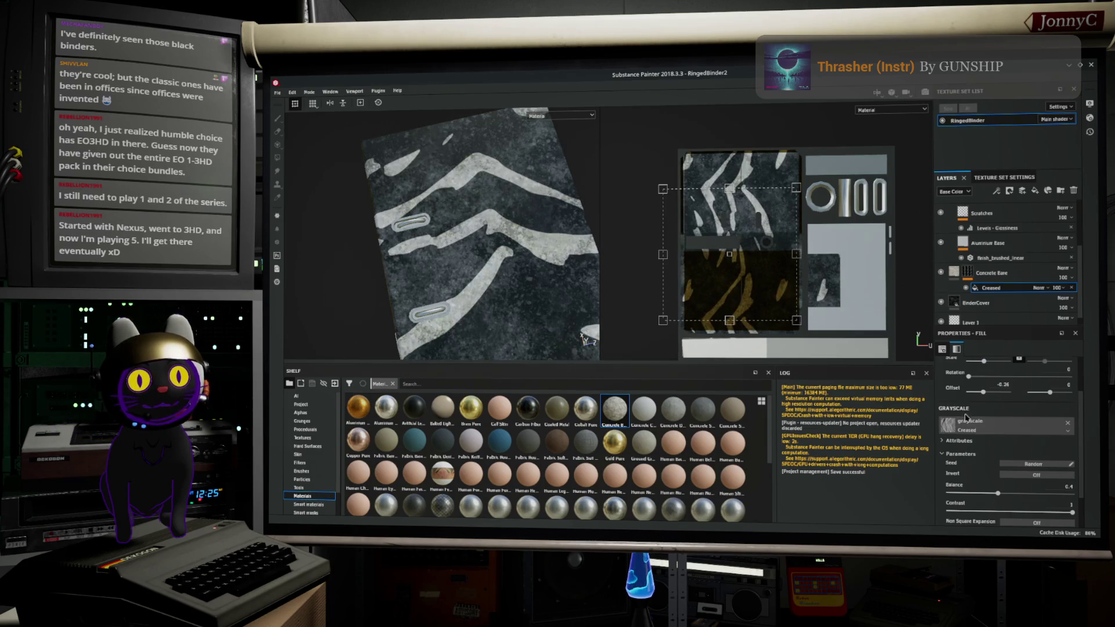
pyautogui.click(948, 427)
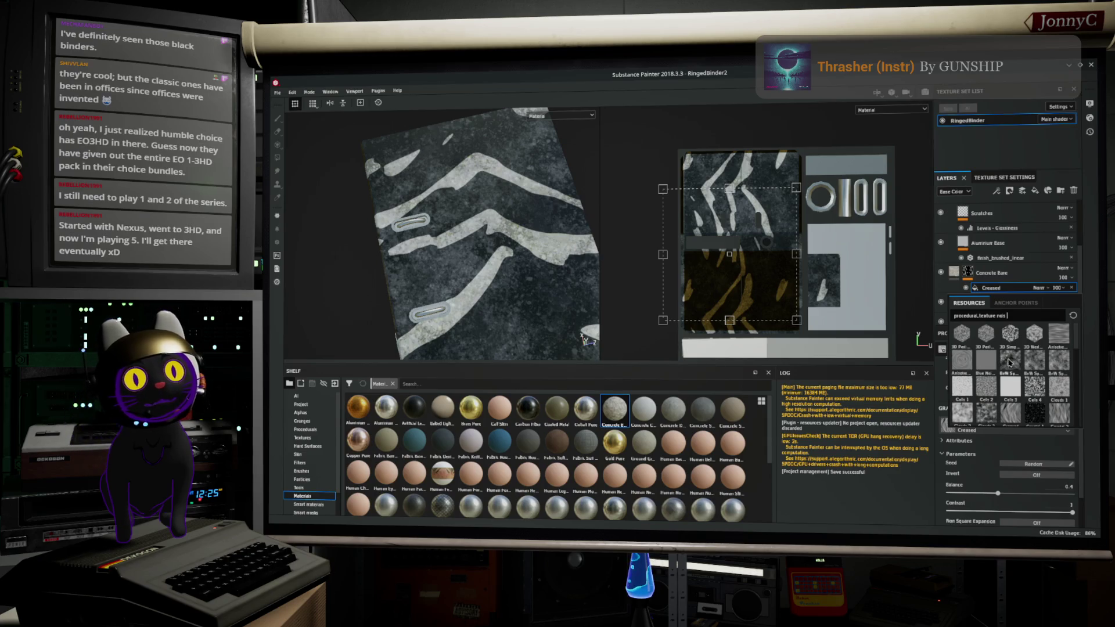
# Step: Use 3D Worley Noise as the concrete fill's grayscale mask and lower its balance
pyautogui.moveTo(1009, 363)
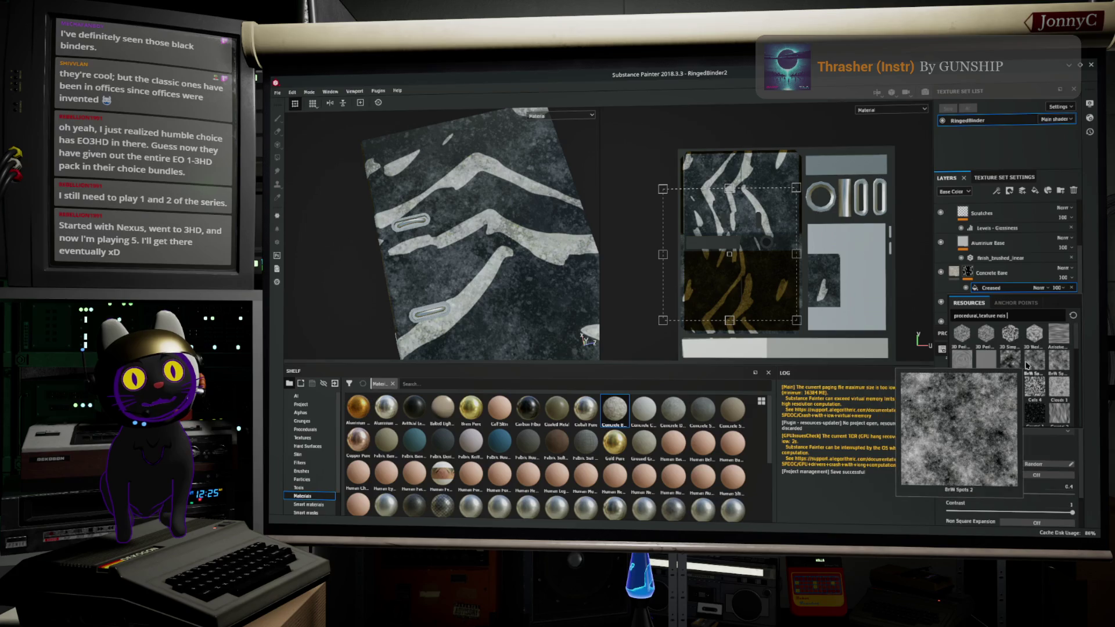
pyautogui.moveTo(1068, 338)
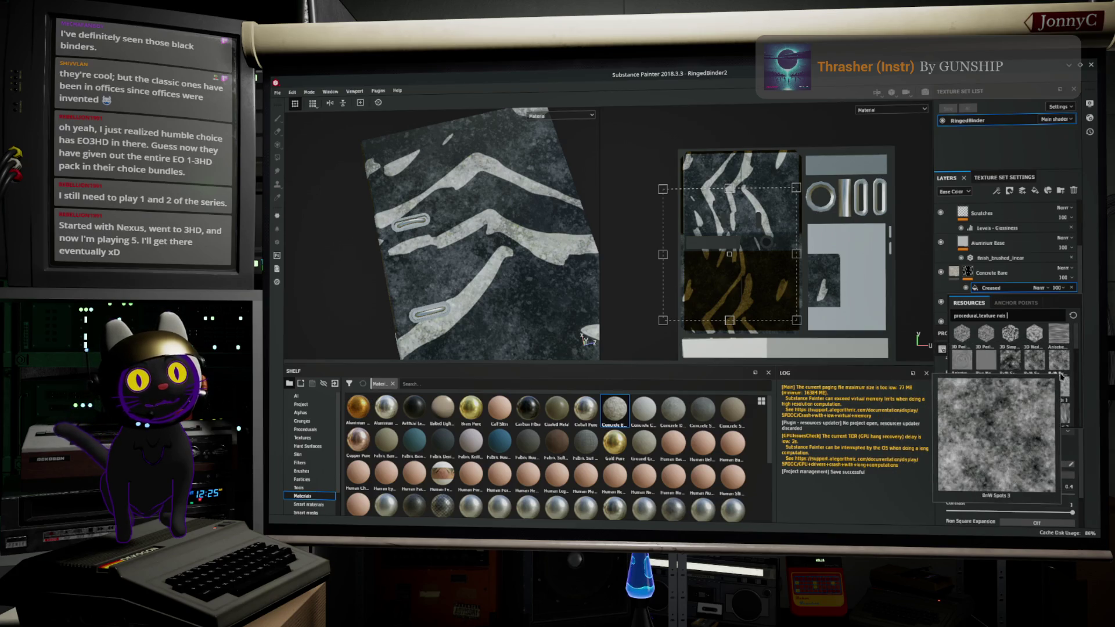
pyautogui.moveTo(1030, 341)
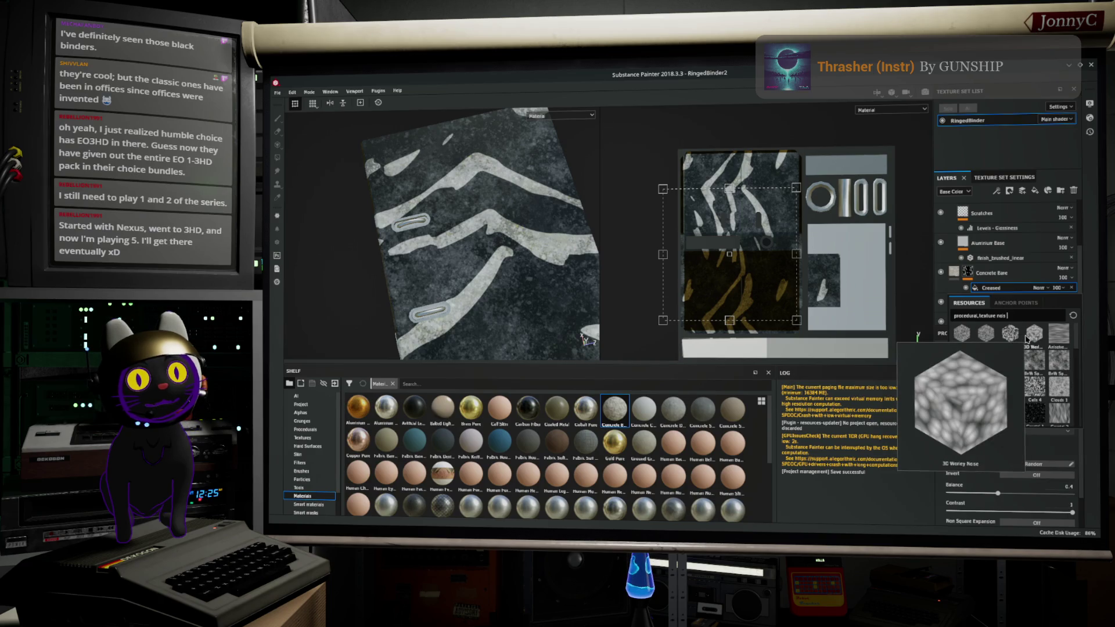
pyautogui.click(1026, 340)
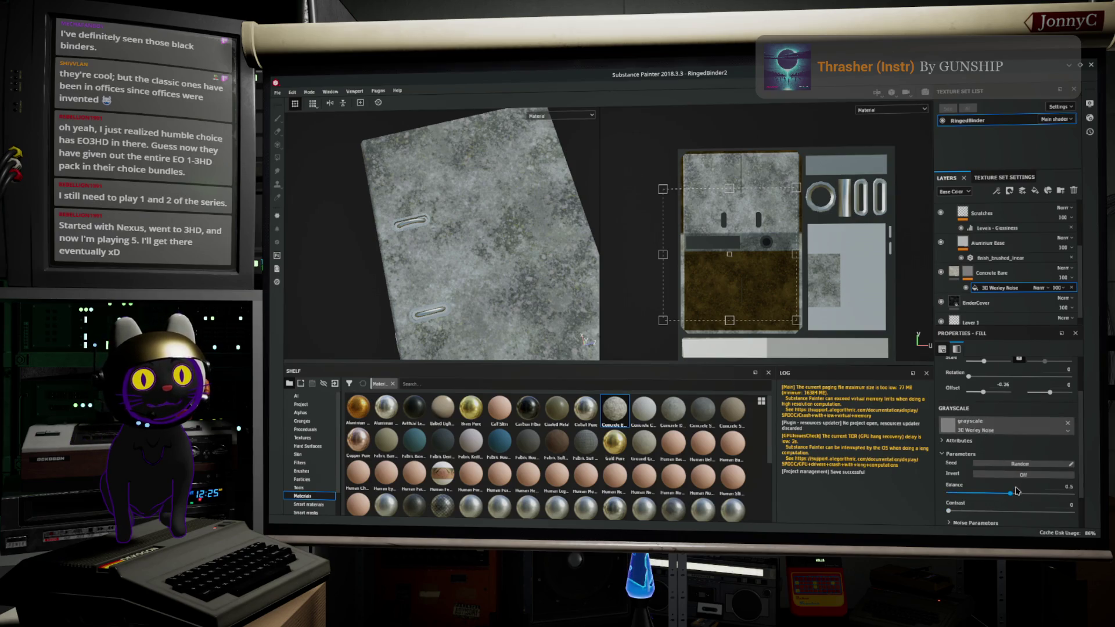
pyautogui.moveTo(1009, 495)
pyautogui.mouseDown()
pyautogui.moveTo(967, 497)
pyautogui.moveTo(995, 499)
pyautogui.moveTo(987, 512)
pyautogui.moveTo(1059, 511)
pyautogui.moveTo(1002, 511)
pyautogui.mouseUp()
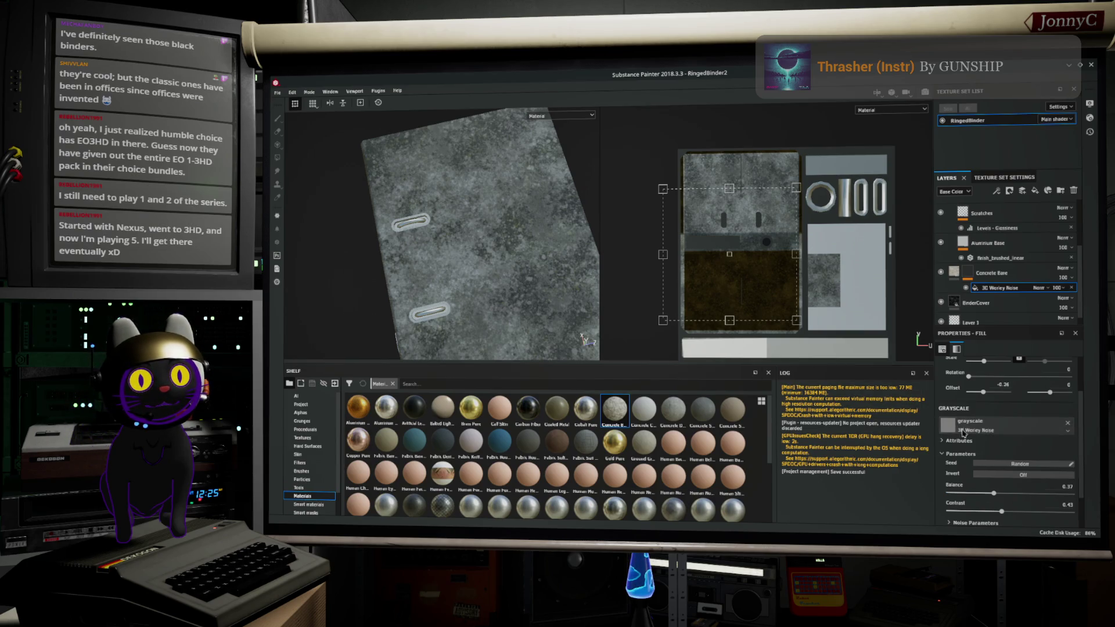
# Step: Adjust the scale of the Worley Noise pattern
pyautogui.scroll(2, 995, 447)
pyautogui.moveTo(983, 387); pyautogui.dragTo(994, 396)
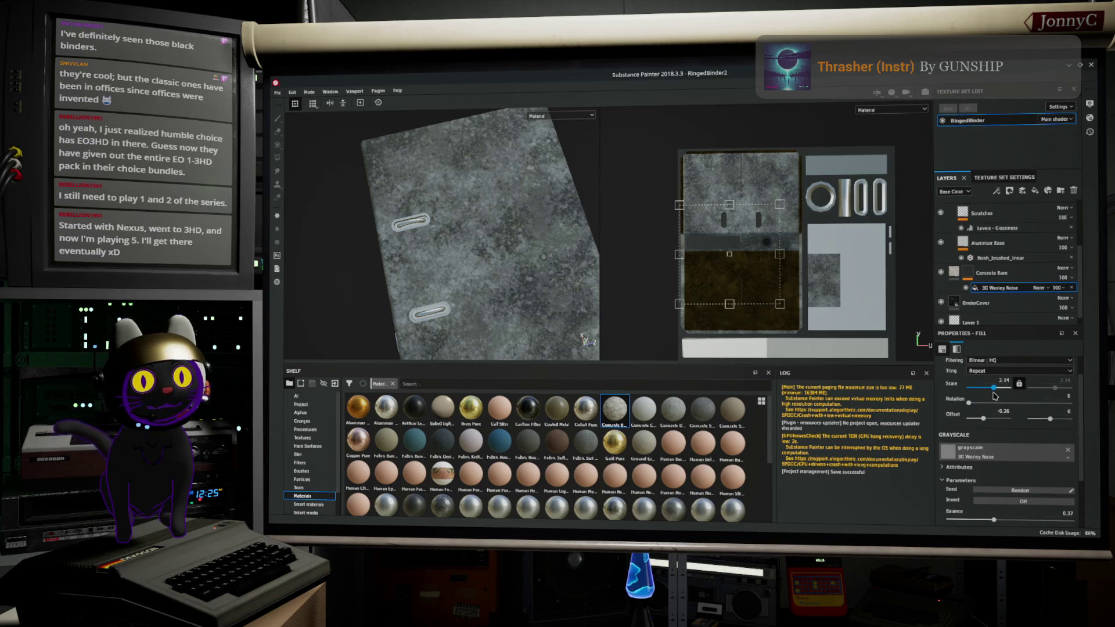
pyautogui.scroll(-2, 994, 445)
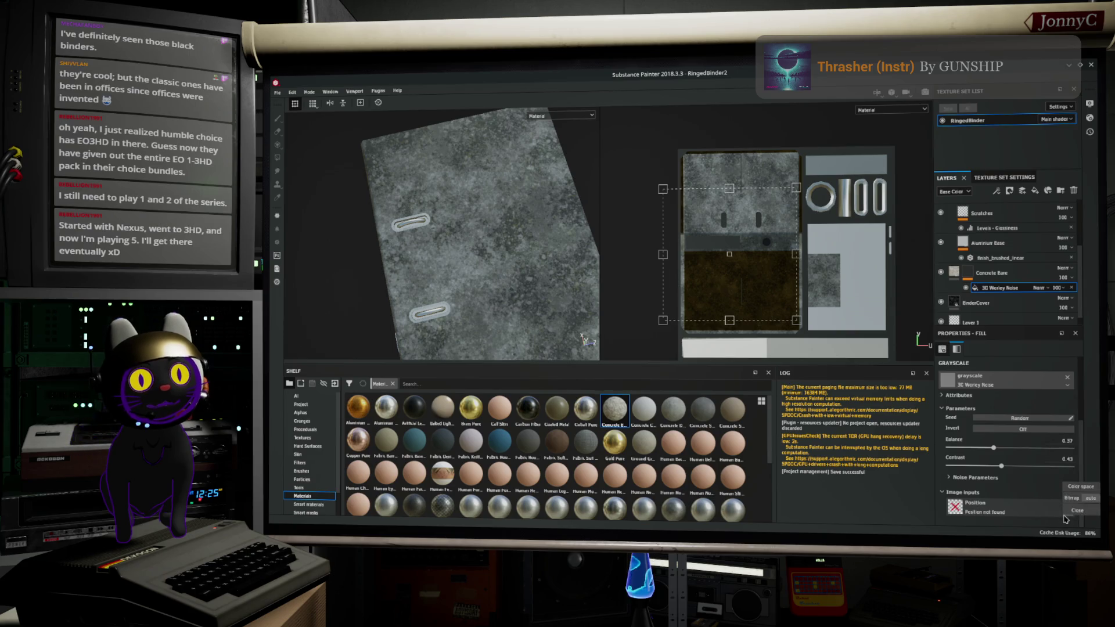
# Step: Browse procedural textures for the Position input, but leave it empty
pyautogui.click(1025, 514)
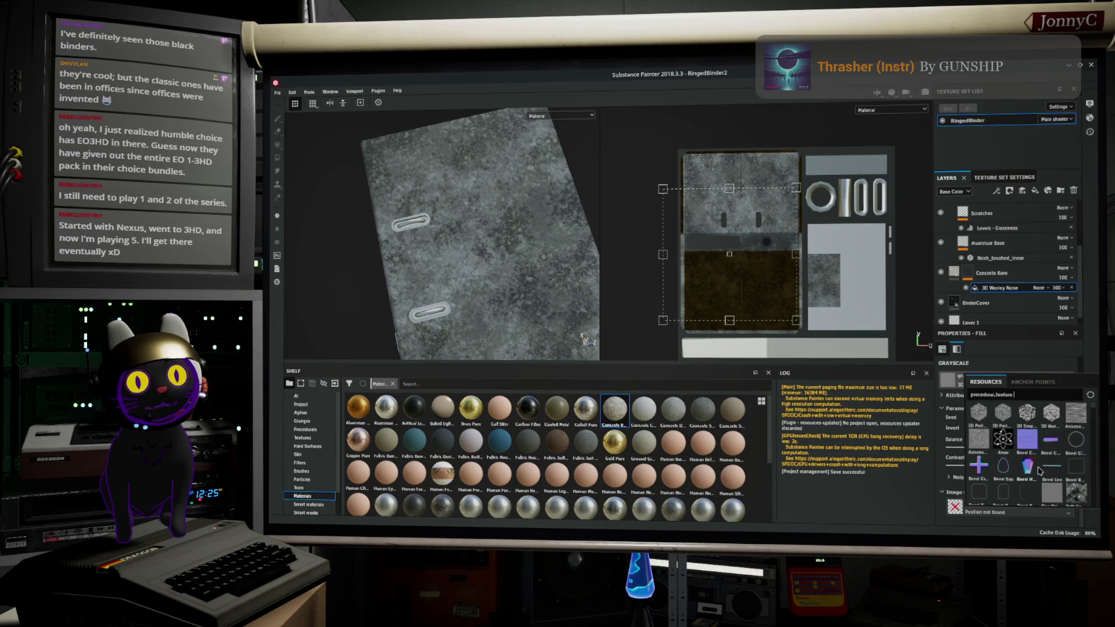
pyautogui.scroll(-10, 1025, 459)
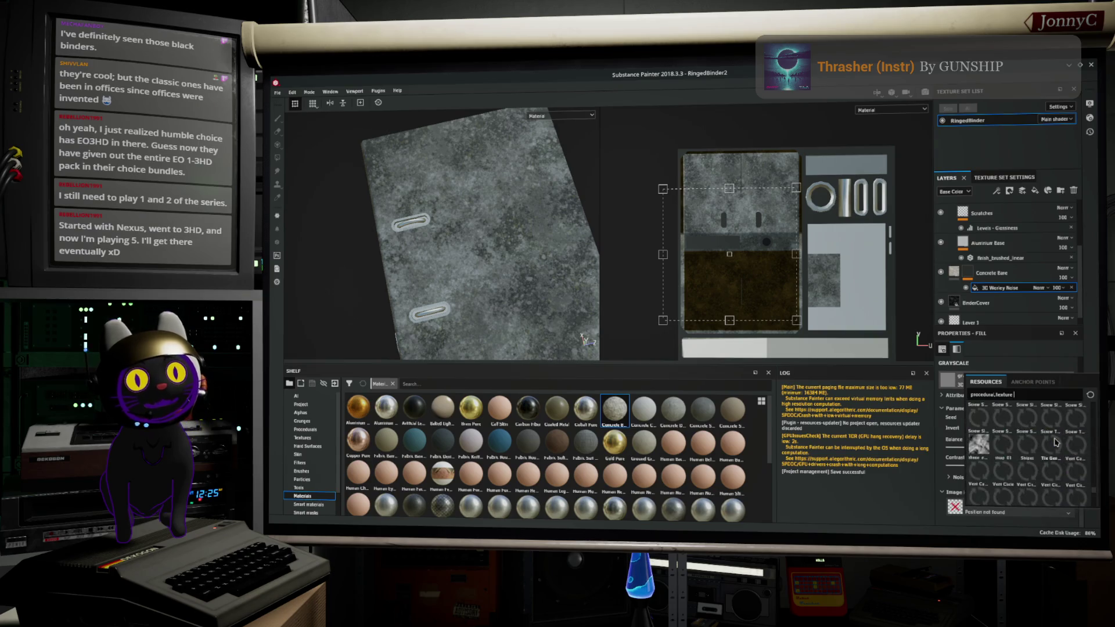
pyautogui.scroll(5, 1054, 444)
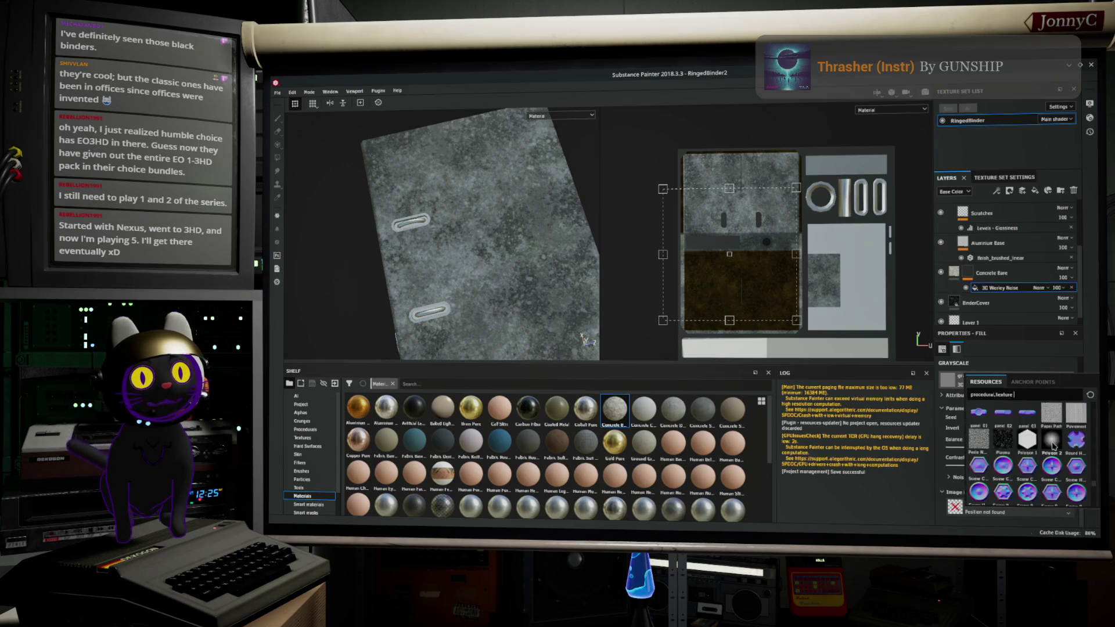
pyautogui.click(1017, 143)
pyautogui.click(1090, 104)
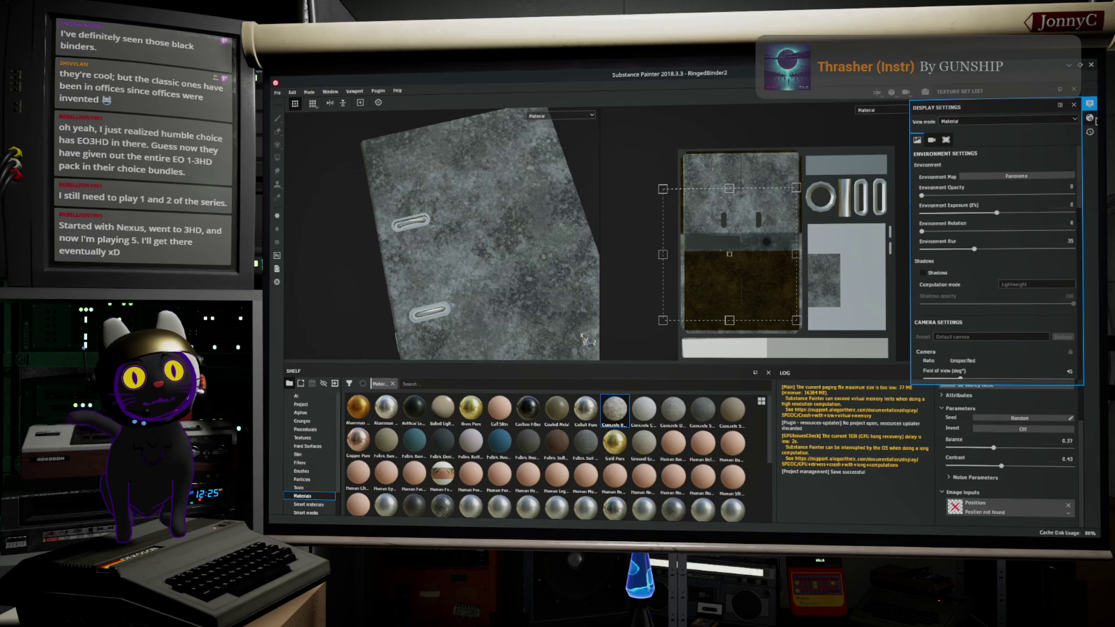
# Step: Check the shader and environment settings, then return to the layers panel
pyautogui.click(1090, 118)
pyautogui.click(1092, 132)
pyautogui.click(1089, 103)
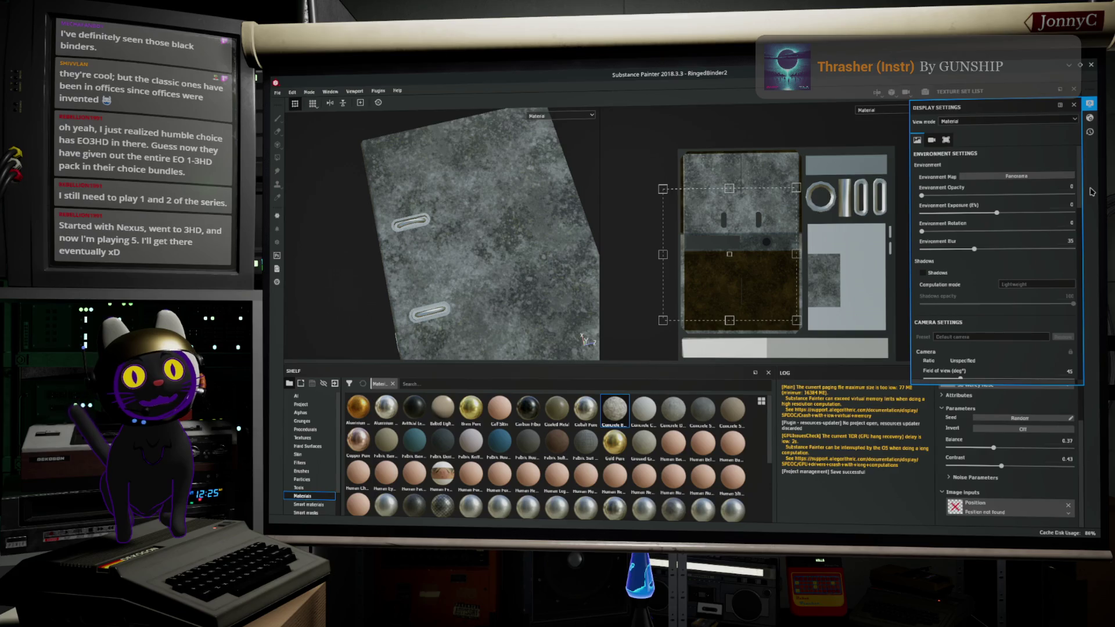
pyautogui.click(1074, 105)
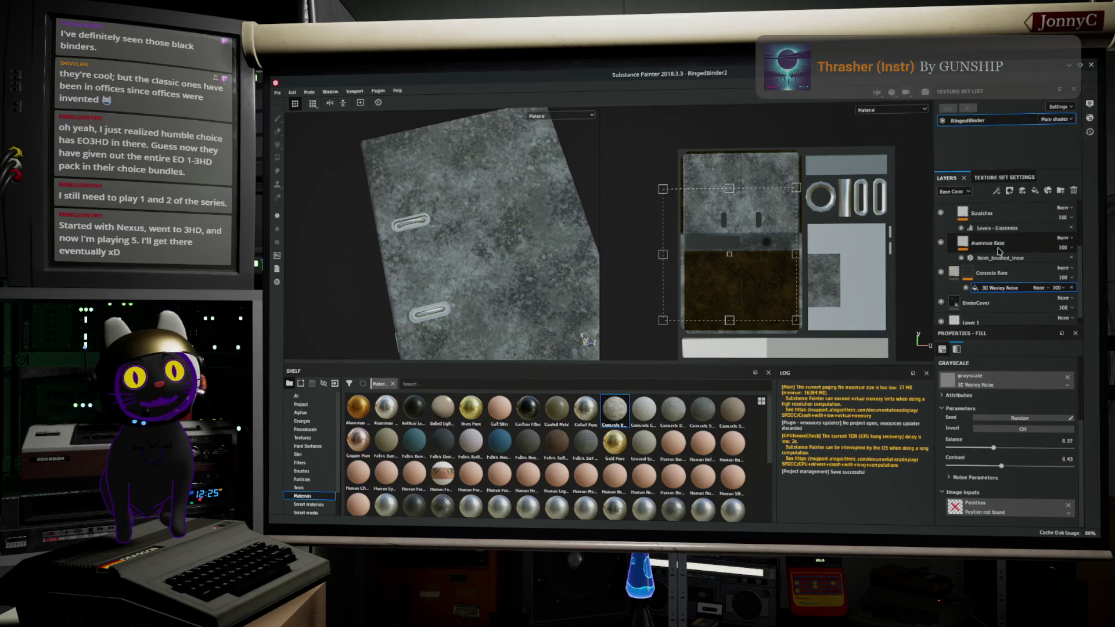
# Step: From Texture Set Settings, open Bake Mesh Maps and start the RingedBinder bake
pyautogui.click(1008, 180)
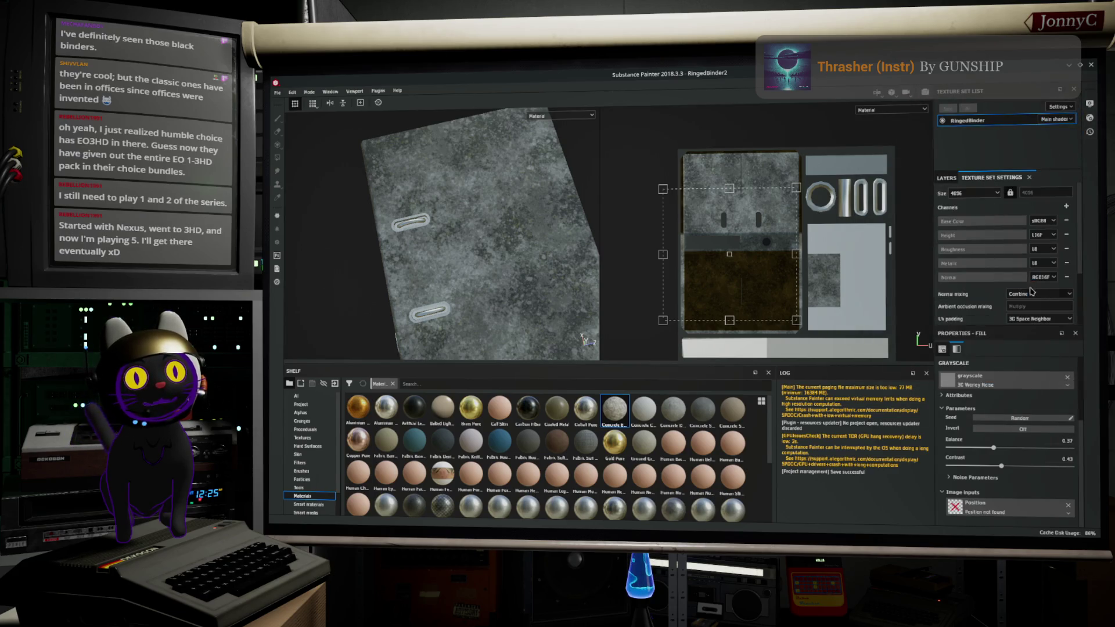
pyautogui.scroll(-3, 1047, 289)
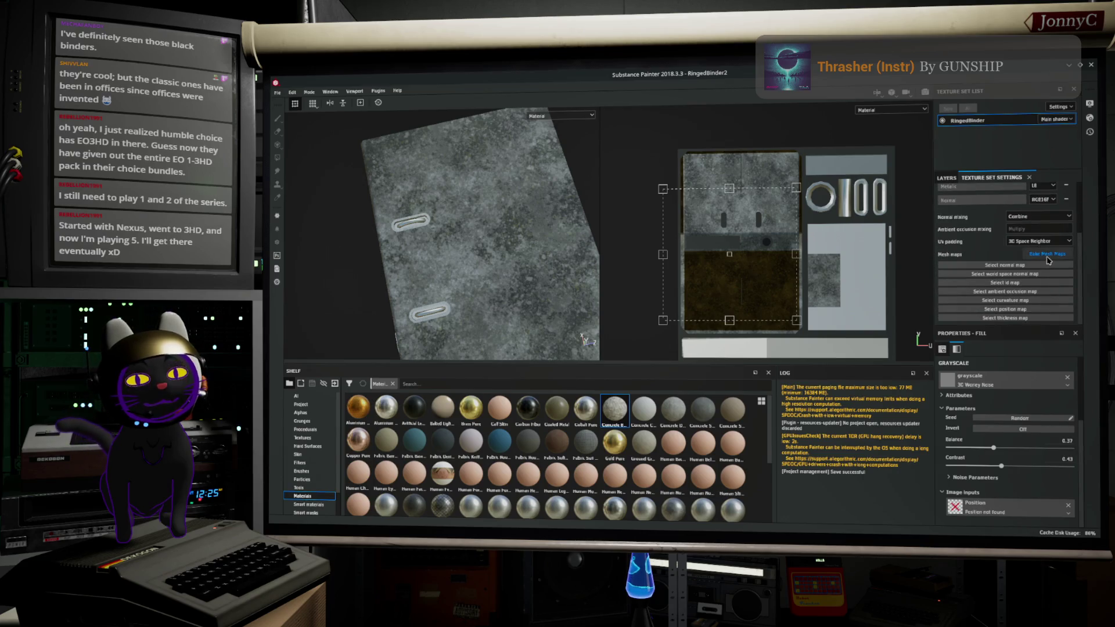
pyautogui.click(1048, 261)
pyautogui.scroll(-3, 750, 327)
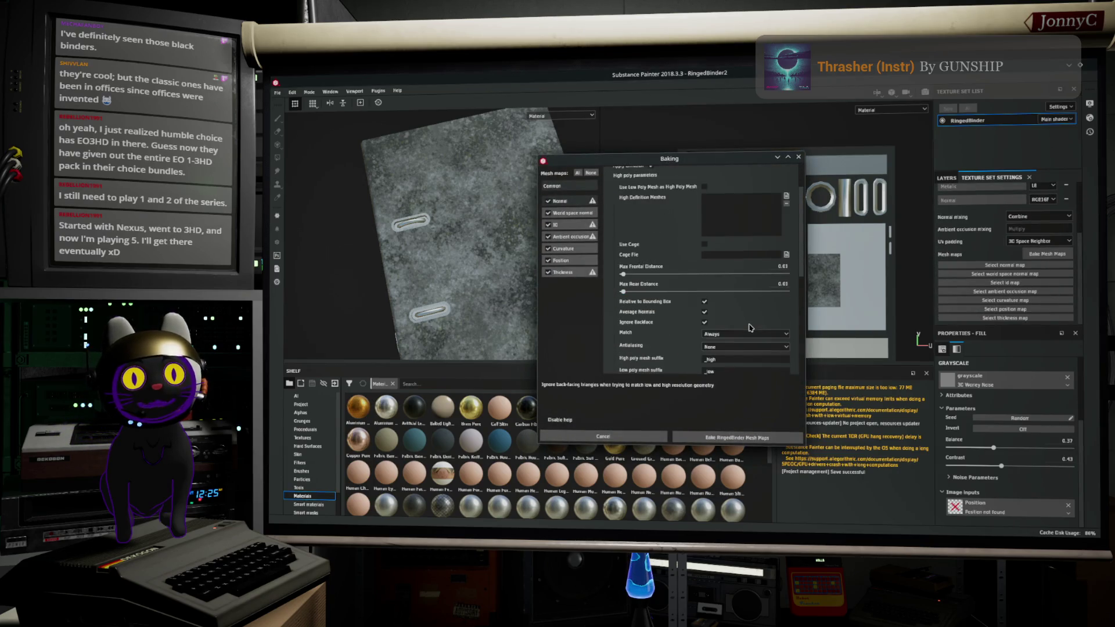
pyautogui.scroll(-2, 741, 333)
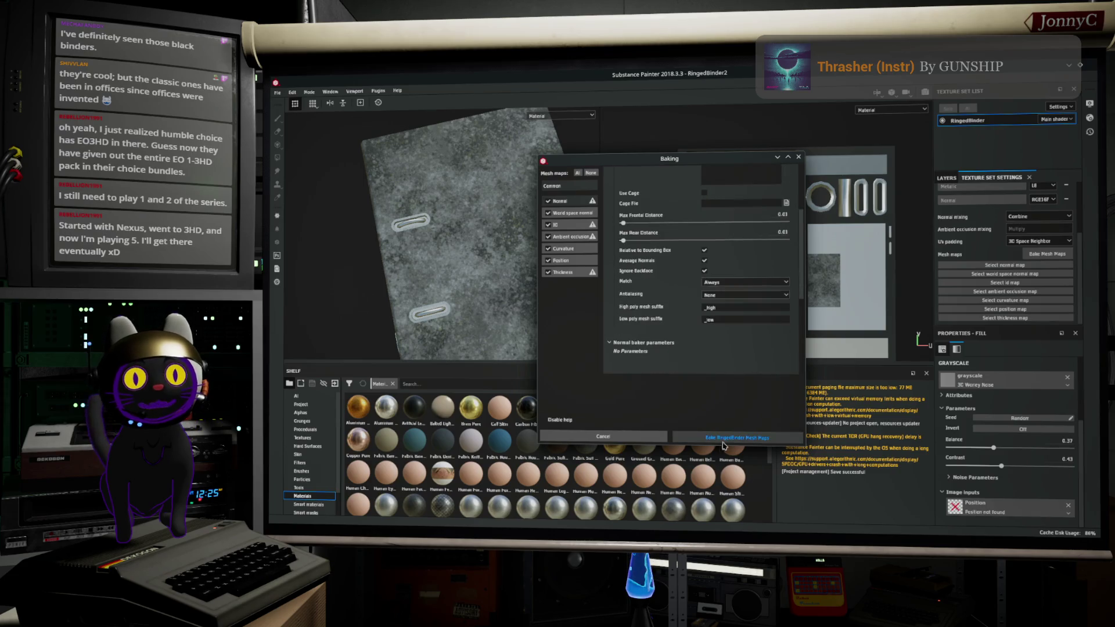
pyautogui.click(723, 443)
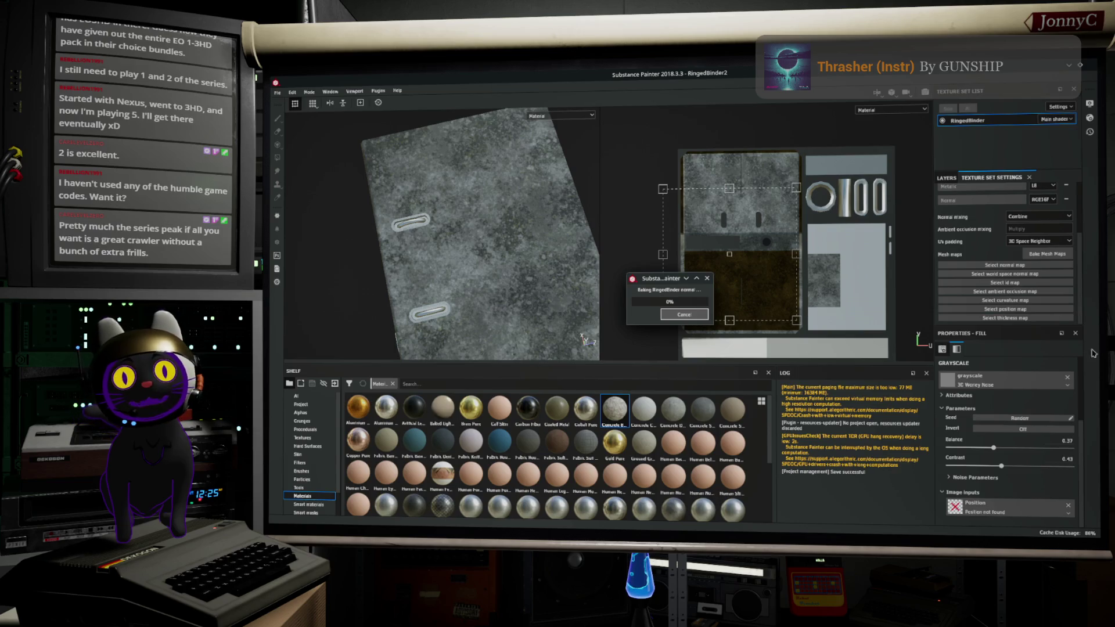
# Step: Reposition and enlarge the bake window stalled at 0%, and reveal the Not Responding warning
pyautogui.moveTo(654, 282); pyautogui.dragTo(672, 266)
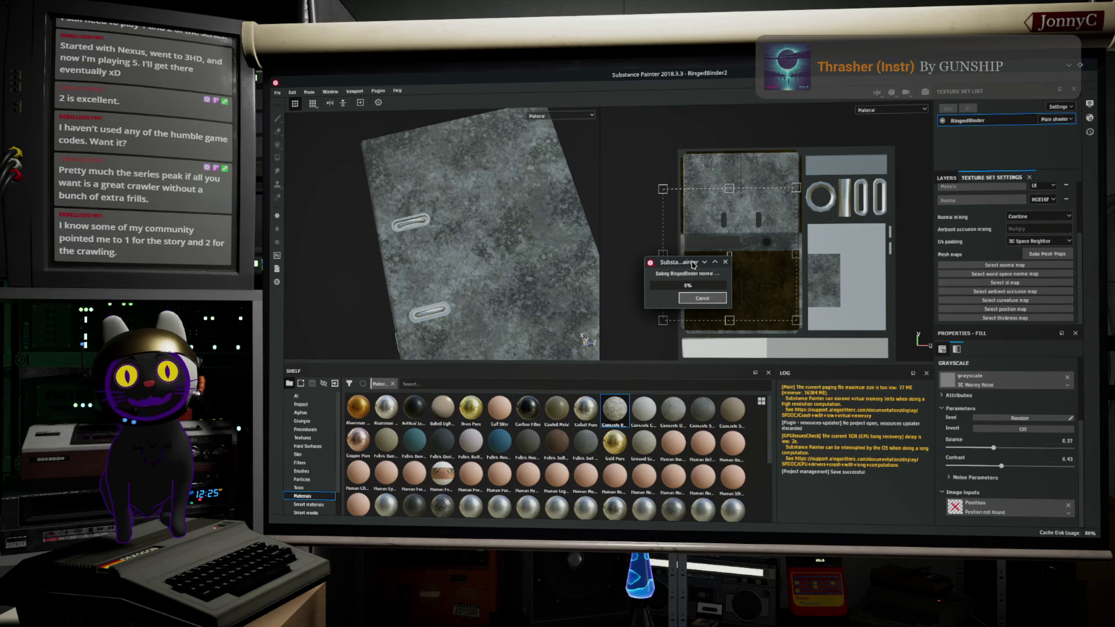
pyautogui.moveTo(700, 266); pyautogui.dragTo(726, 267)
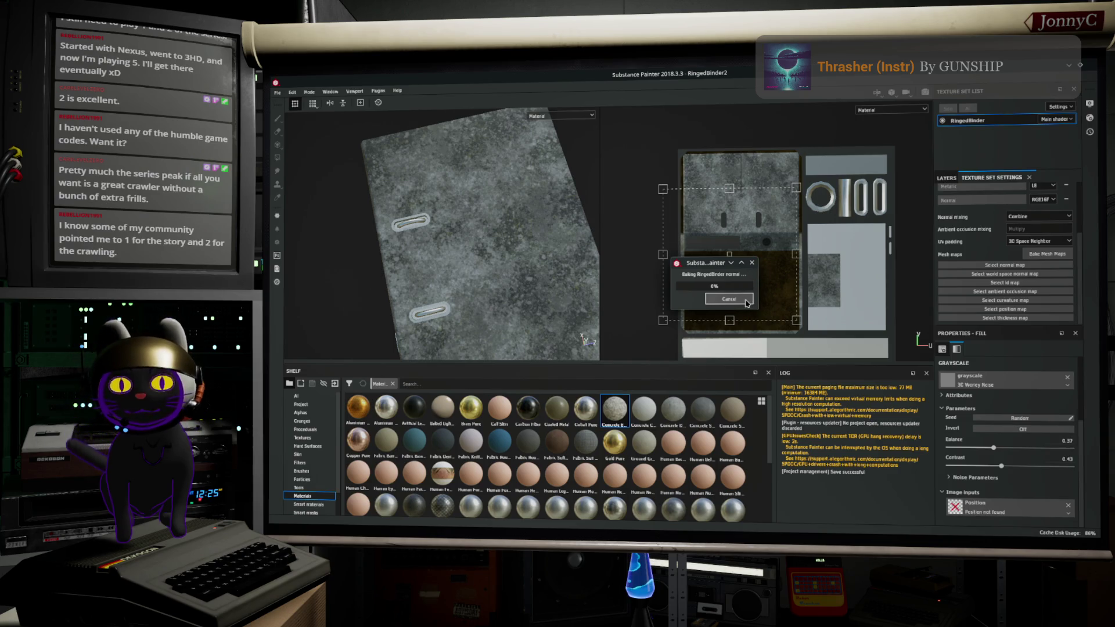
pyautogui.moveTo(710, 262); pyautogui.dragTo(663, 249)
pyautogui.moveTo(712, 297); pyautogui.dragTo(767, 324)
pyautogui.moveTo(495, 526)
pyautogui.mouseDown()
pyautogui.moveTo(545, 398)
pyautogui.moveTo(765, 298)
pyautogui.moveTo(780, 350)
pyautogui.mouseUp()
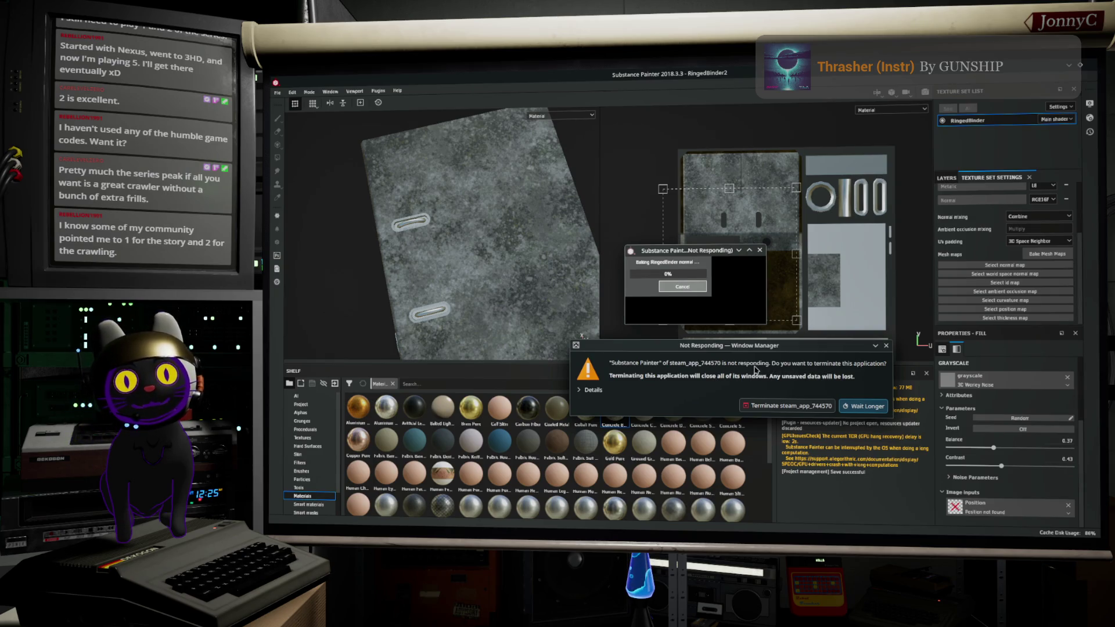
# Step: Terminate the frozen Substance Painter and relaunch it with no project loaded
pyautogui.click(807, 406)
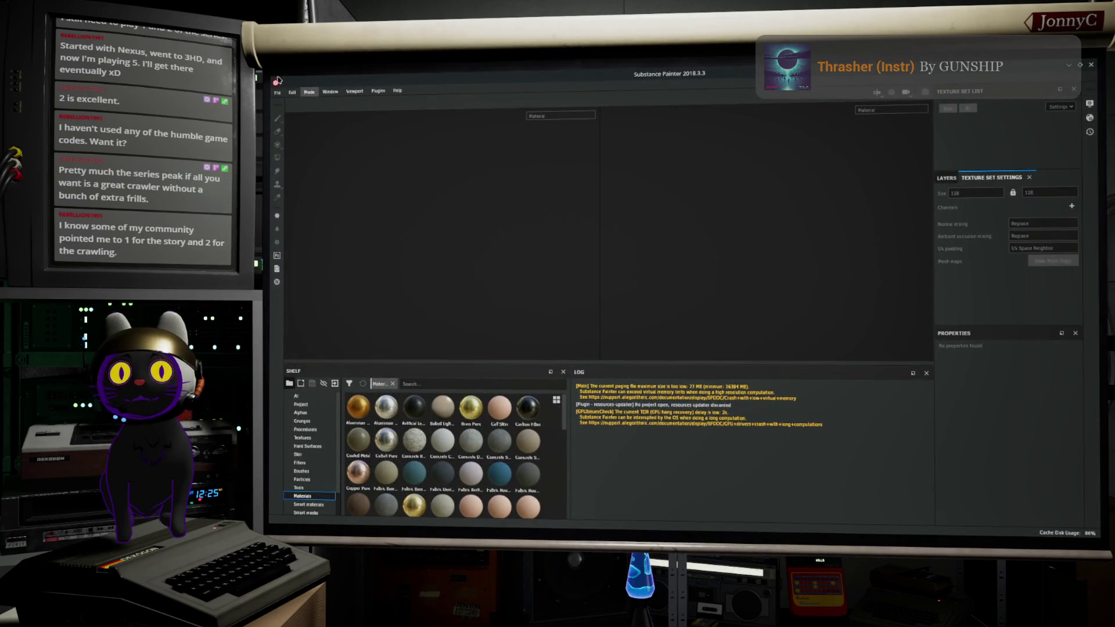
pyautogui.click(279, 92)
# Step: Reopen RingedBinder2.spp from recent files and scroll through its layer stack
pyautogui.moveTo(314, 119)
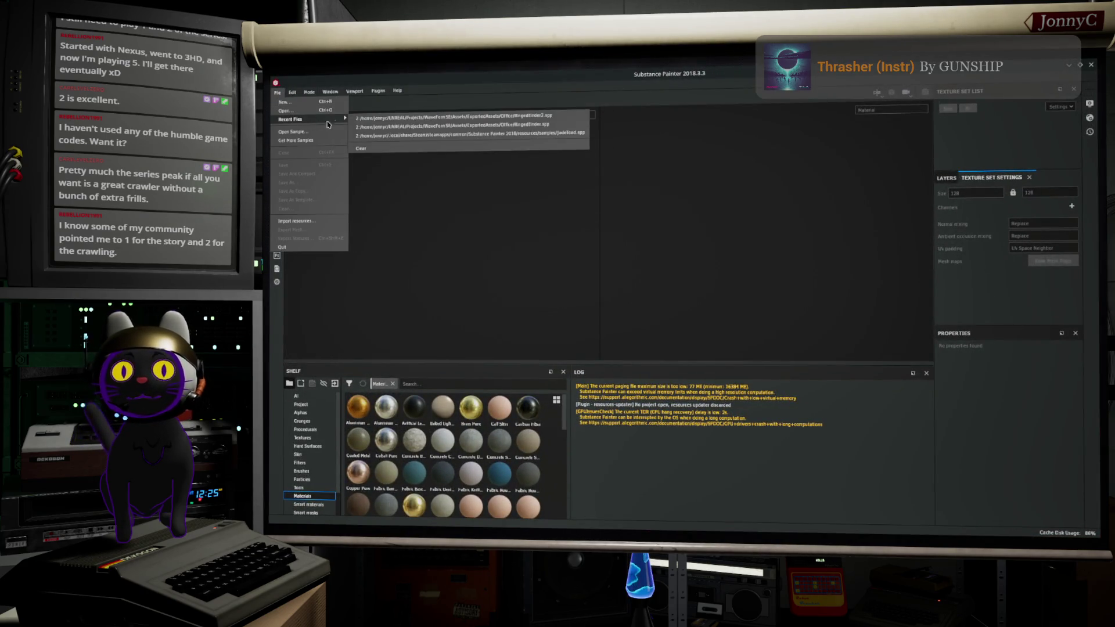
pyautogui.click(379, 120)
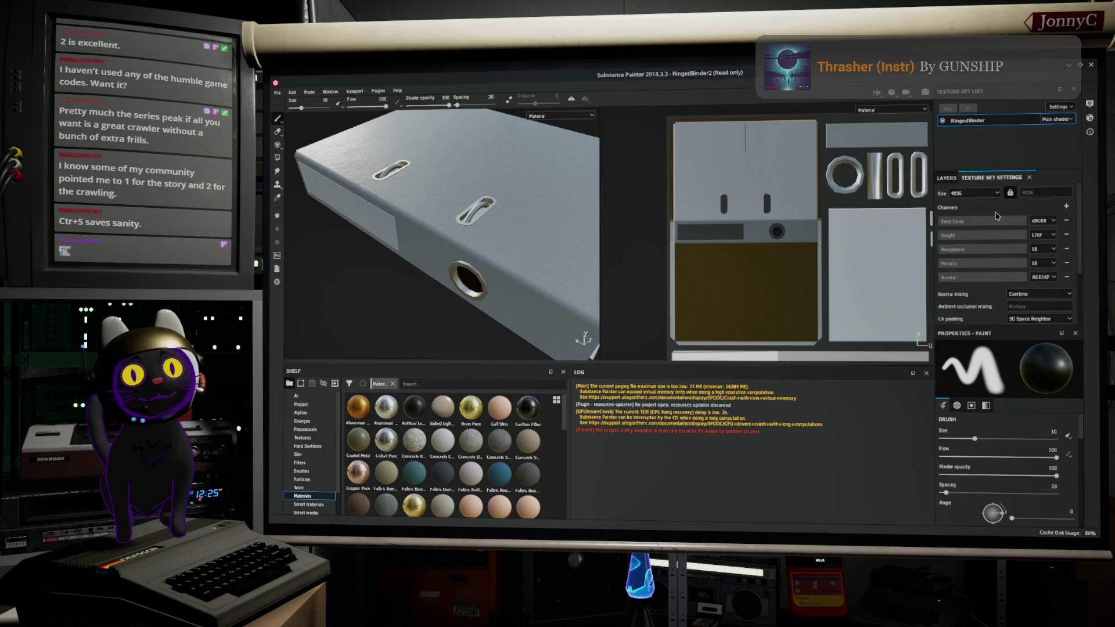
pyautogui.click(948, 183)
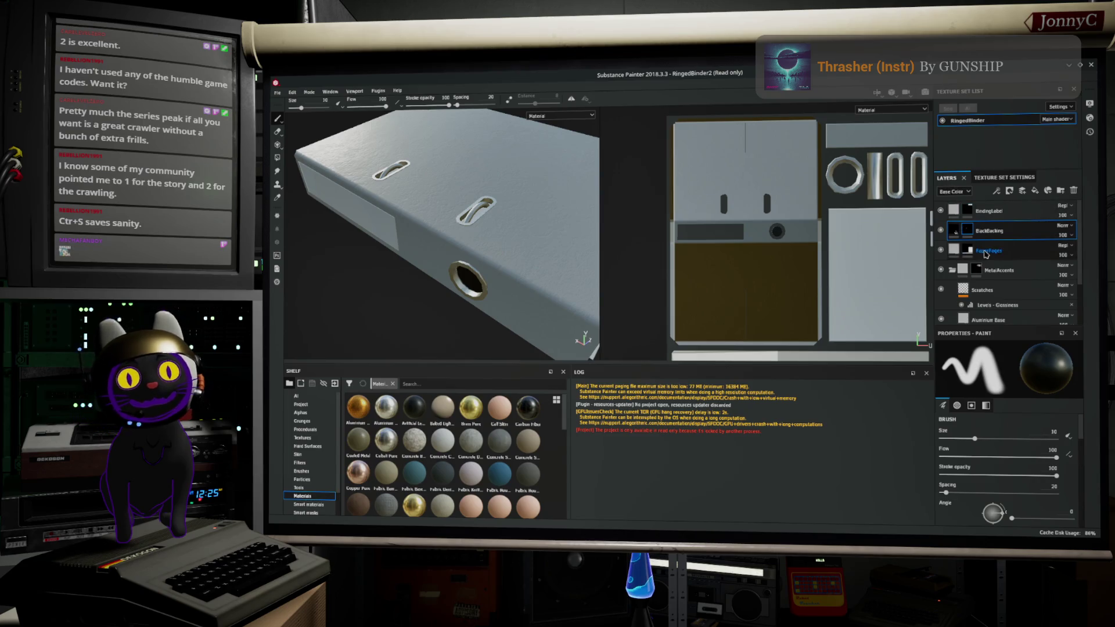
pyautogui.scroll(-3, 1001, 290)
# Step: Widen the Shelf and drop the Fabric Denim material onto the BinderCover layer
pyautogui.click(1000, 292)
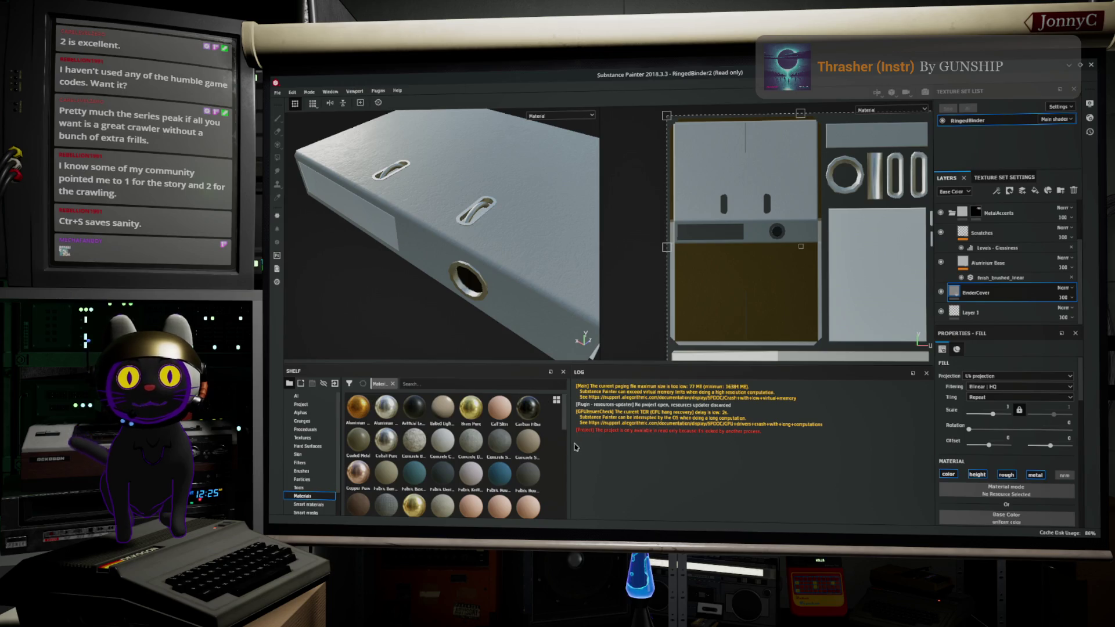
pyautogui.moveTo(571, 440); pyautogui.dragTo(686, 440)
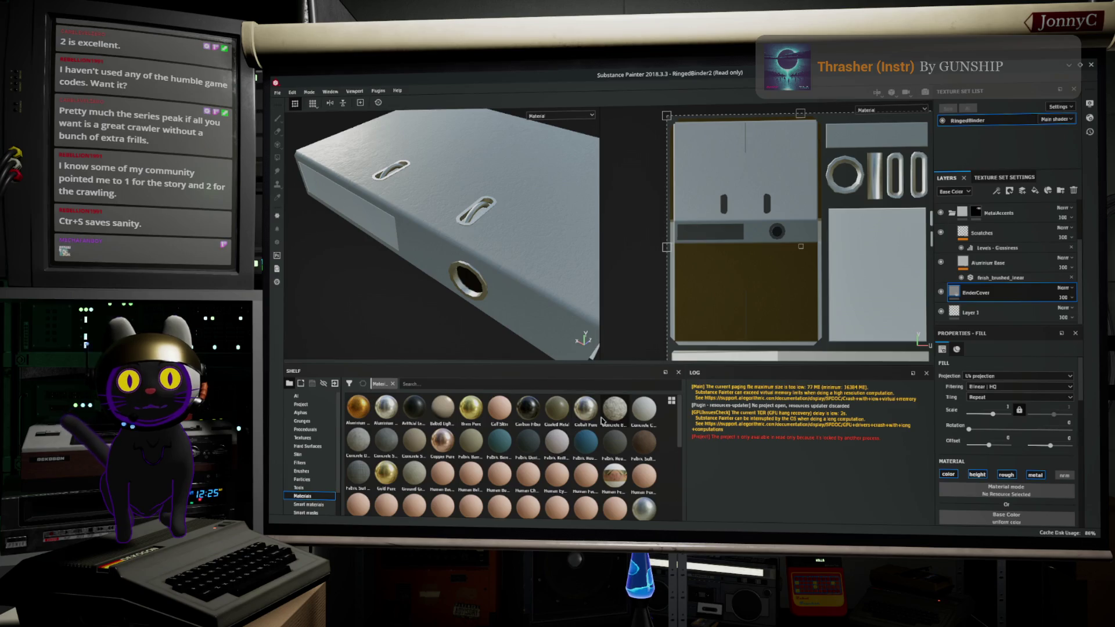
pyautogui.moveTo(610, 415)
pyautogui.mouseDown()
pyautogui.moveTo(991, 308)
pyautogui.moveTo(993, 290)
pyautogui.moveTo(522, 232)
pyautogui.moveTo(587, 418)
pyautogui.moveTo(694, 412)
pyautogui.moveTo(723, 437)
pyautogui.mouseUp()
pyautogui.moveTo(529, 443); pyautogui.dragTo(787, 195)
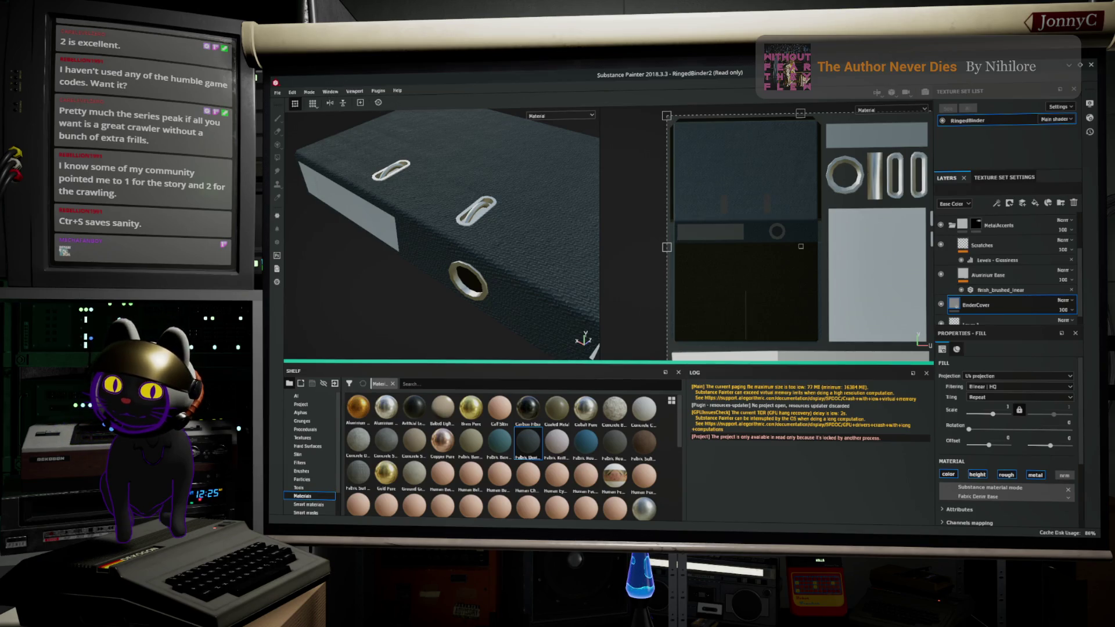
# Step: Save RingedBinder.blend in Blender, then return to Substance Painter
pyautogui.hotkey('alt', 'Tab')
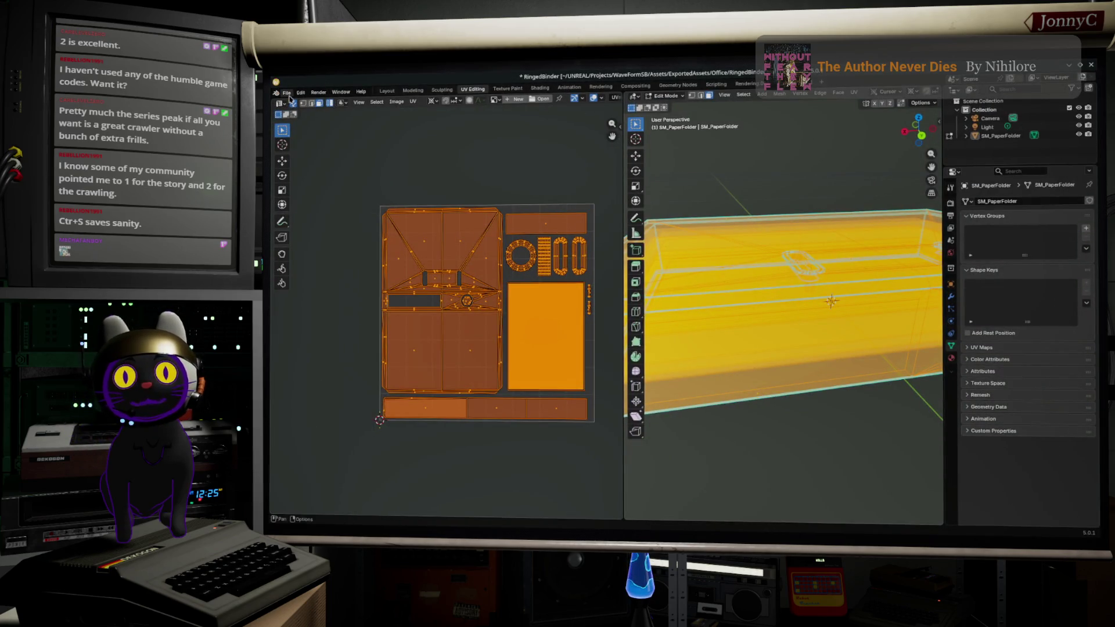
pyautogui.click(286, 93)
pyautogui.click(297, 146)
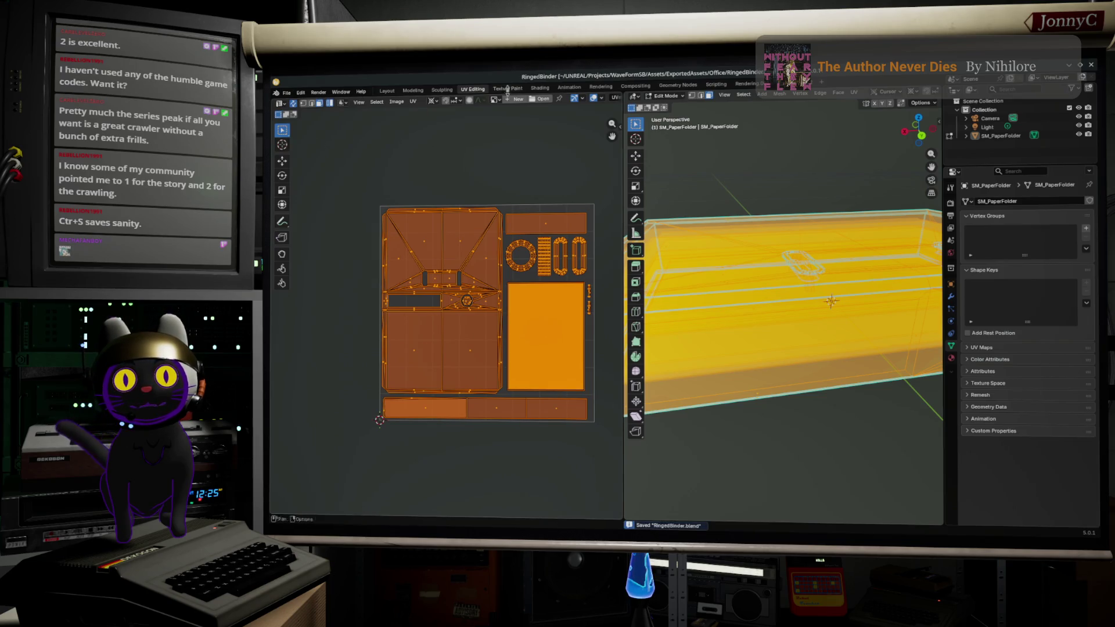
pyautogui.hotkey('alt', 'Tab')
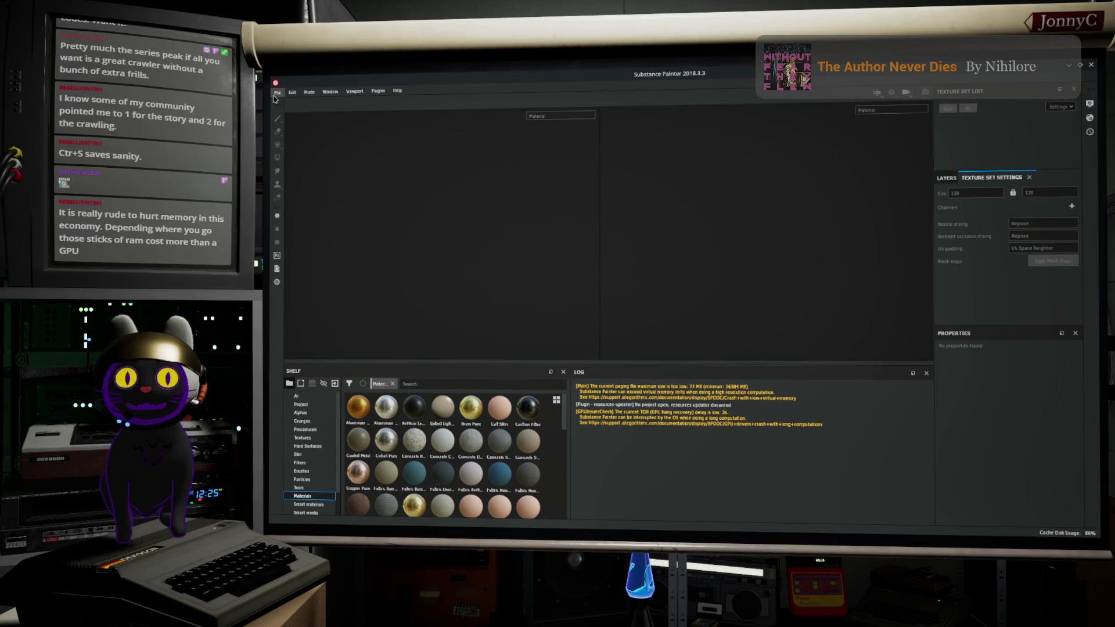
# Step: Reload RingedBinder2.spp from File > Recent Files
pyautogui.click(278, 93)
pyautogui.moveTo(329, 119)
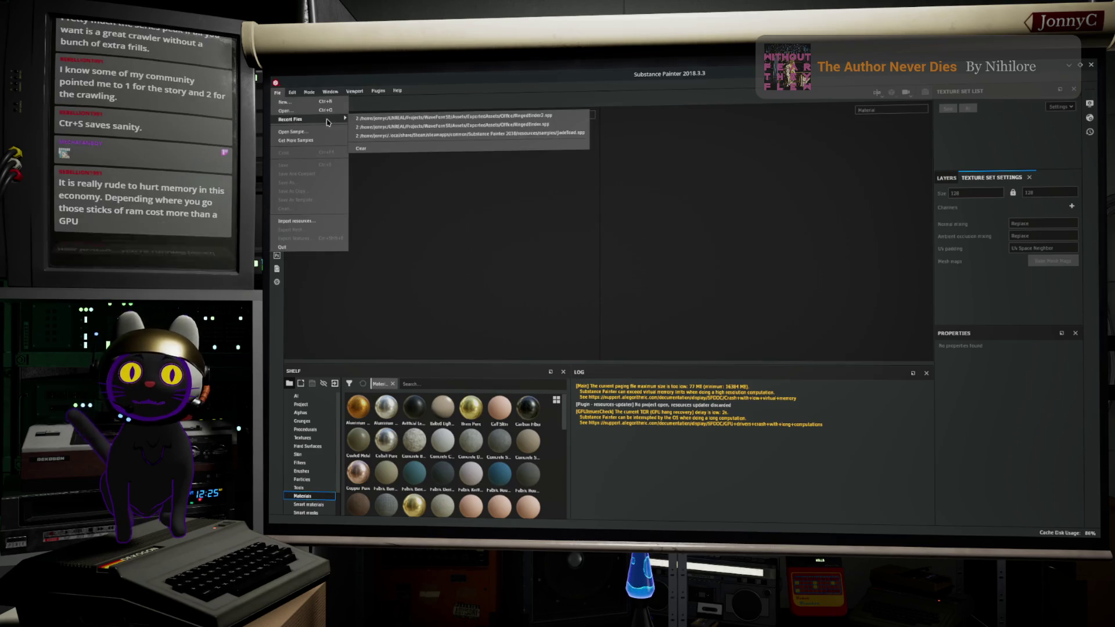
pyautogui.click(378, 117)
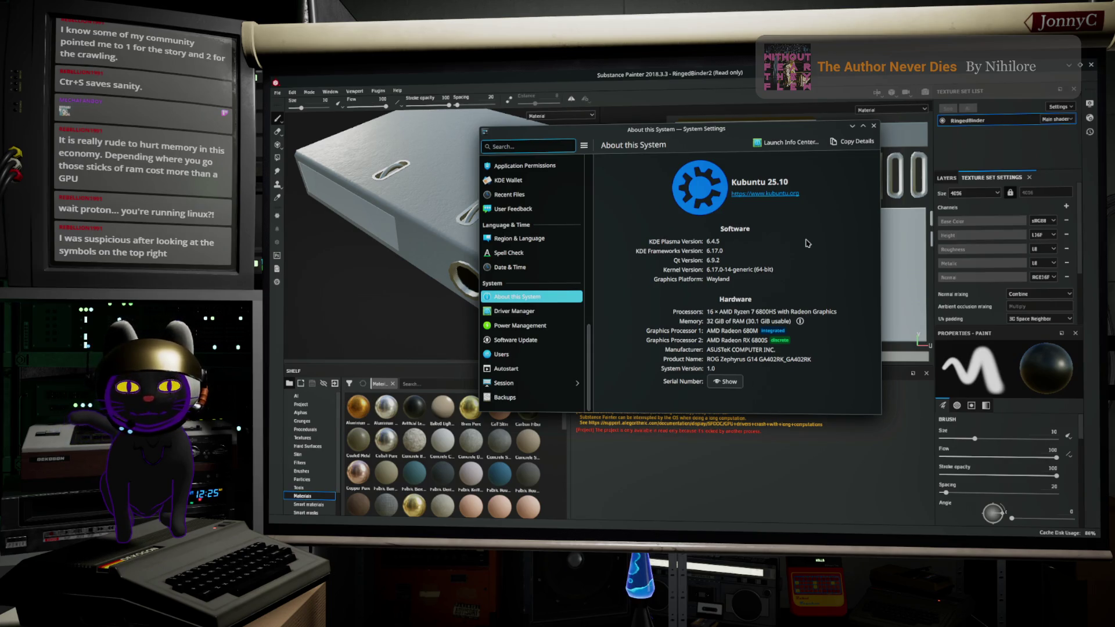
# Step: Shift the About this System window around the screen, then close it
pyautogui.moveTo(749, 130); pyautogui.dragTo(960, 193)
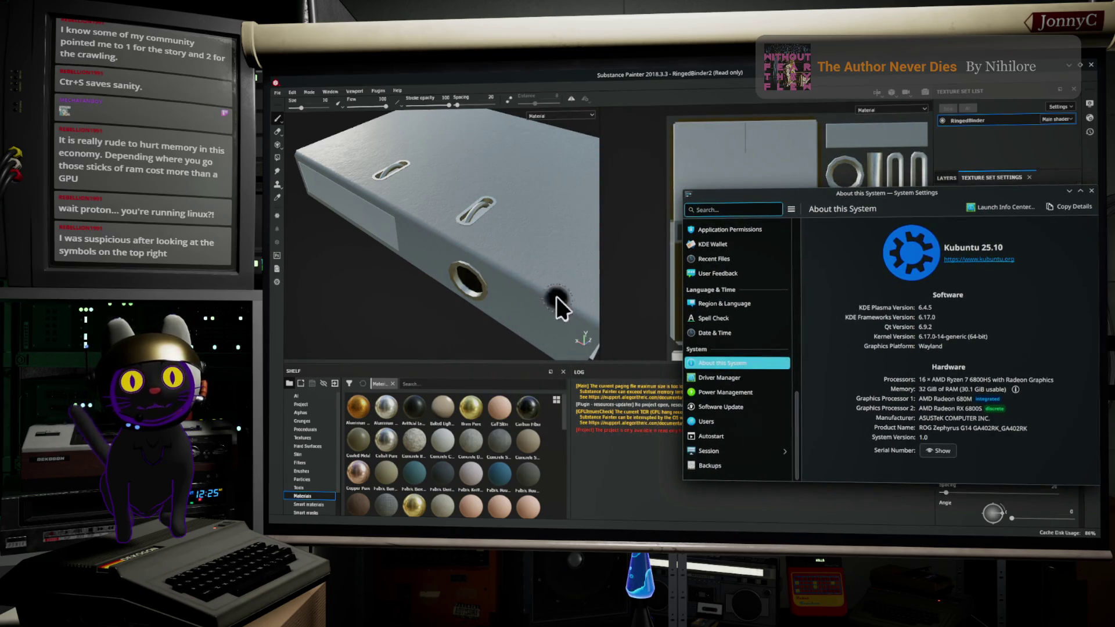
pyautogui.moveTo(958, 190); pyautogui.dragTo(911, 185)
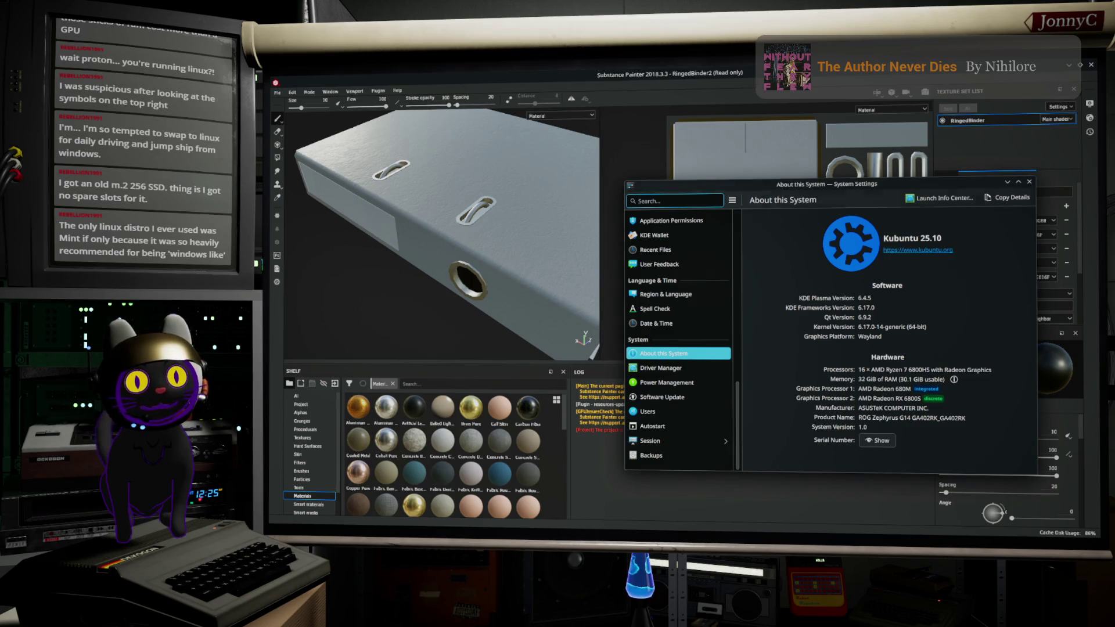
pyautogui.moveTo(752, 184); pyautogui.dragTo(679, 170)
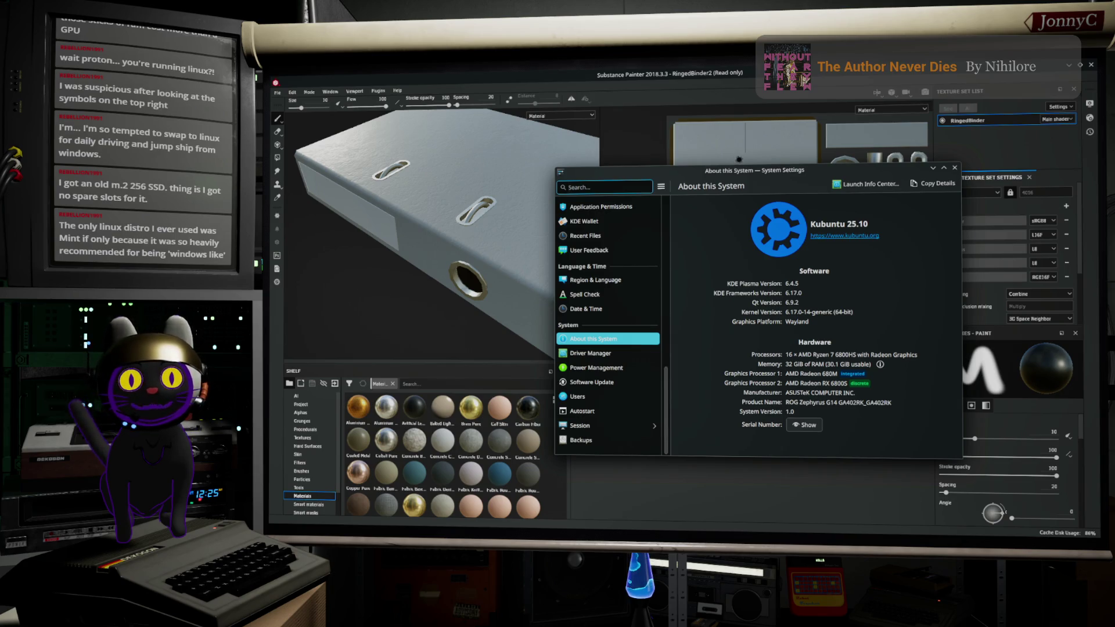
pyautogui.moveTo(695, 170); pyautogui.dragTo(670, 180)
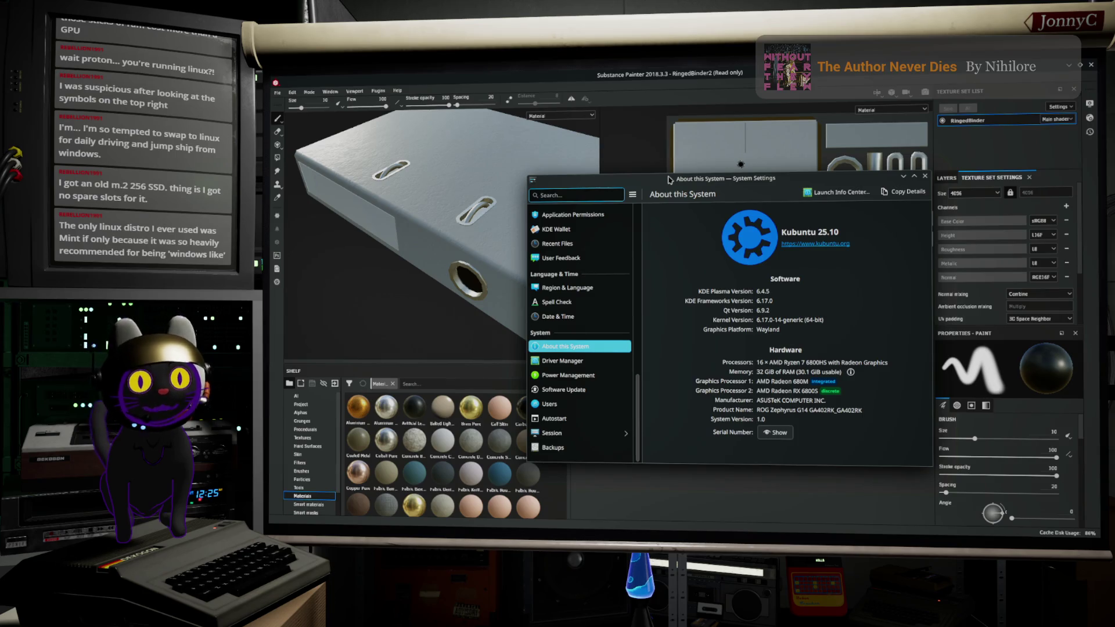
pyautogui.moveTo(657, 187); pyautogui.dragTo(688, 173)
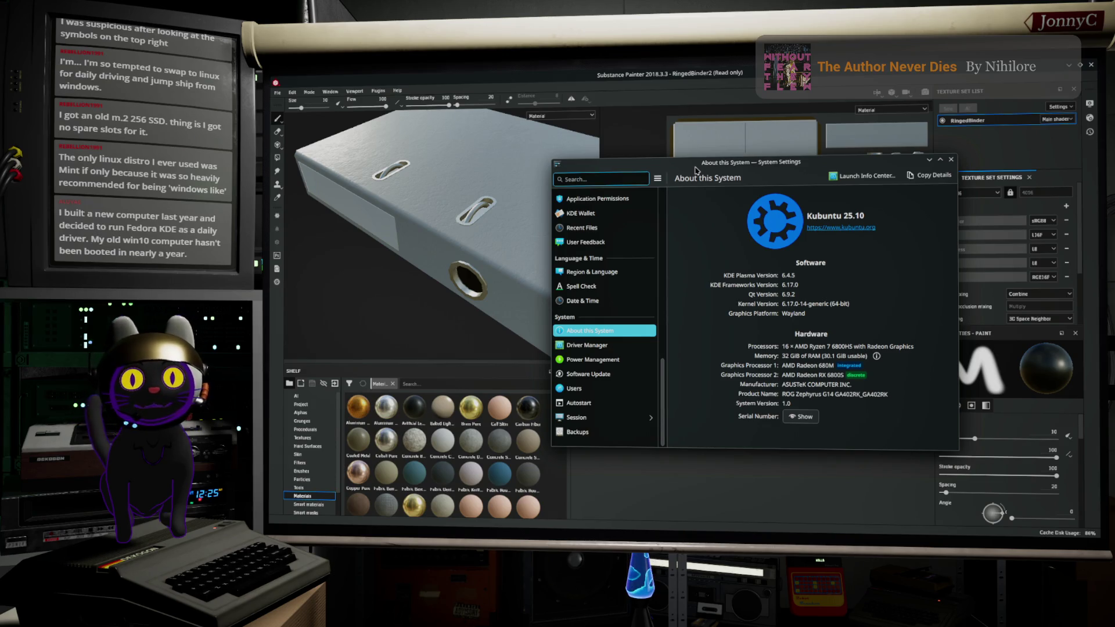
pyautogui.moveTo(696, 169); pyautogui.dragTo(718, 233)
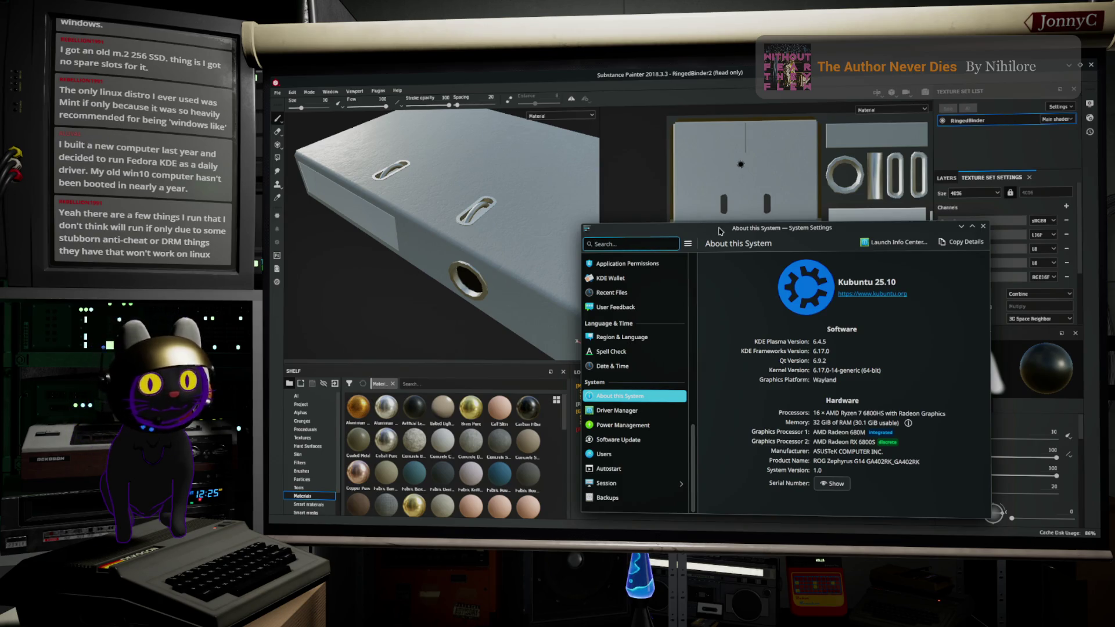
pyautogui.moveTo(719, 236)
pyautogui.mouseDown()
pyautogui.moveTo(774, 228)
pyautogui.moveTo(769, 248)
pyautogui.mouseUp()
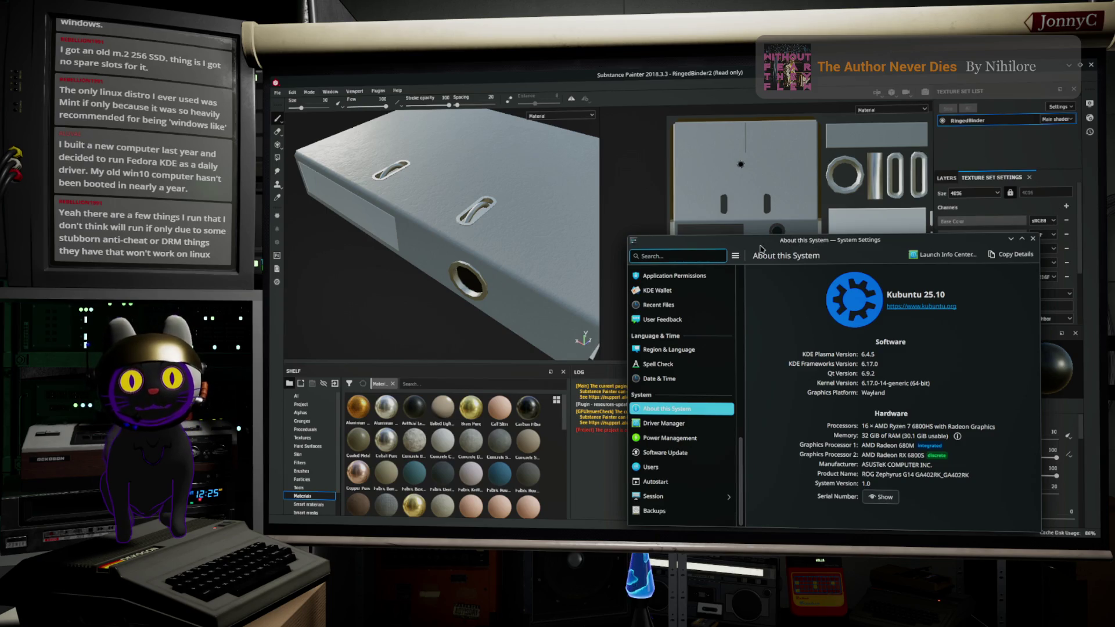
pyautogui.click(1033, 240)
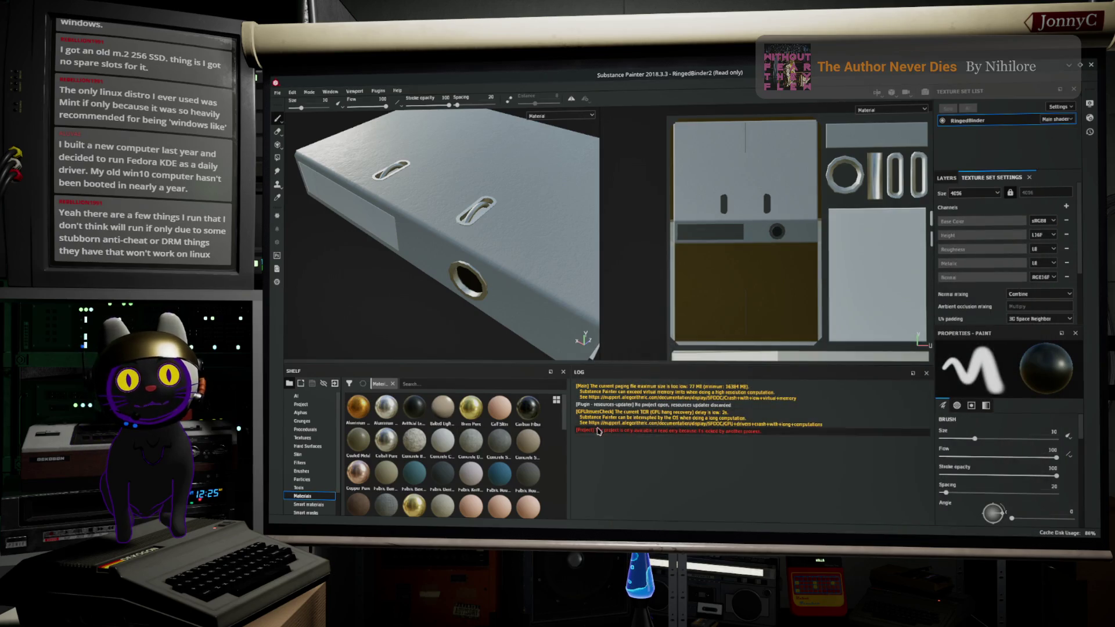
# Step: Fill the BinderCover layer with Concrete Bare and disable its height channel
pyautogui.moveTo(571, 427); pyautogui.dragTo(663, 427)
pyautogui.scroll(-3, 1015, 264)
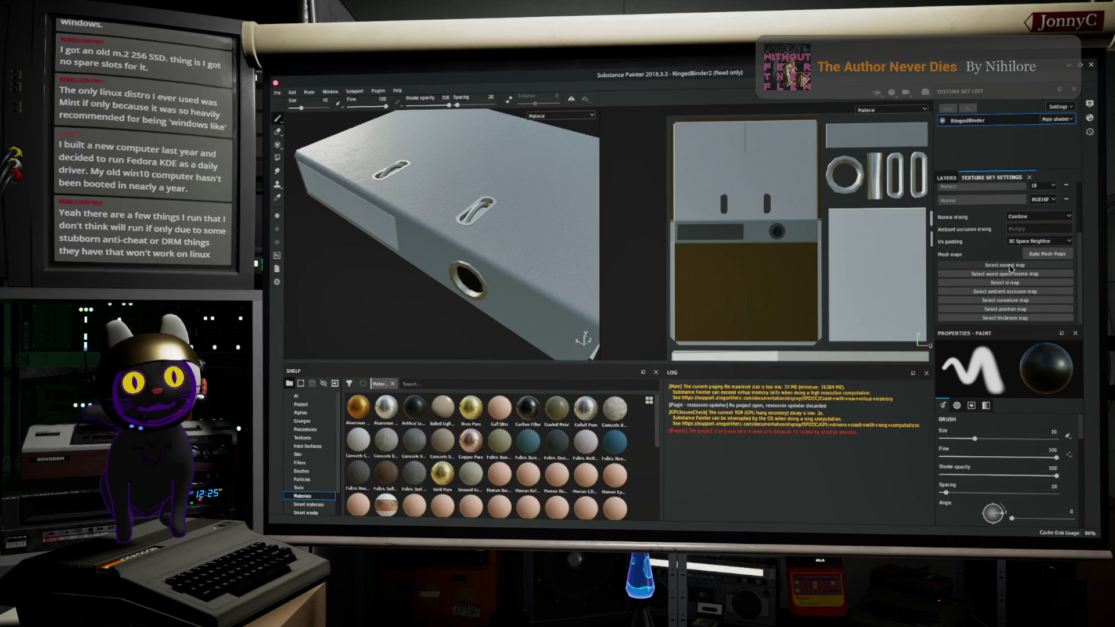
pyautogui.click(946, 180)
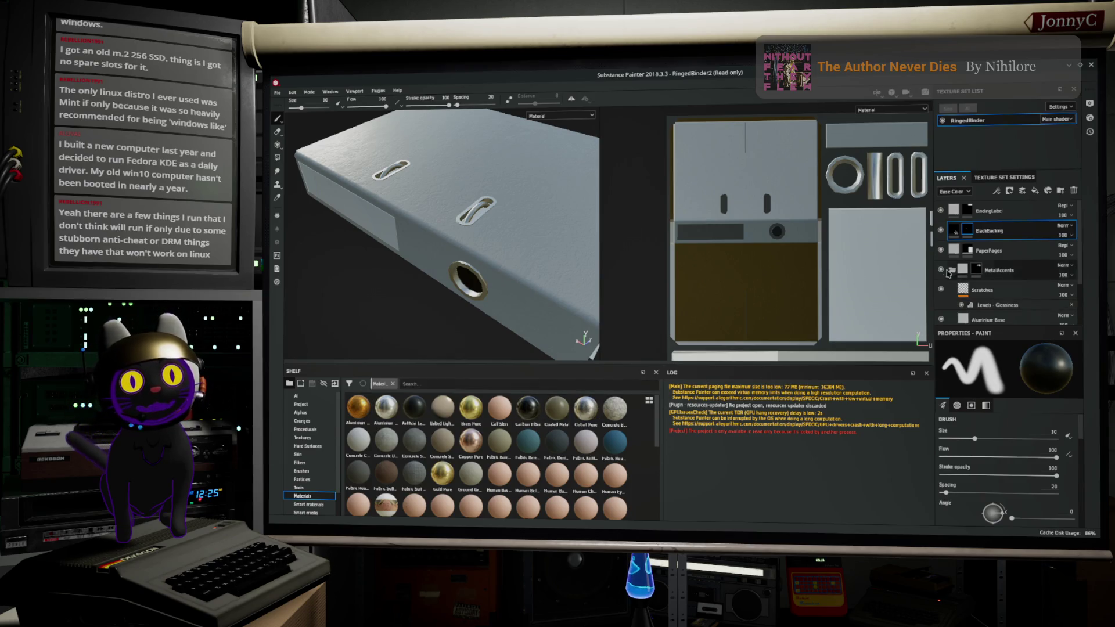
pyautogui.scroll(-3, 1009, 296)
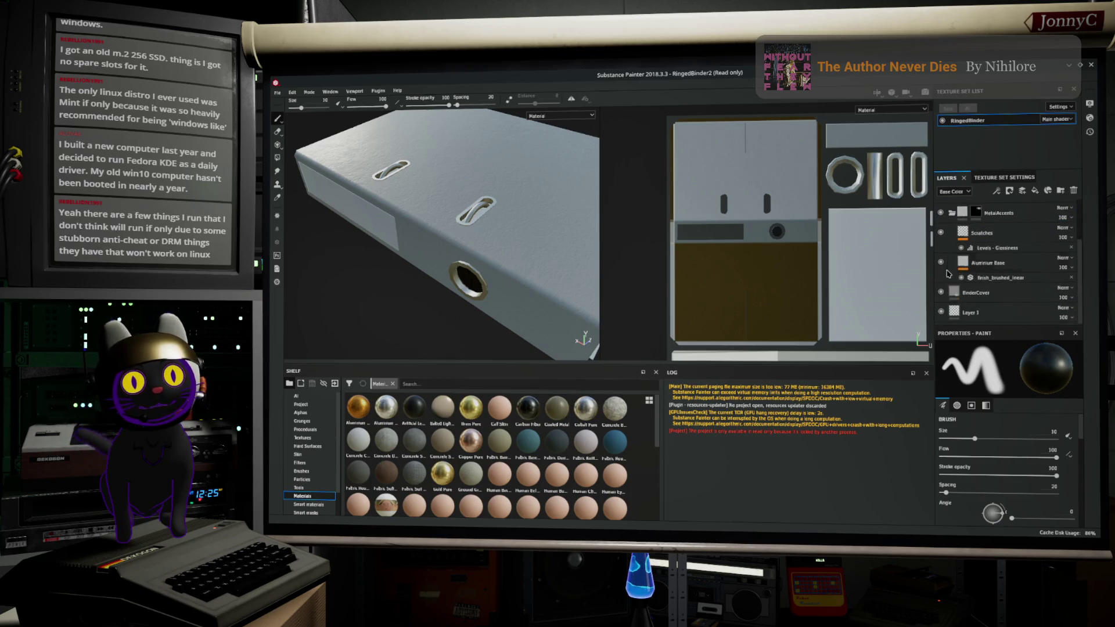
pyautogui.click(979, 293)
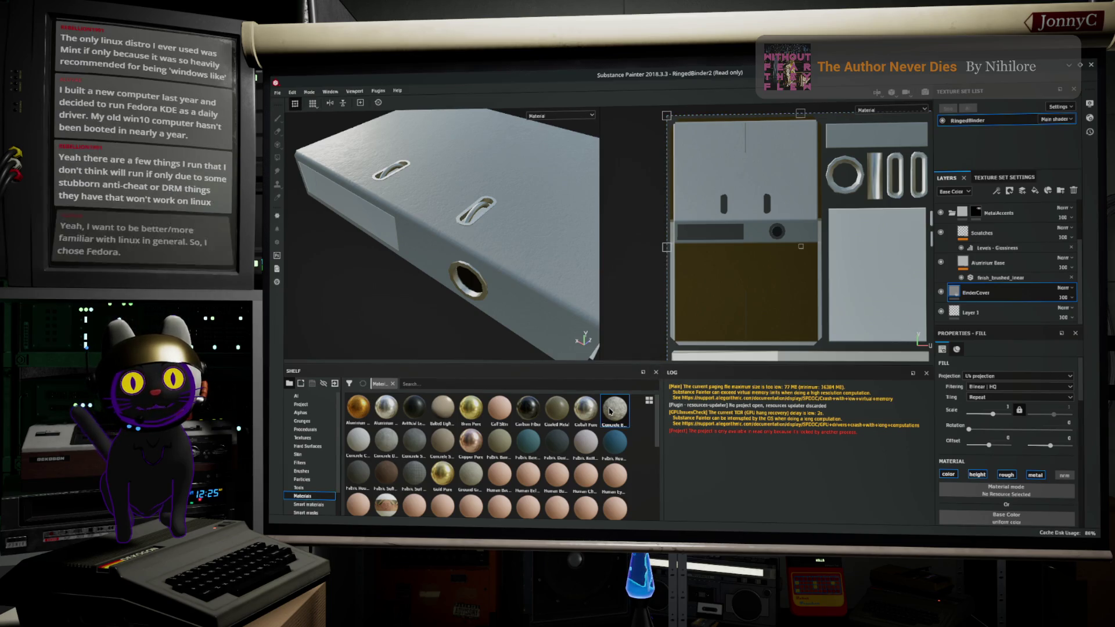
pyautogui.moveTo(610, 411); pyautogui.dragTo(1007, 491)
pyautogui.click(978, 475)
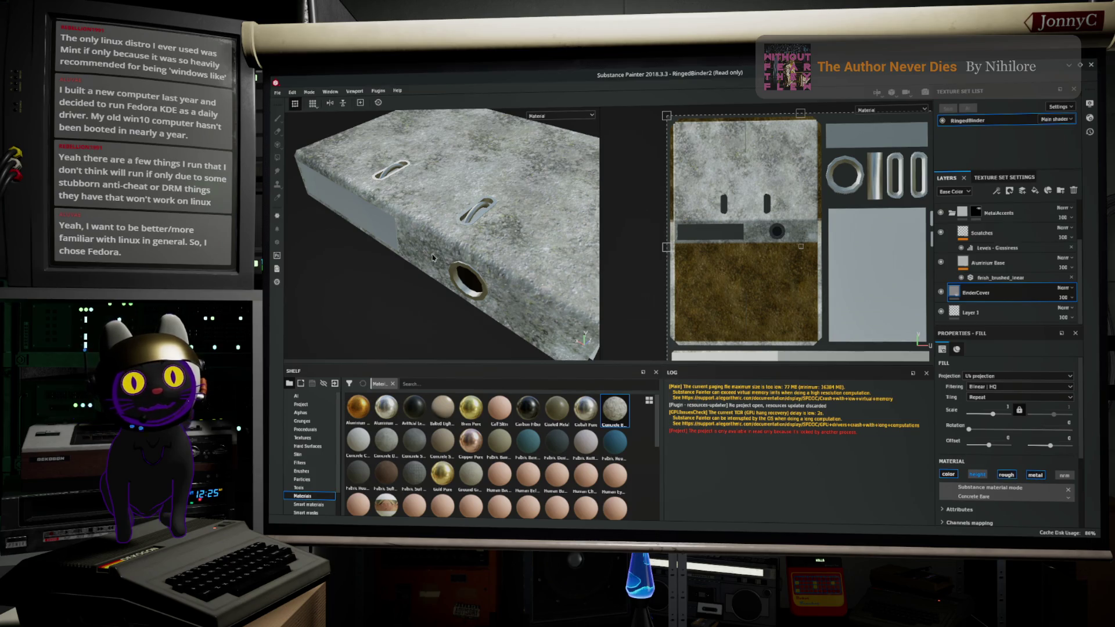
# Step: Expand the fill's material settings and swap the material to Concrete Simple
pyautogui.keyDown('alt'); pyautogui.moveTo(610, 316); pyautogui.dragTo(475, 253); pyautogui.keyUp('alt')
pyautogui.scroll(-4, 952, 389)
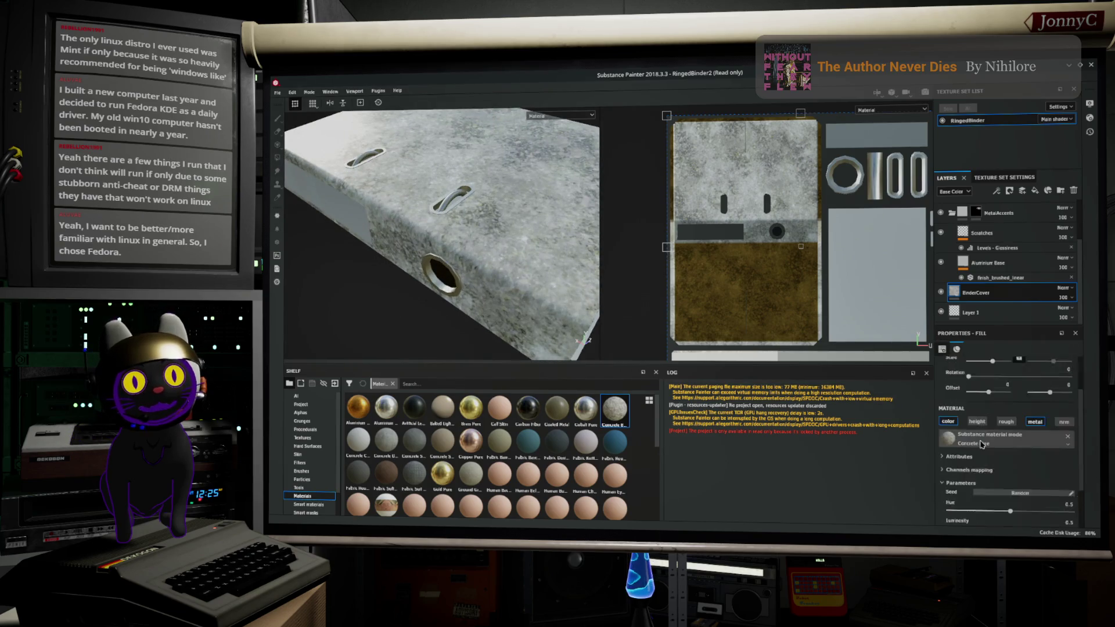
pyautogui.click(944, 409)
pyautogui.scroll(2, 944, 411)
pyautogui.scroll(-2, 947, 432)
pyautogui.click(944, 414)
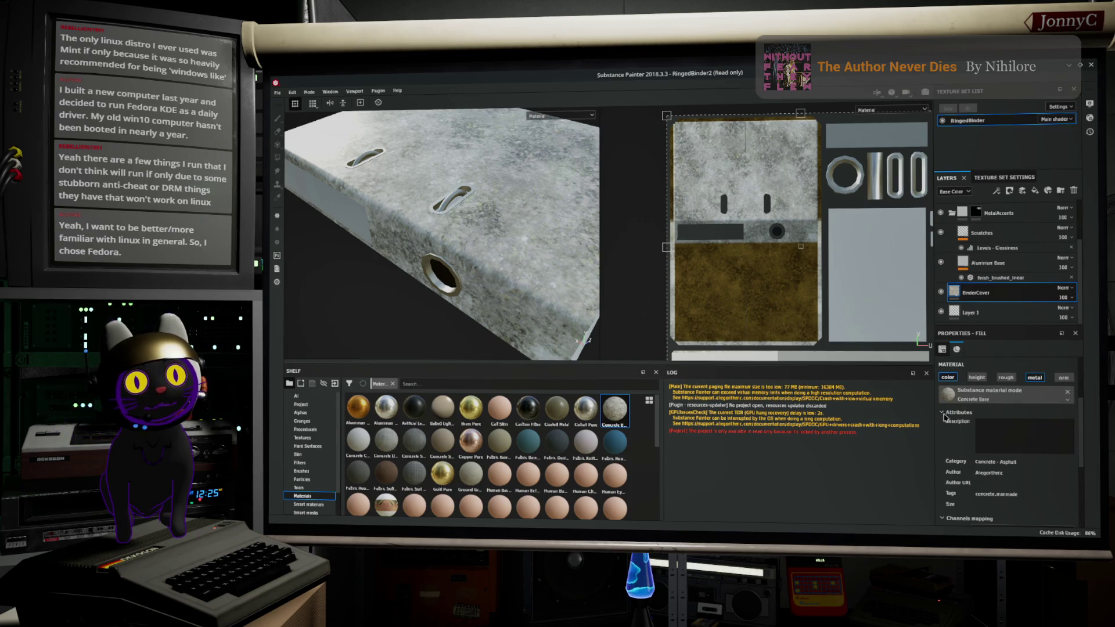
pyautogui.scroll(-5, 947, 418)
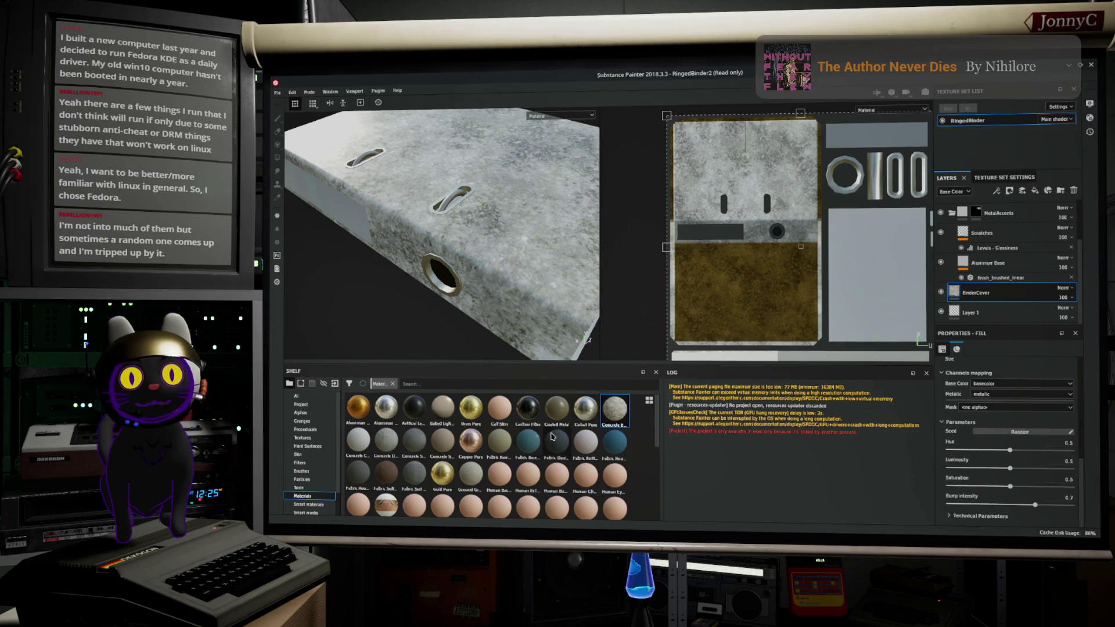
pyautogui.moveTo(389, 440)
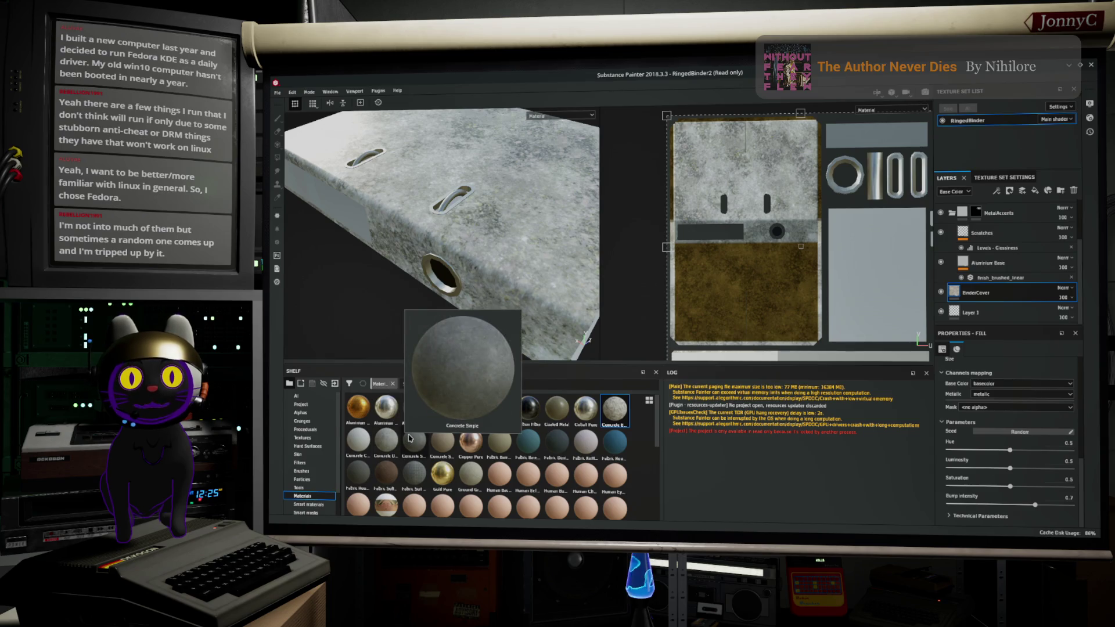
pyautogui.click(409, 436)
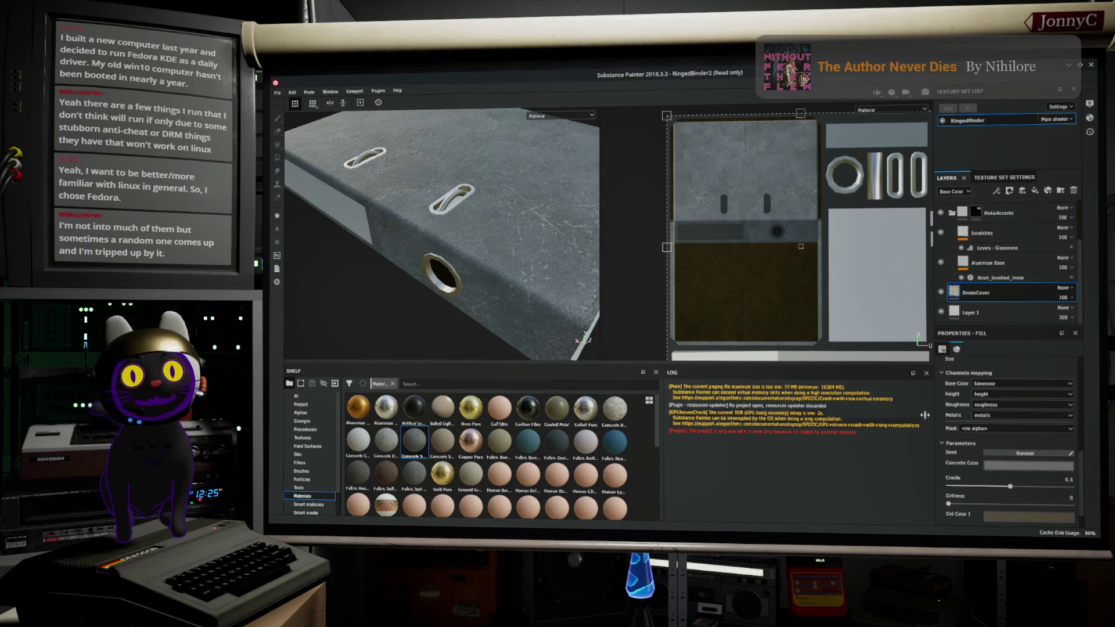
# Step: Darken the Concrete Color, make Dirt Color 1 pale beige and Dirt Color 2 white
pyautogui.keyDown('alt'); pyautogui.moveTo(485, 262); pyautogui.dragTo(503, 236); pyautogui.keyUp('alt')
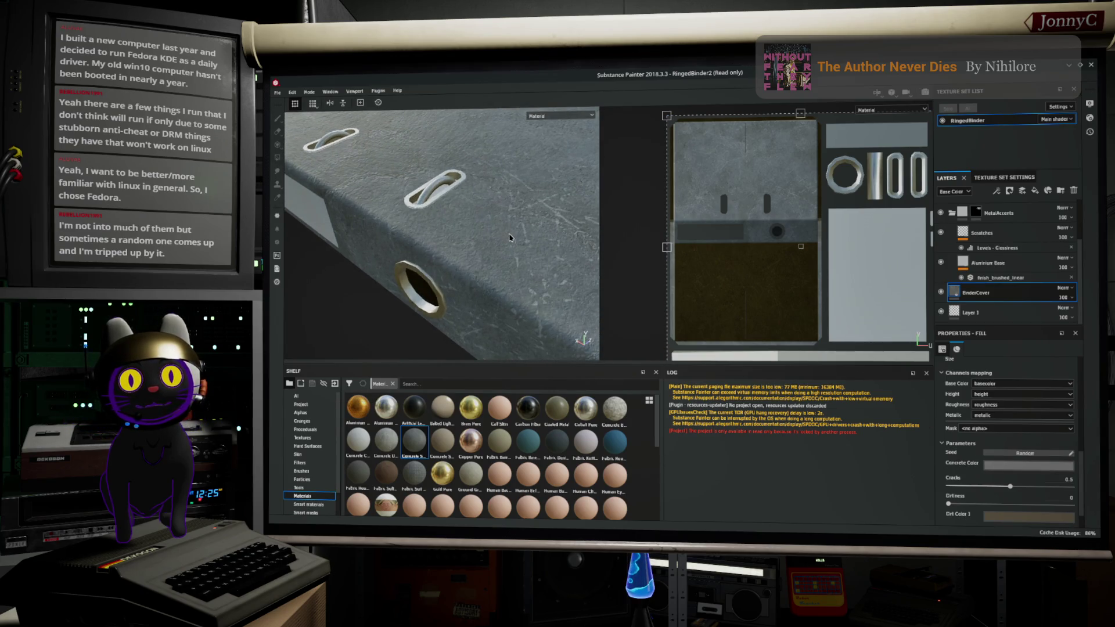
pyautogui.scroll(-2, 1023, 483)
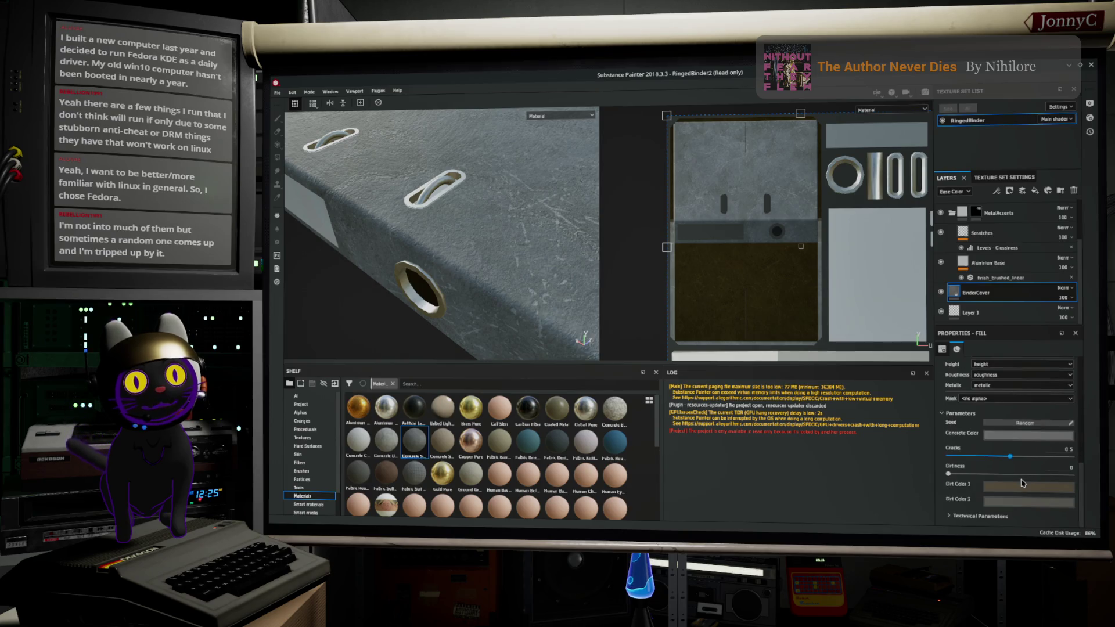
pyautogui.click(1039, 435)
pyautogui.moveTo(1003, 374); pyautogui.dragTo(955, 392)
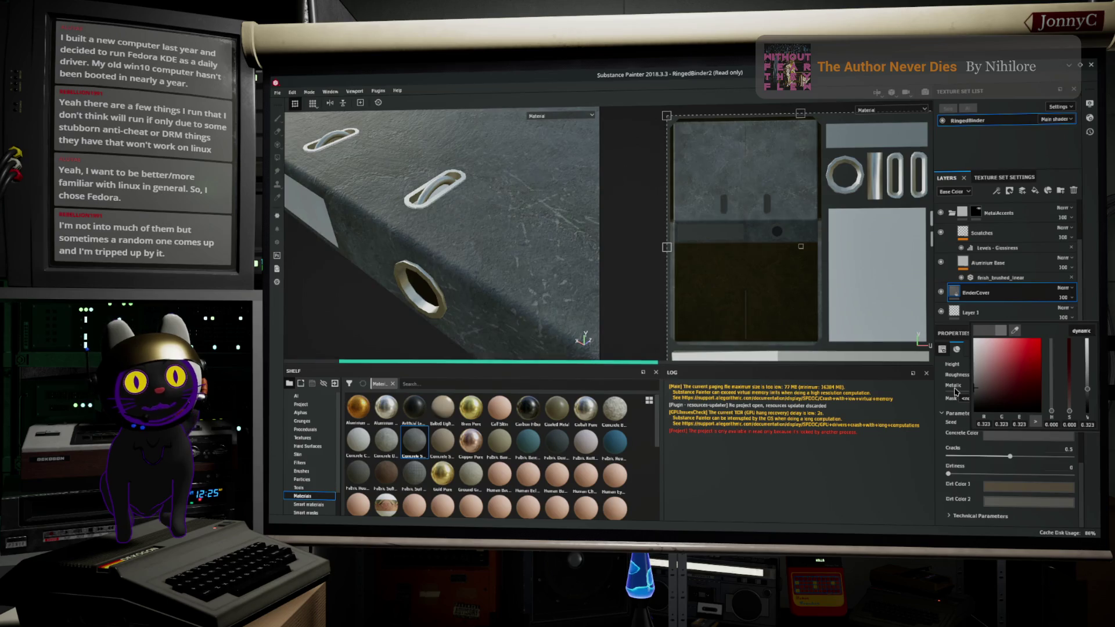
pyautogui.click(1006, 491)
pyautogui.moveTo(993, 438); pyautogui.dragTo(993, 388)
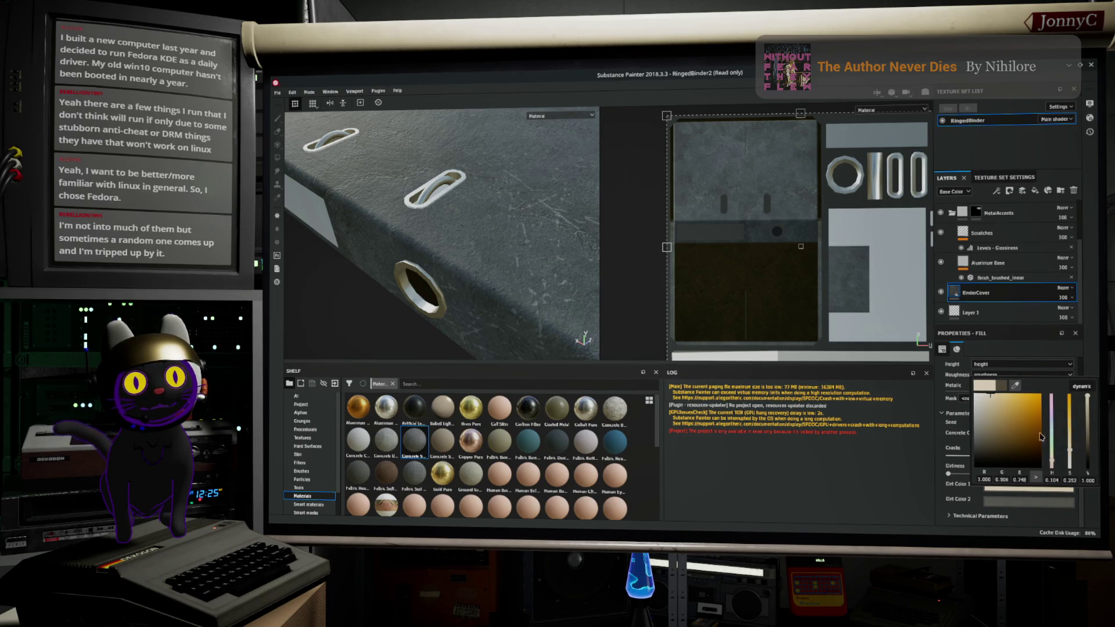
pyautogui.click(1032, 503)
pyautogui.moveTo(992, 449); pyautogui.dragTo(938, 376)
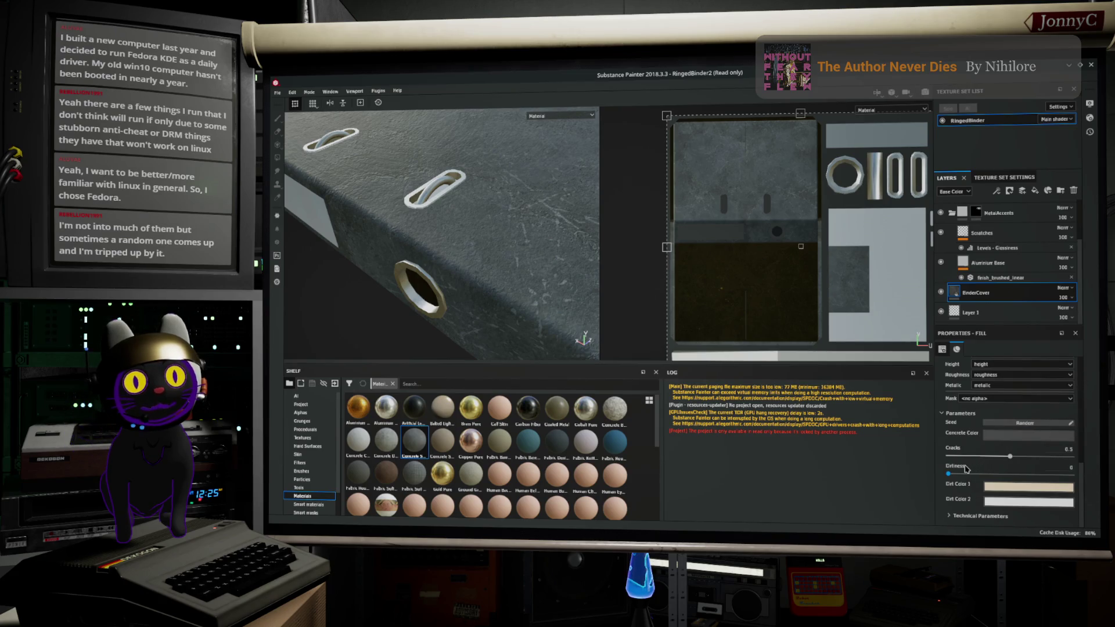
# Step: Raise Cracks to 0.68 and Dirtiness to 0.27, then look at the binder up close
pyautogui.moveTo(1011, 458); pyautogui.dragTo(1033, 459)
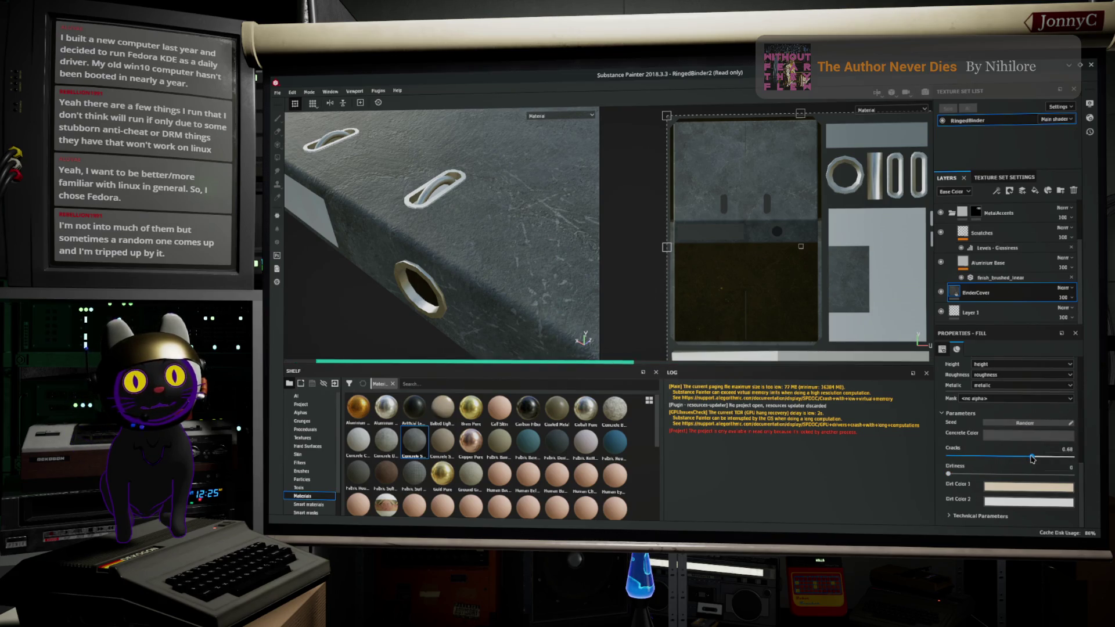
pyautogui.moveTo(950, 475)
pyautogui.mouseDown()
pyautogui.moveTo(983, 475)
pyautogui.moveTo(964, 474)
pyautogui.mouseUp()
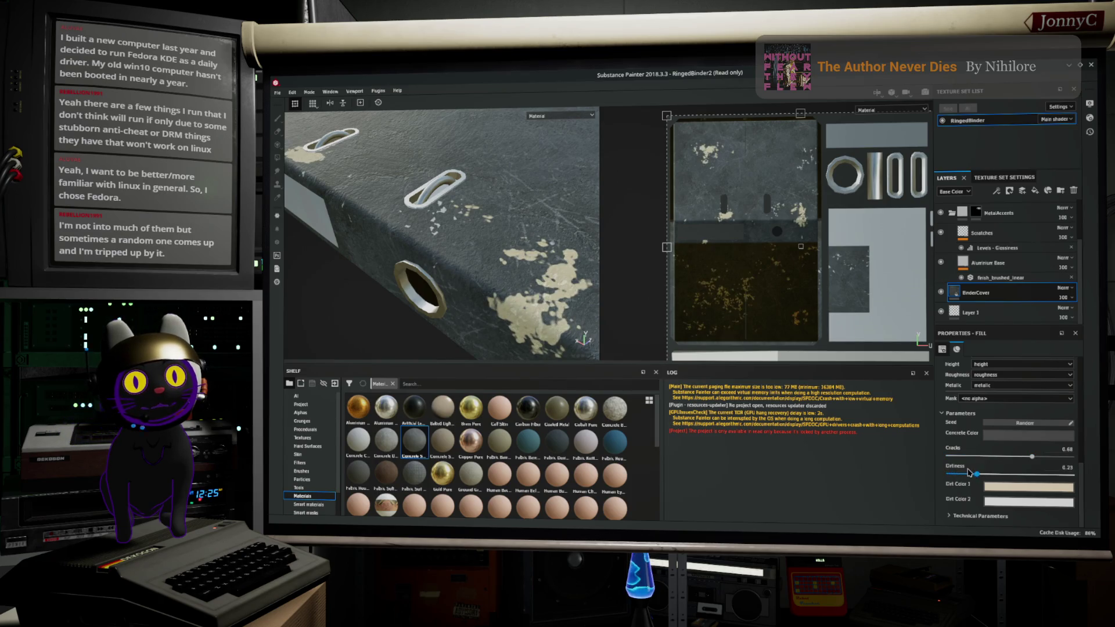
pyautogui.scroll(3, 965, 472)
pyautogui.keyDown('alt'); pyautogui.moveTo(525, 228); pyautogui.dragTo(517, 230); pyautogui.keyUp('alt')
pyautogui.scroll(-5, 518, 229)
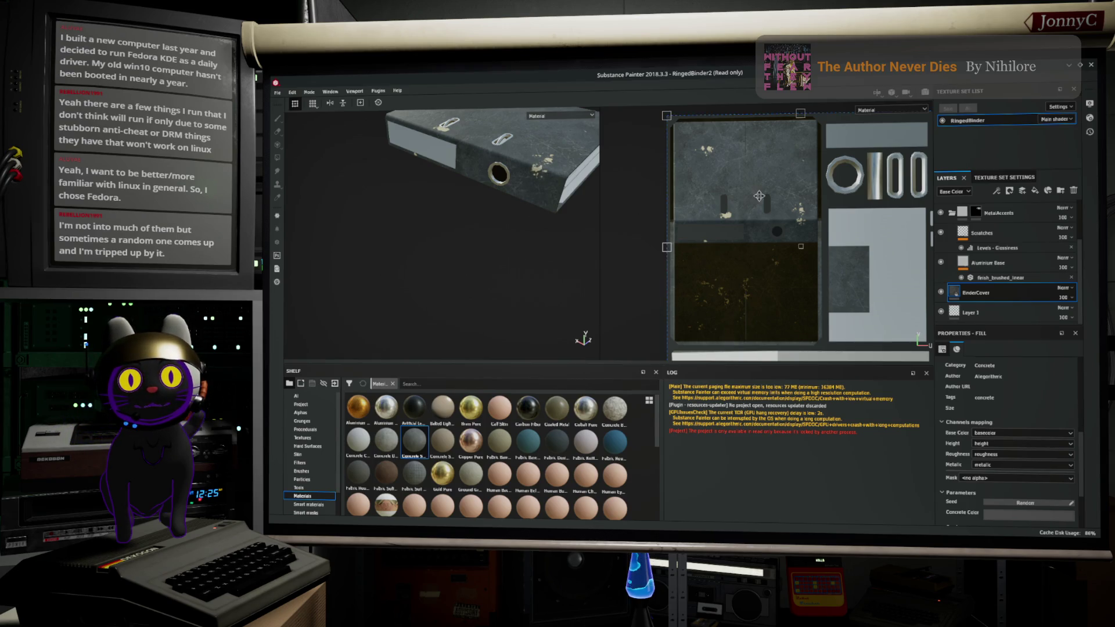
pyautogui.scroll(1, 753, 200)
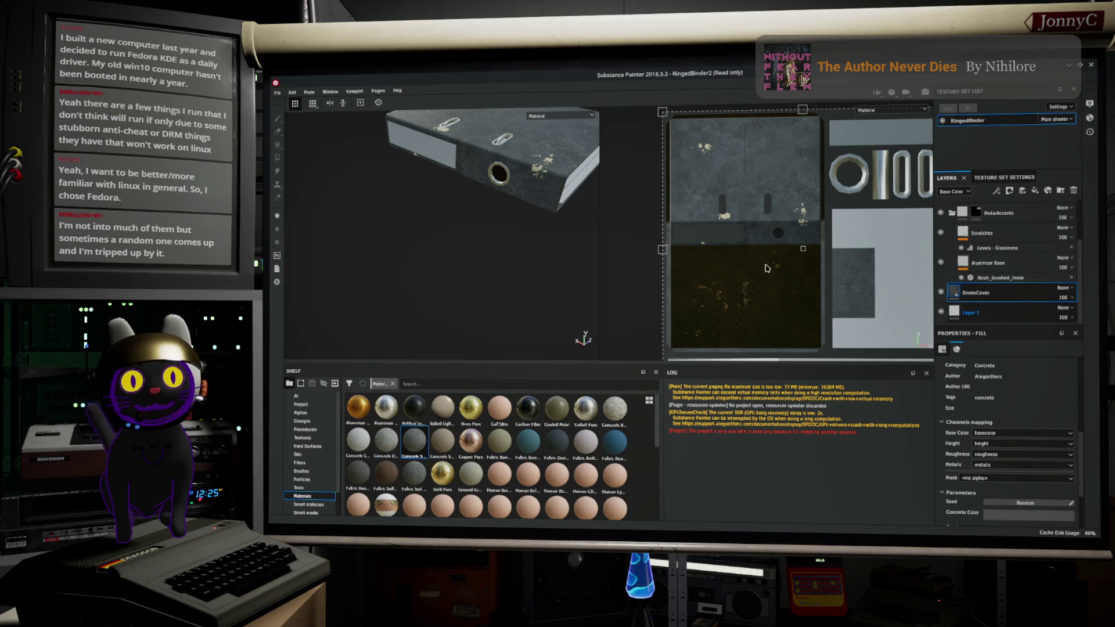
# Step: Select Layer 1, shrink the brush Size to 6.57, then reselect the BinderCover fill layer
pyautogui.click(958, 315)
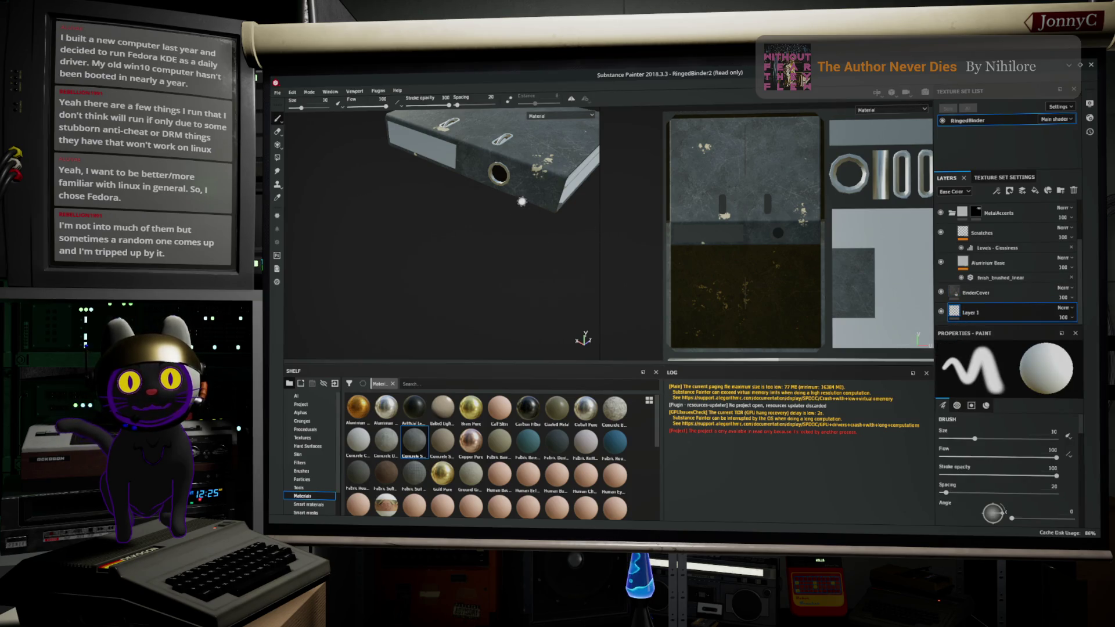
pyautogui.keyDown('alt'); pyautogui.moveTo(553, 192); pyautogui.dragTo(553, 199); pyautogui.keyUp('alt')
pyautogui.keyDown('alt'); pyautogui.moveTo(491, 250); pyautogui.dragTo(528, 219); pyautogui.keyUp('alt')
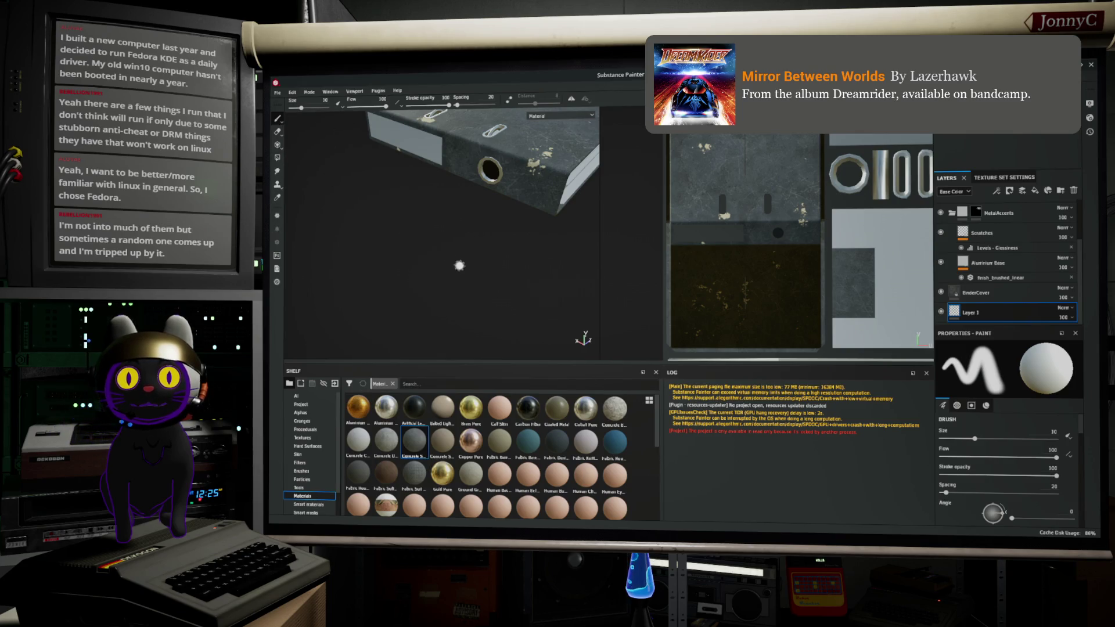
pyautogui.moveTo(498, 236)
pyautogui.keyDown('alt'); pyautogui.mouseDown()
pyautogui.moveTo(508, 221)
pyautogui.moveTo(490, 238)
pyautogui.mouseUp(); pyautogui.keyUp('alt')
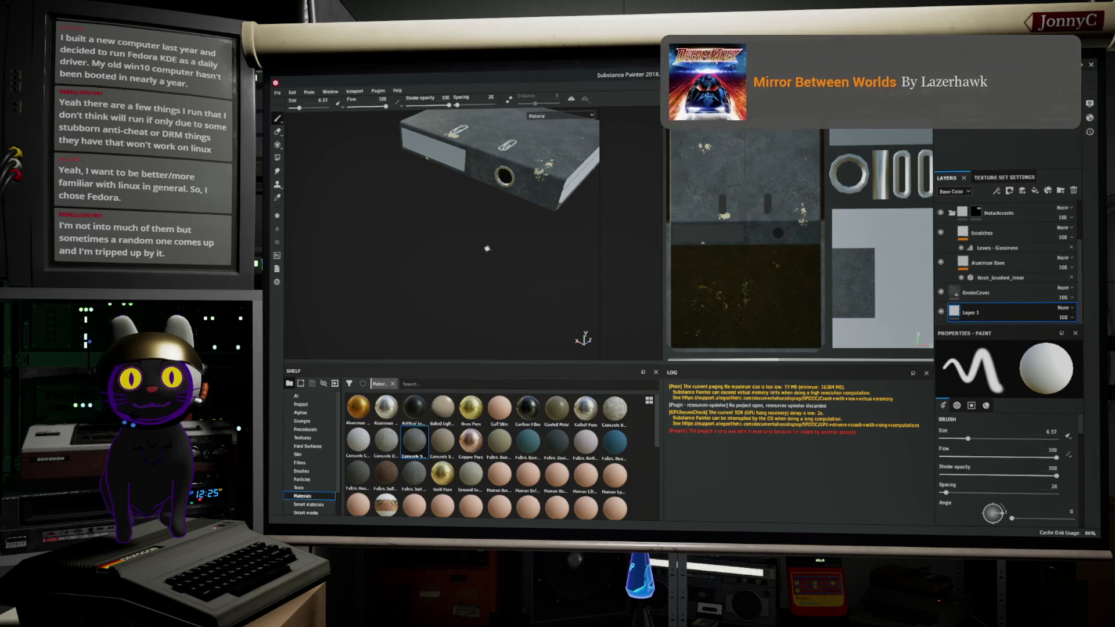
pyautogui.keyDown('ctrl'); pyautogui.moveTo(500, 256); pyautogui.dragTo(474, 295, button='right'); pyautogui.keyUp('ctrl')
pyautogui.moveTo(474, 295)
pyautogui.keyDown('alt'); pyautogui.mouseDown()
pyautogui.moveTo(525, 214)
pyautogui.moveTo(559, 211)
pyautogui.mouseUp(); pyautogui.keyUp('alt')
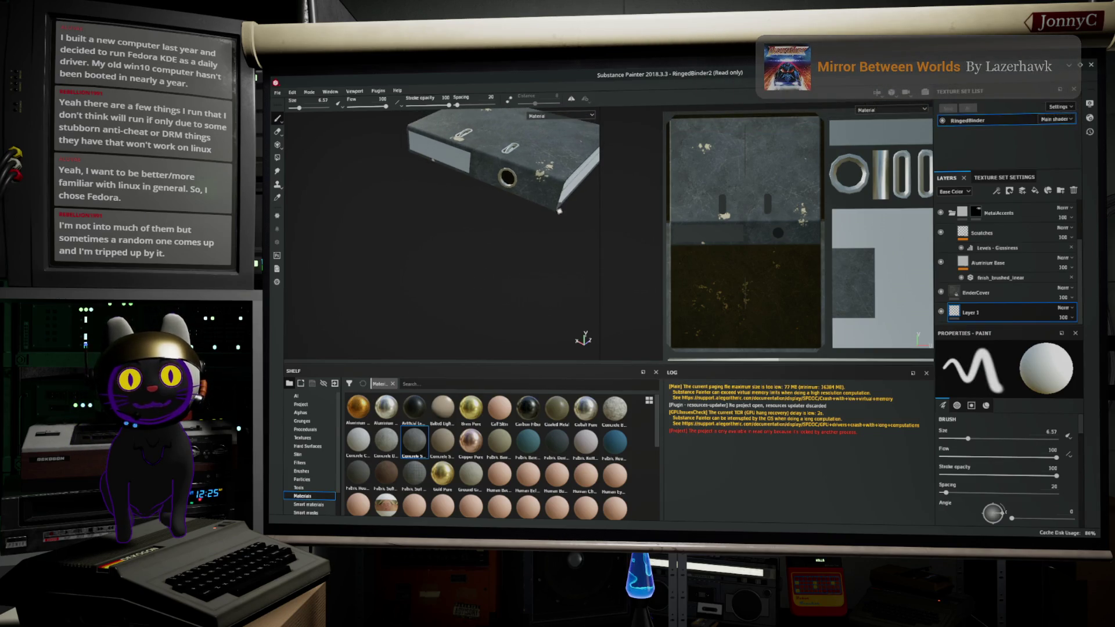
pyautogui.click(982, 293)
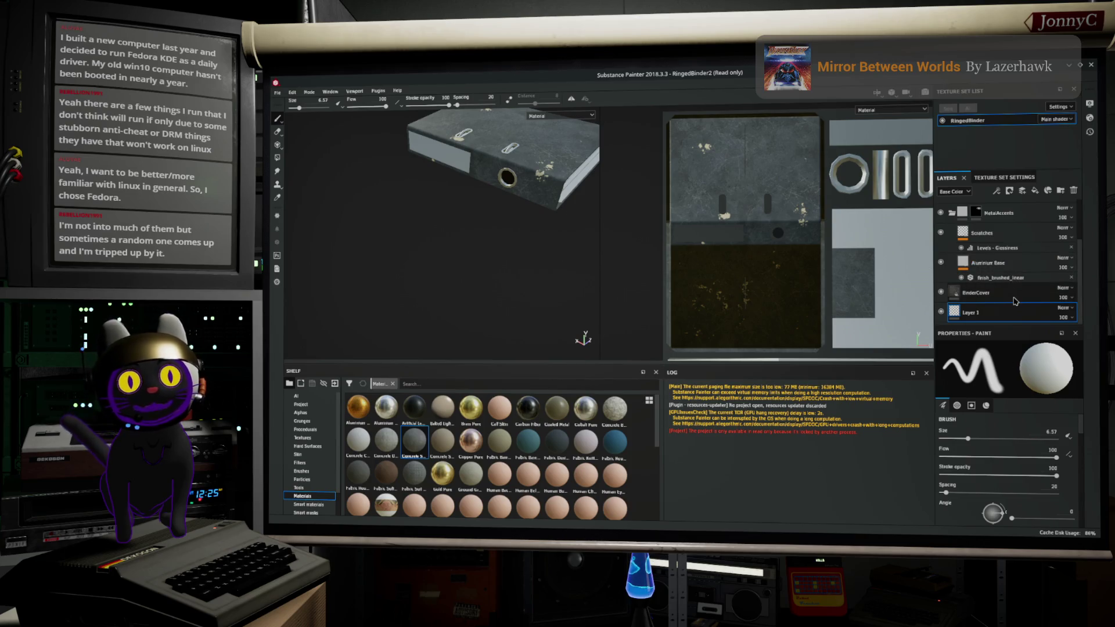
# Step: Darken the concrete fill's Dirt Color 2 to grey
pyautogui.scroll(-5, 1016, 406)
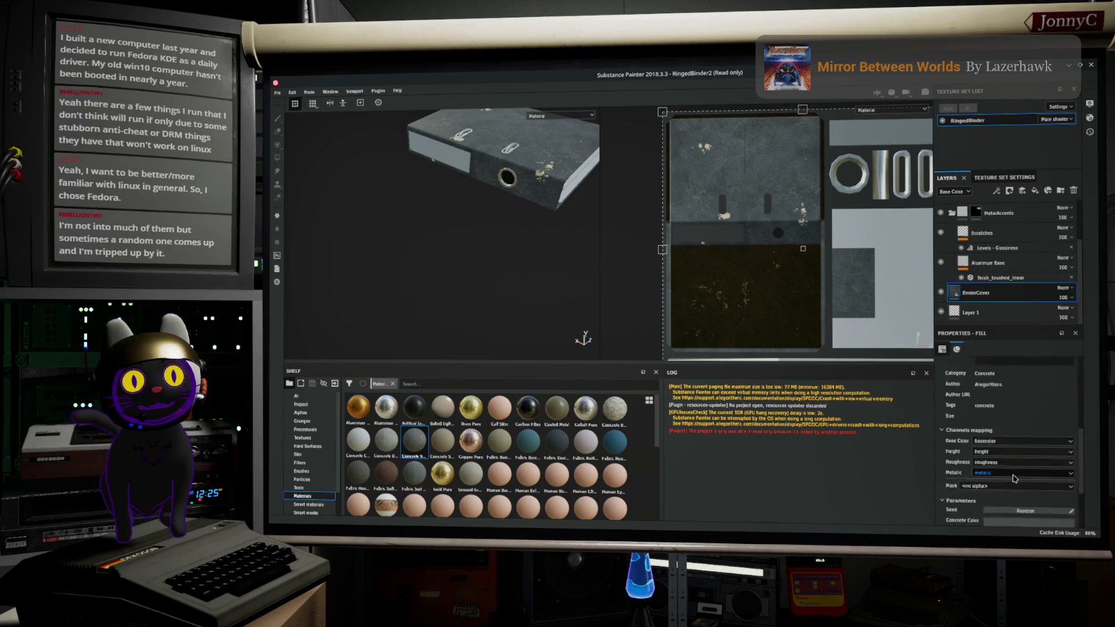
pyautogui.click(1015, 490)
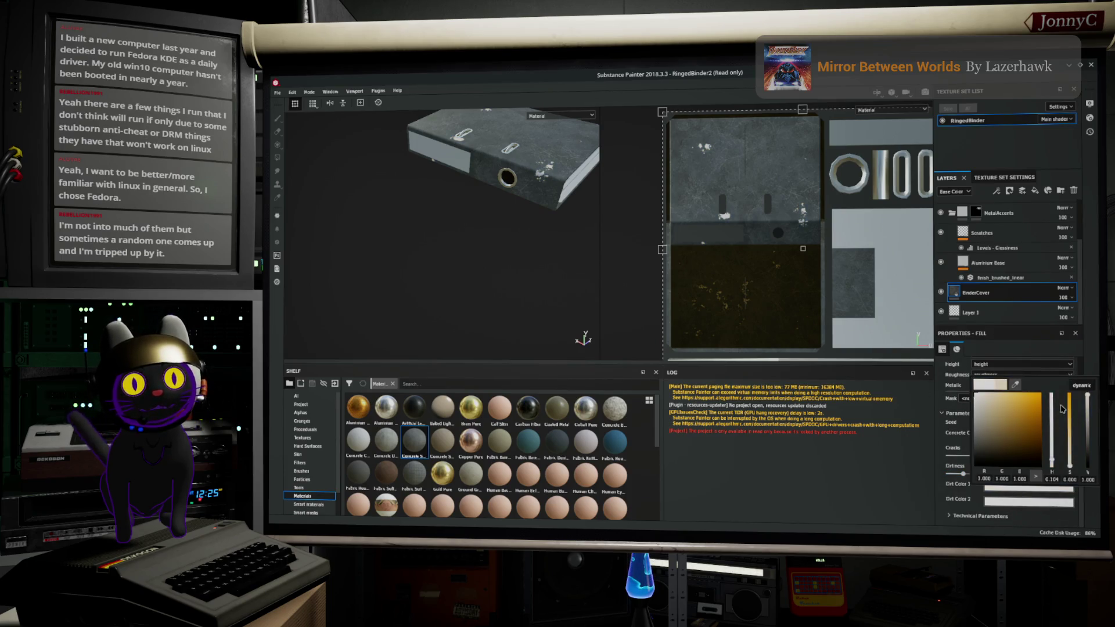
pyautogui.click(1025, 505)
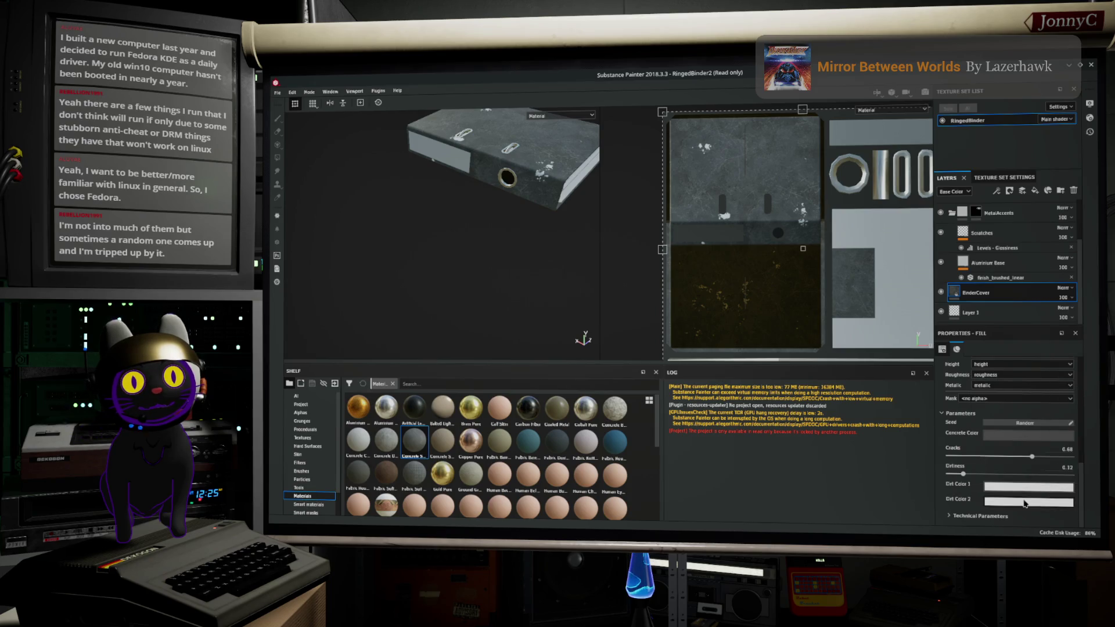
pyautogui.click(1026, 505)
pyautogui.moveTo(976, 413); pyautogui.dragTo(972, 433)
pyautogui.click(953, 436)
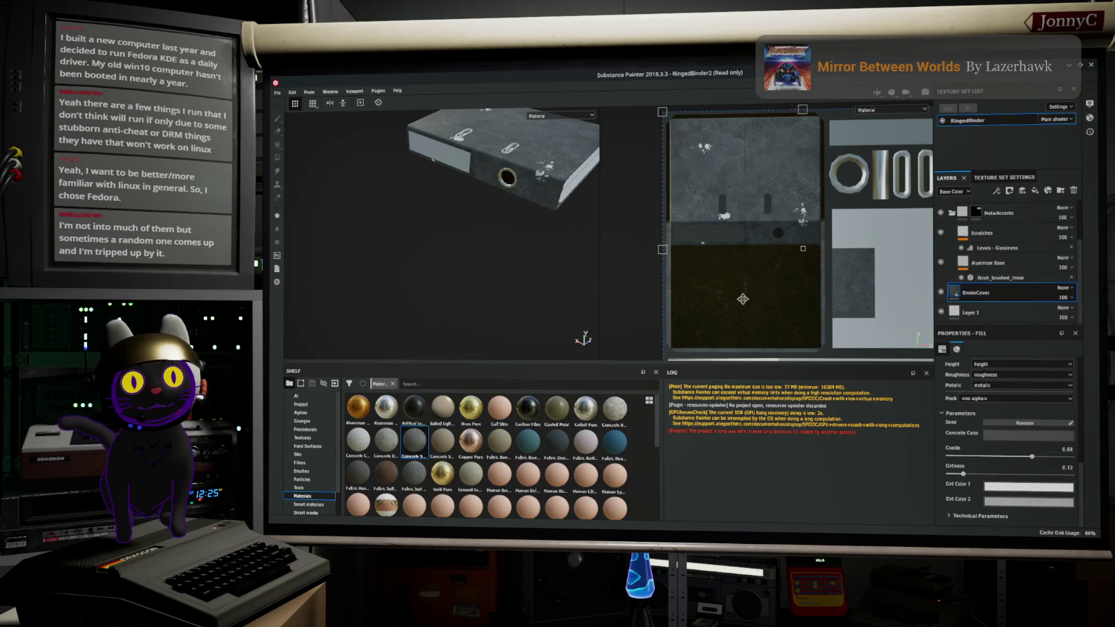
# Step: Lower the concrete Cracks to 0.57
pyautogui.keyDown('alt'); pyautogui.moveTo(545, 178); pyautogui.dragTo(550, 167); pyautogui.keyUp('alt')
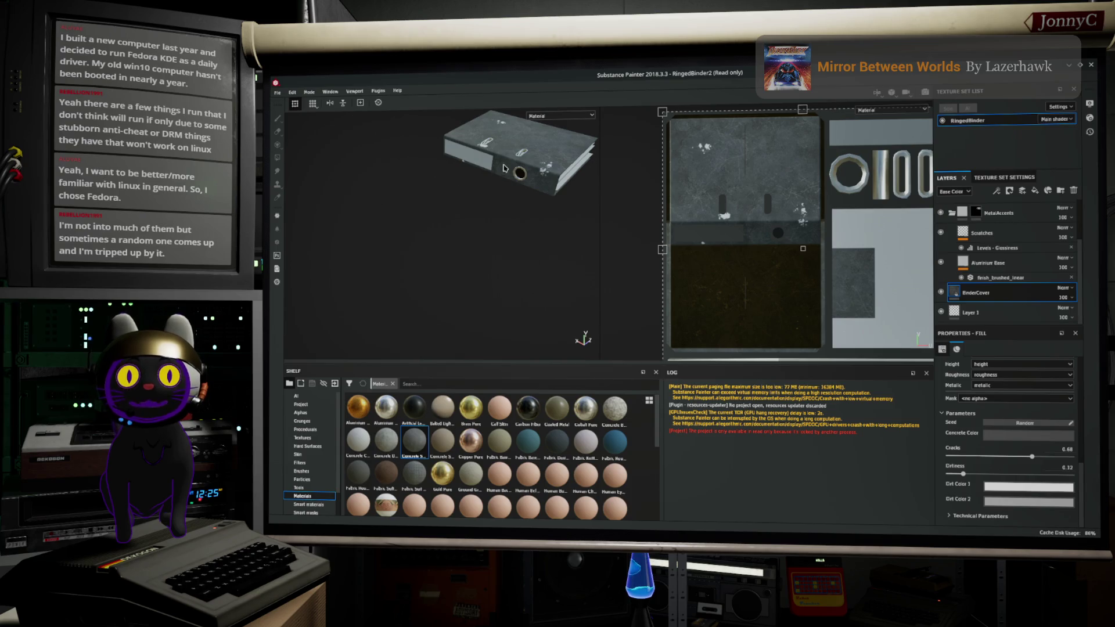
pyautogui.scroll(-2, 506, 192)
pyautogui.scroll(5, 506, 220)
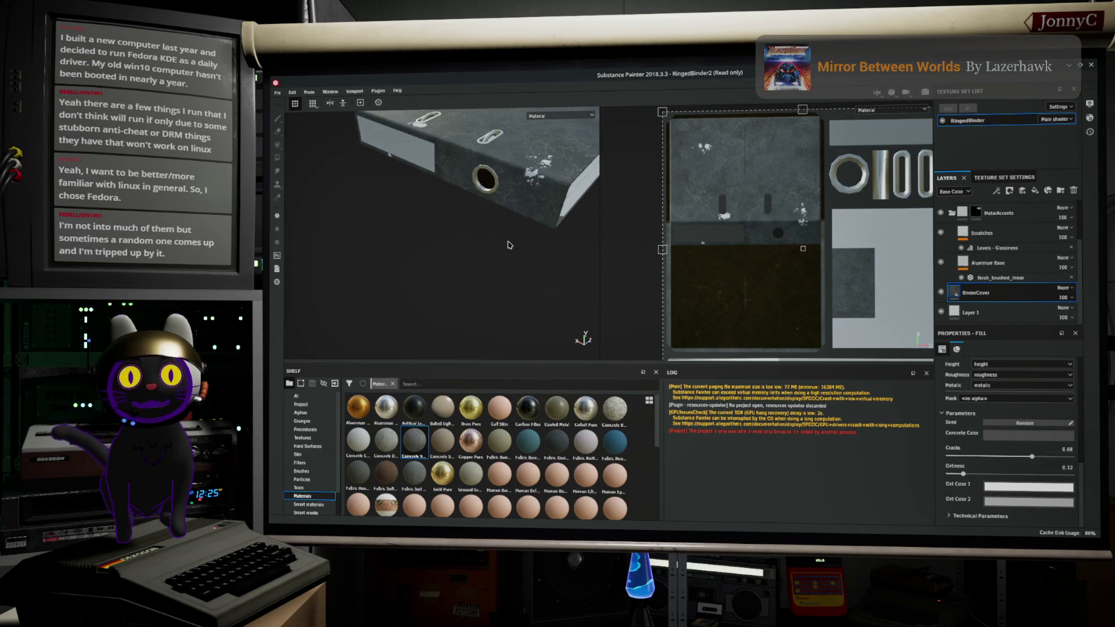
pyautogui.scroll(1, 479, 199)
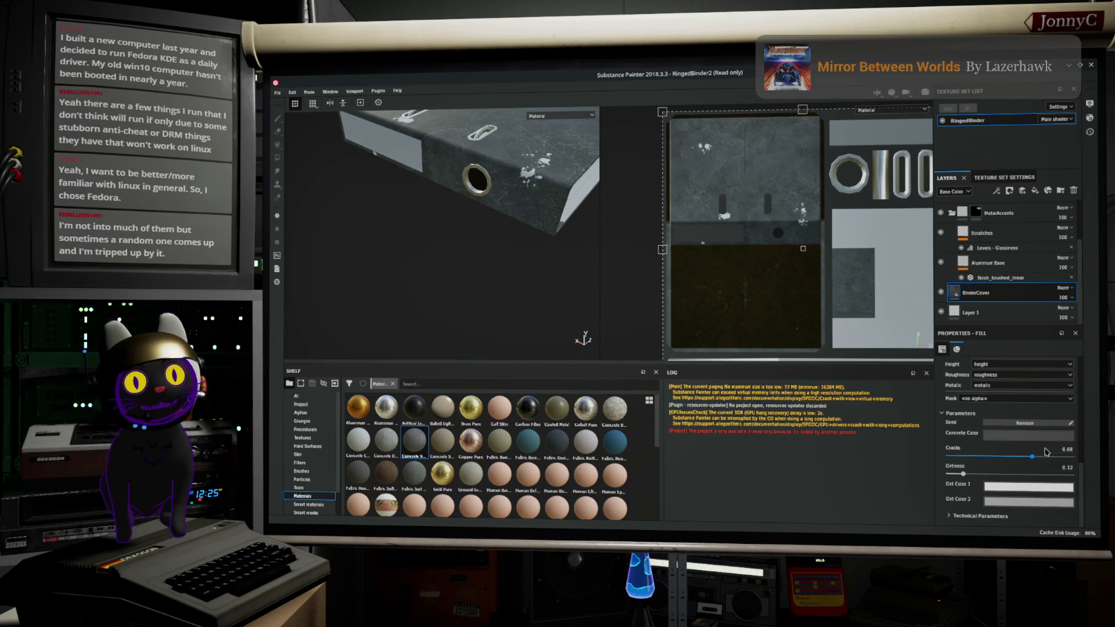
pyautogui.moveTo(1034, 459); pyautogui.dragTo(1019, 460)
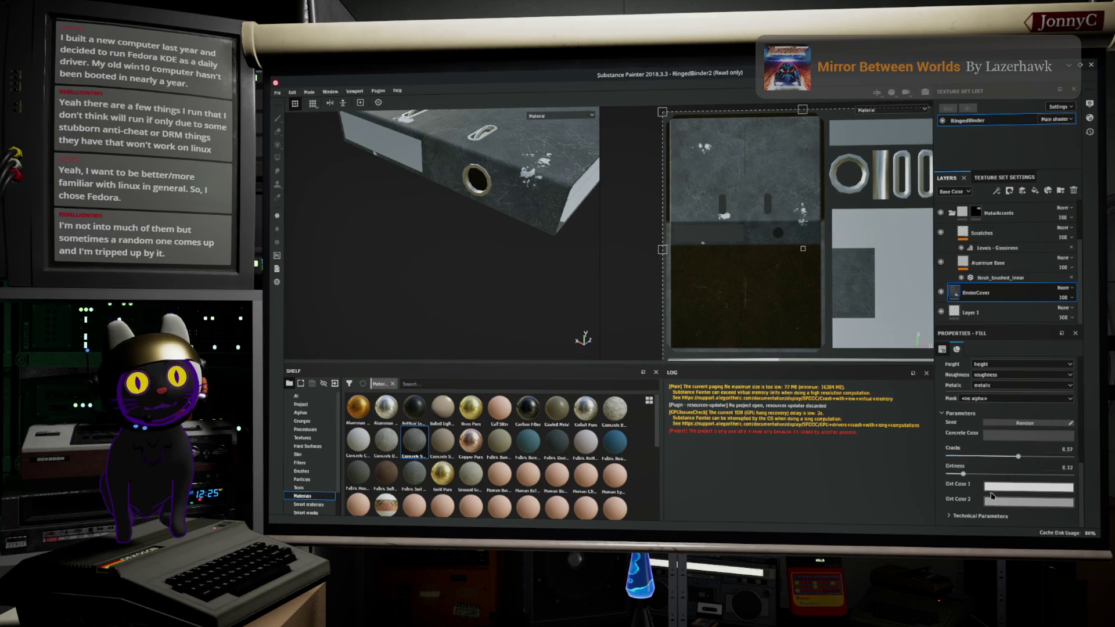
# Step: In the technical parameters, adjust the concrete luminosity and strengthen its Normal Intensity
pyautogui.click(958, 515)
pyautogui.scroll(-3, 1005, 499)
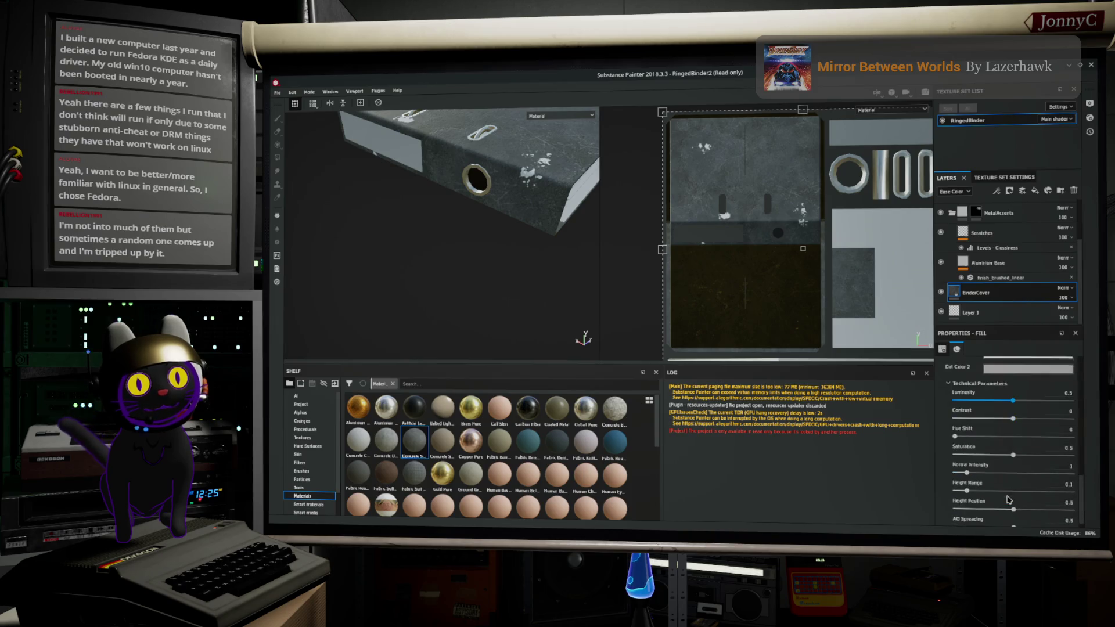
pyautogui.moveTo(1014, 402)
pyautogui.mouseDown()
pyautogui.moveTo(1032, 402)
pyautogui.moveTo(1009, 402)
pyautogui.moveTo(1009, 418)
pyautogui.mouseUp()
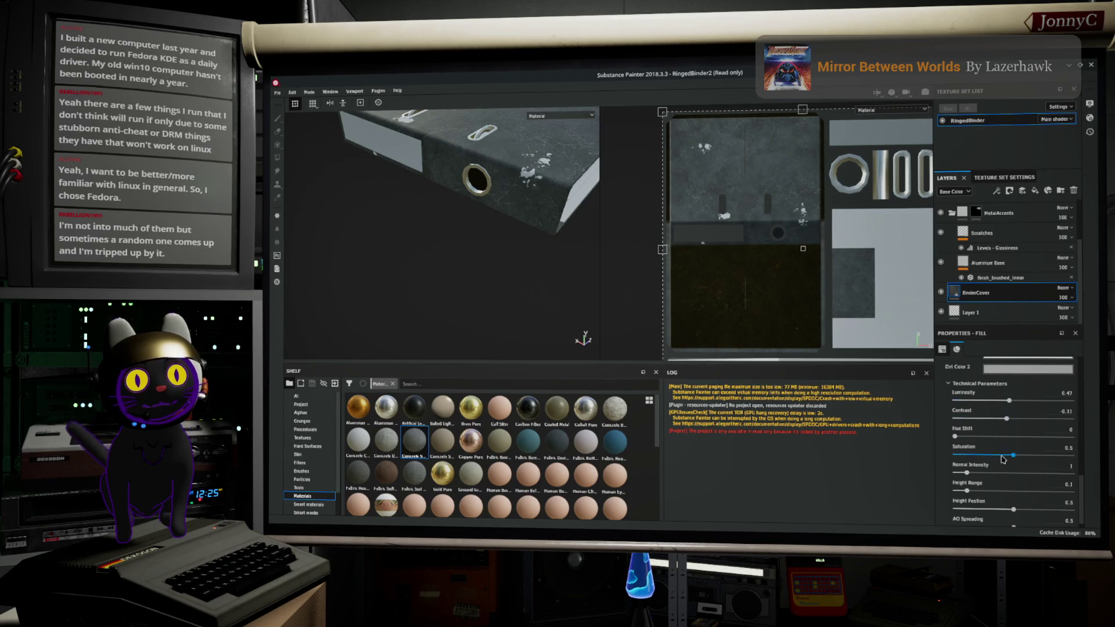
pyautogui.moveTo(974, 477); pyautogui.dragTo(995, 479)
pyautogui.scroll(-1, 1001, 479)
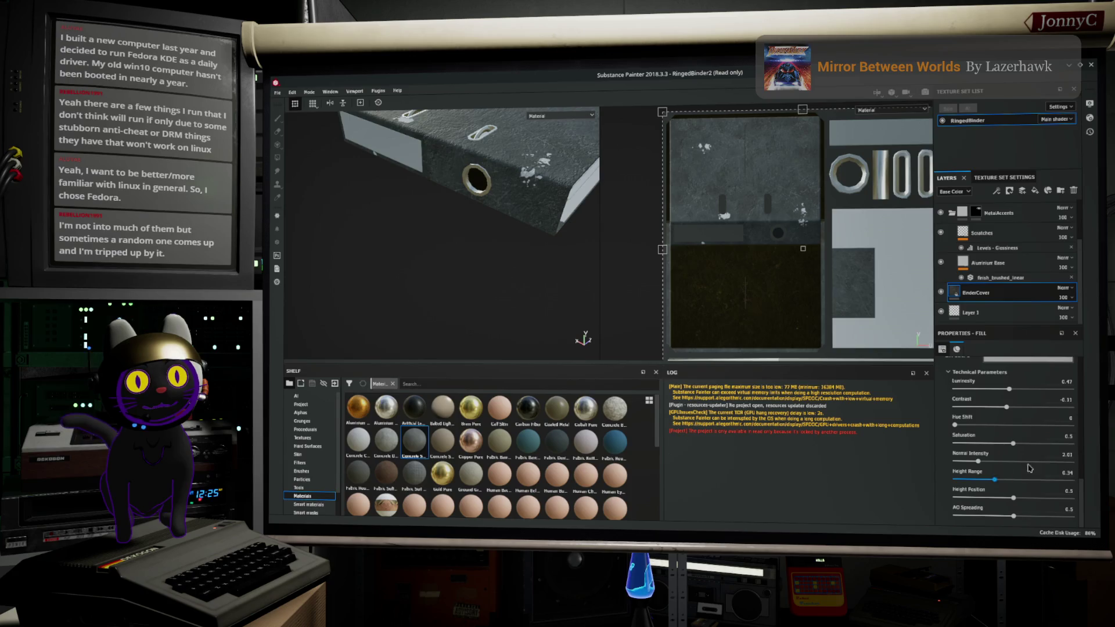
pyautogui.scroll(5, 1023, 471)
pyautogui.scroll(5, 1049, 453)
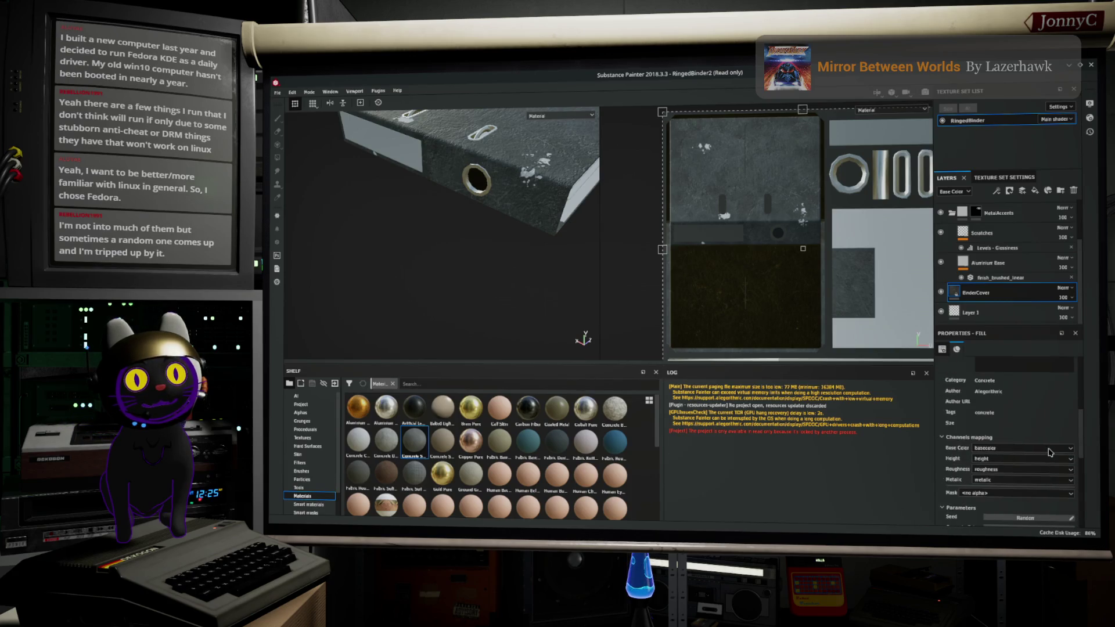
# Step: Turn off the material's height and roughness channels and set the tiling Scale to about 1.17
pyautogui.moveTo(994, 414); pyautogui.dragTo(993, 417)
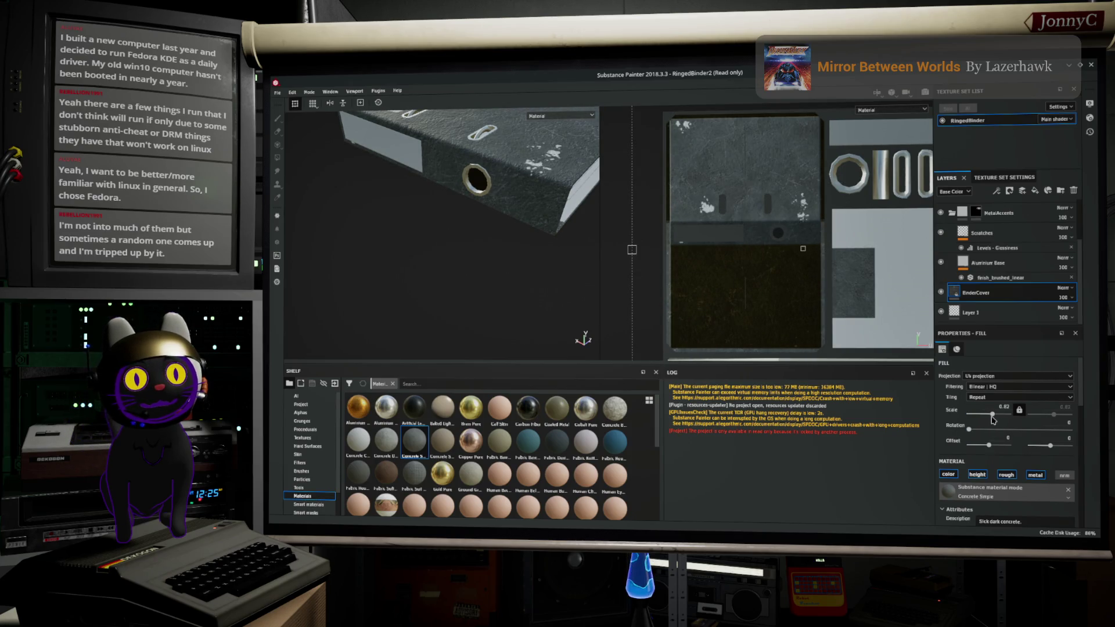
pyautogui.click(982, 474)
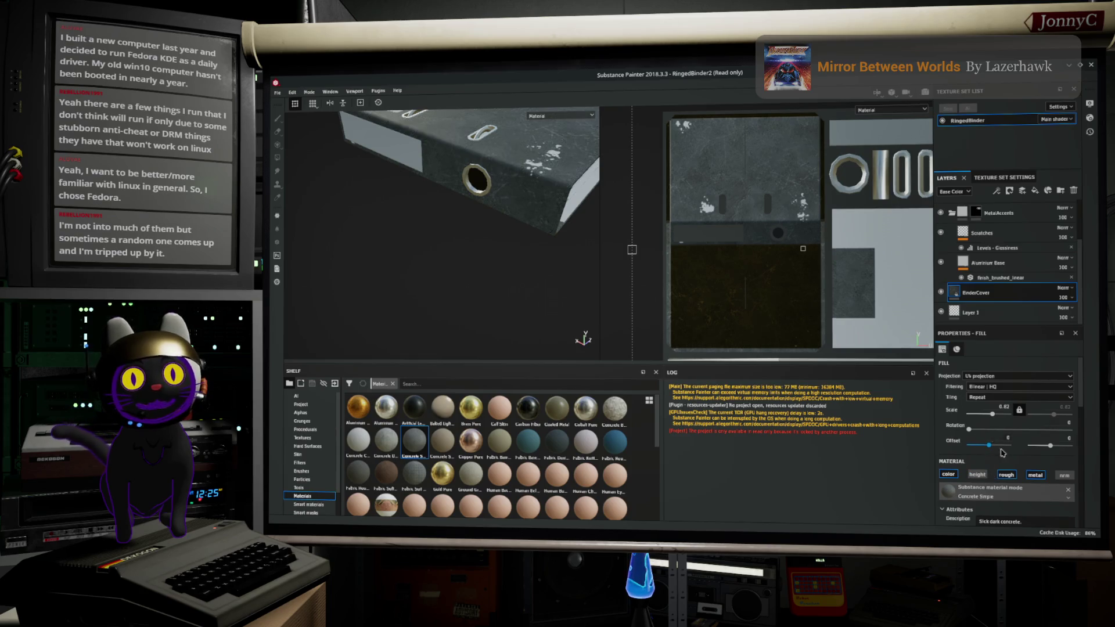
pyautogui.click(1009, 475)
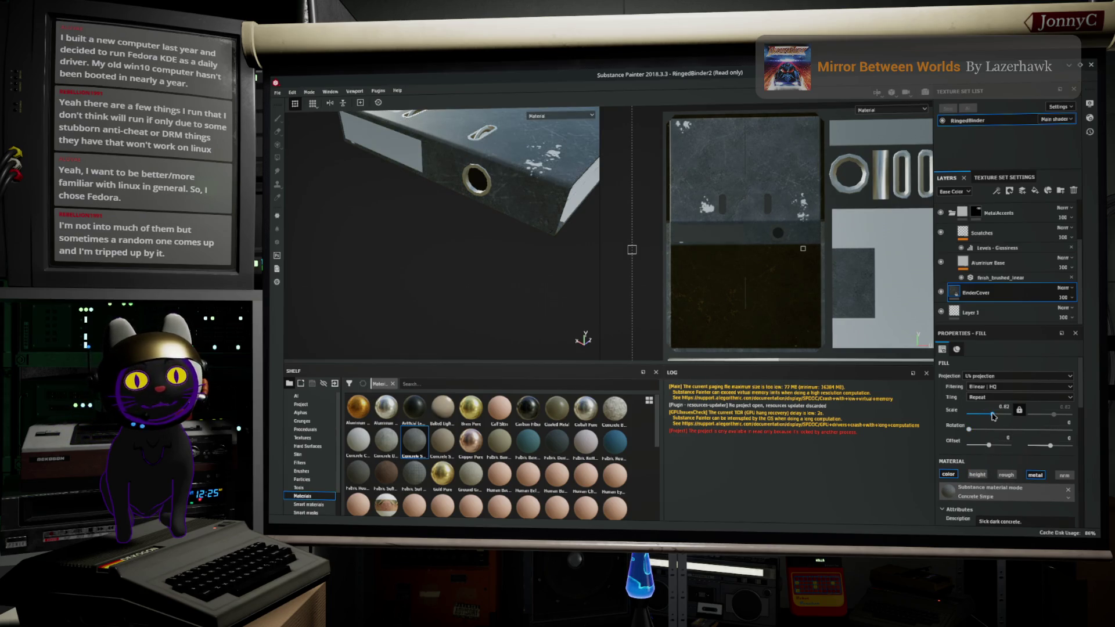
pyautogui.moveTo(995, 417); pyautogui.dragTo(992, 417)
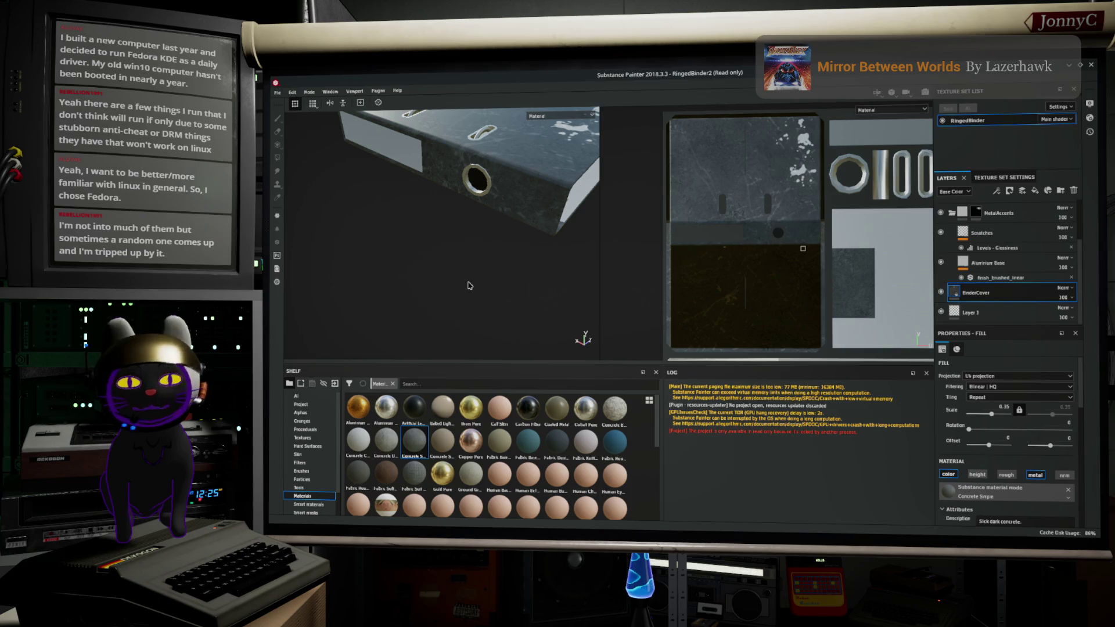
pyautogui.scroll(-5, 1006, 453)
pyautogui.scroll(-3, 1006, 453)
pyautogui.moveTo(971, 462); pyautogui.dragTo(956, 462)
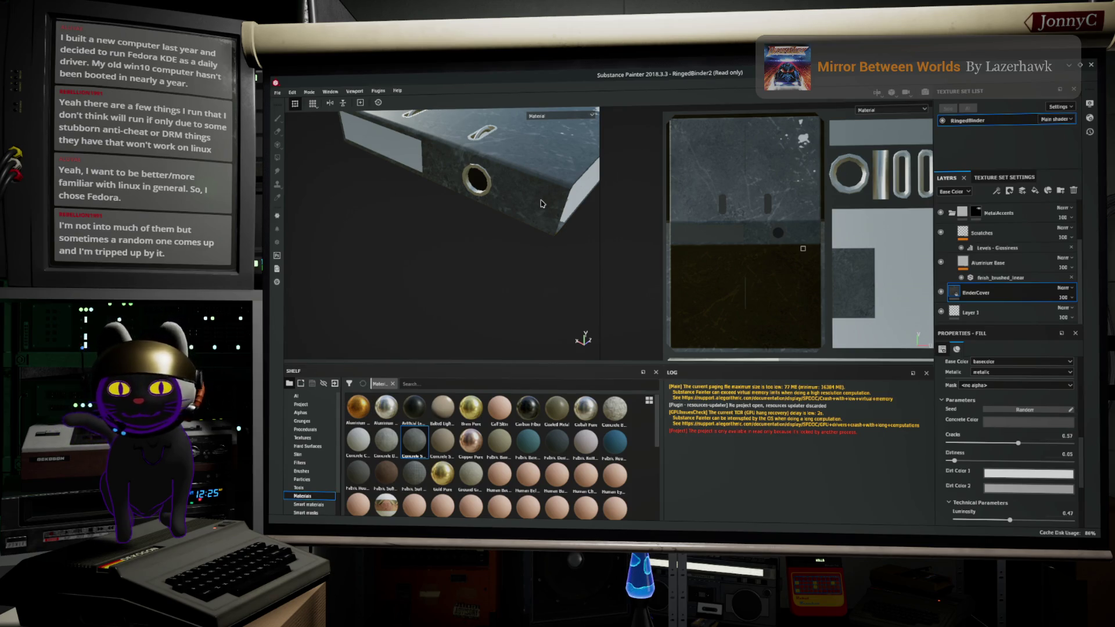
pyautogui.keyDown('alt'); pyautogui.moveTo(488, 247); pyautogui.dragTo(501, 159); pyautogui.keyUp('alt')
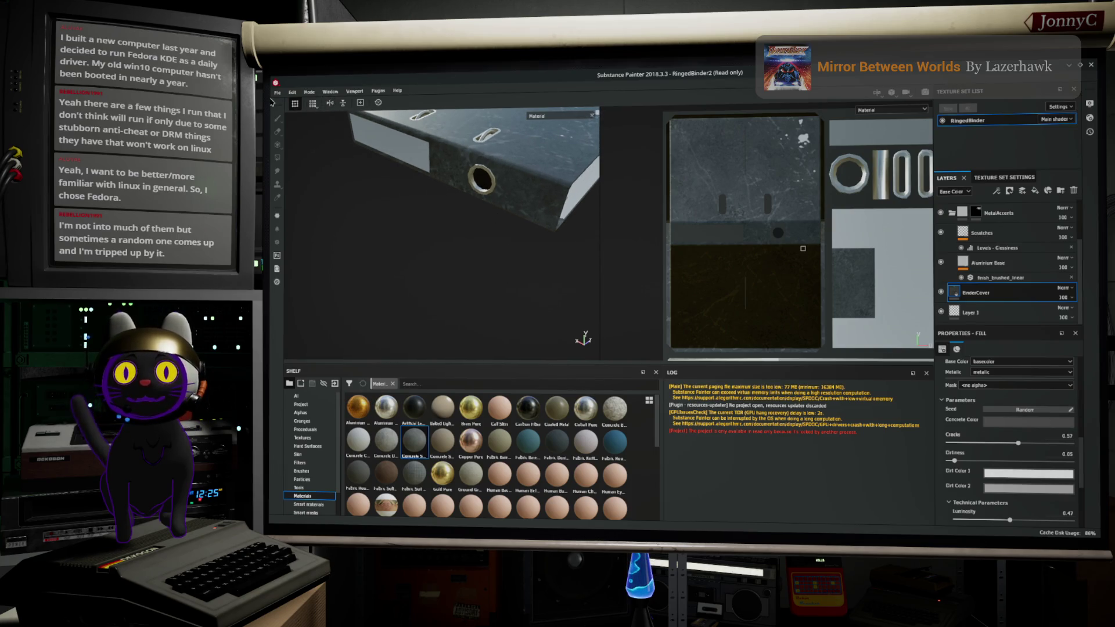
pyautogui.click(277, 92)
# Step: Try saving the project over the existing RingedBinder2.spp file
pyautogui.click(313, 167)
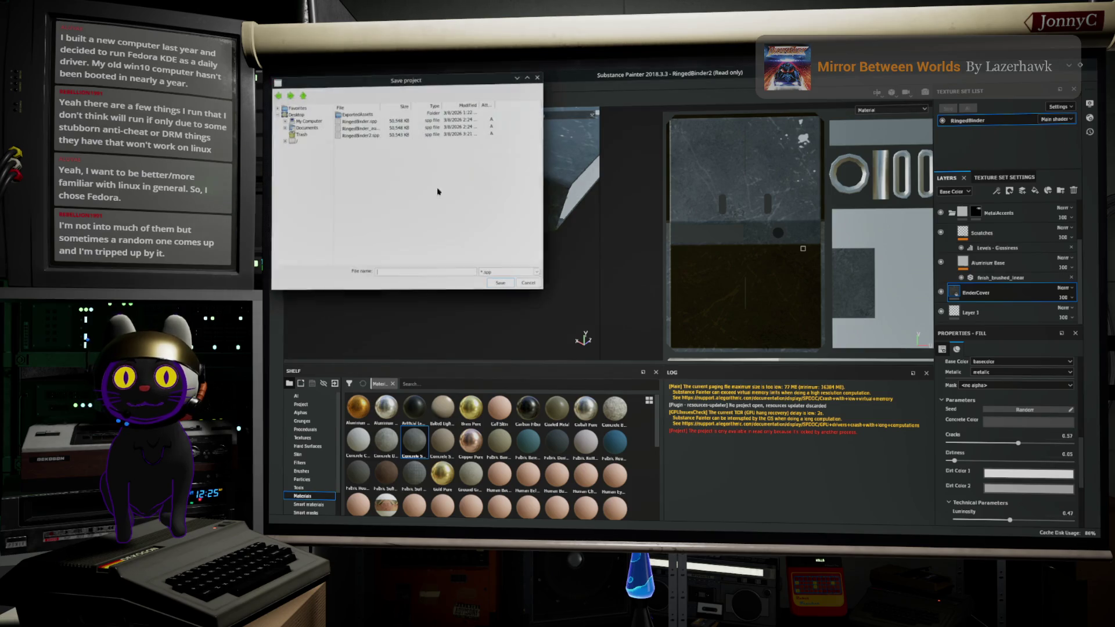
pyautogui.click(528, 283)
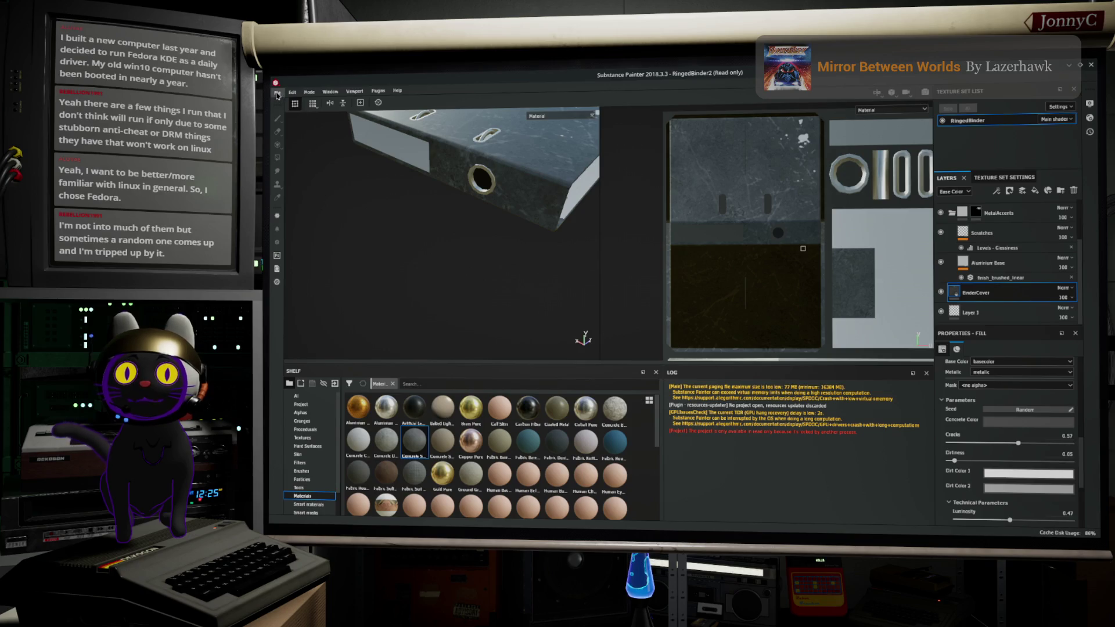
pyautogui.click(278, 95)
pyautogui.click(305, 172)
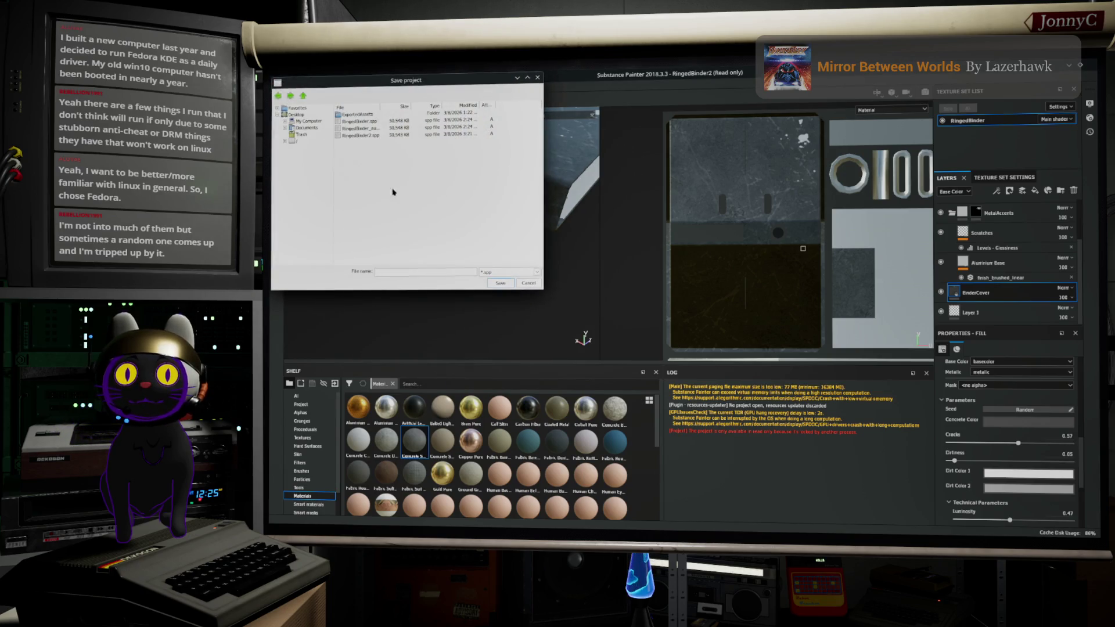
pyautogui.moveTo(381, 106); pyautogui.dragTo(409, 109)
pyautogui.click(360, 136)
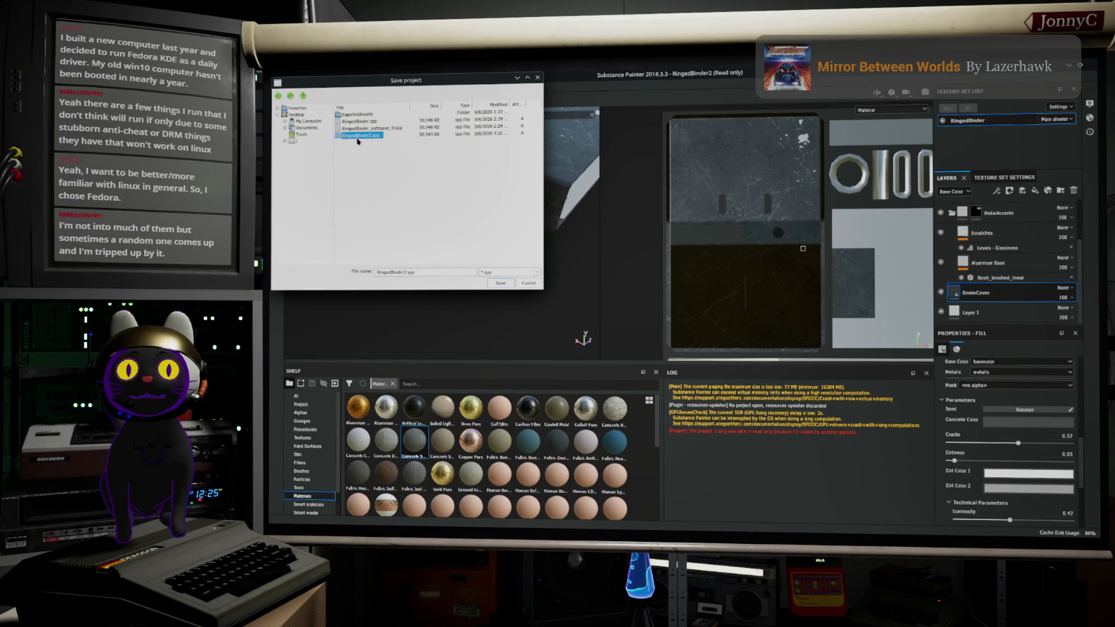
pyautogui.click(498, 285)
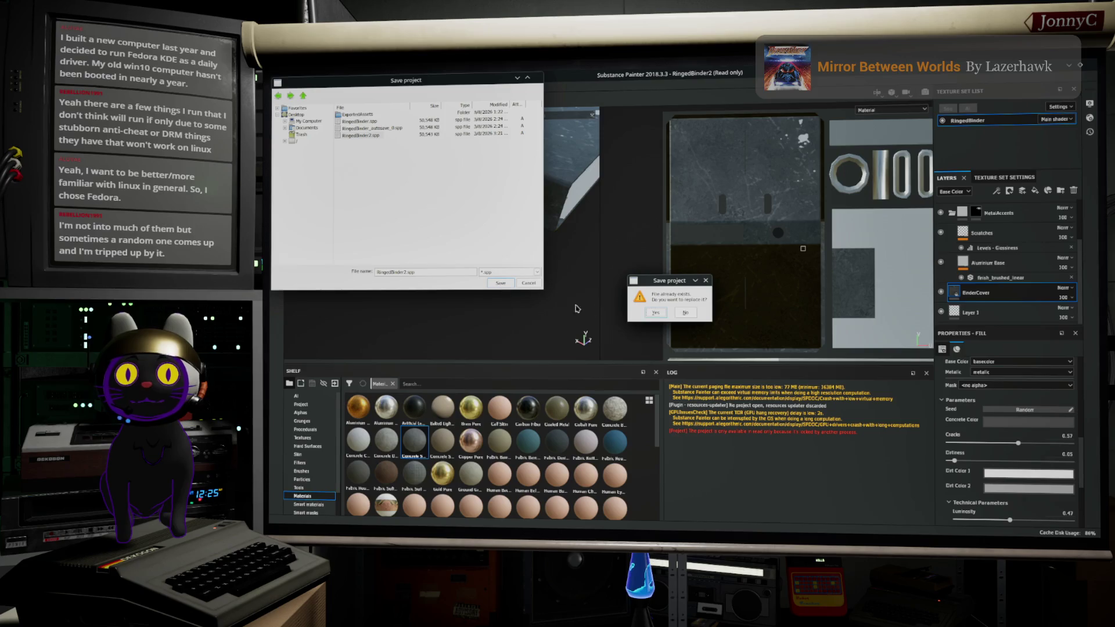
pyautogui.click(653, 313)
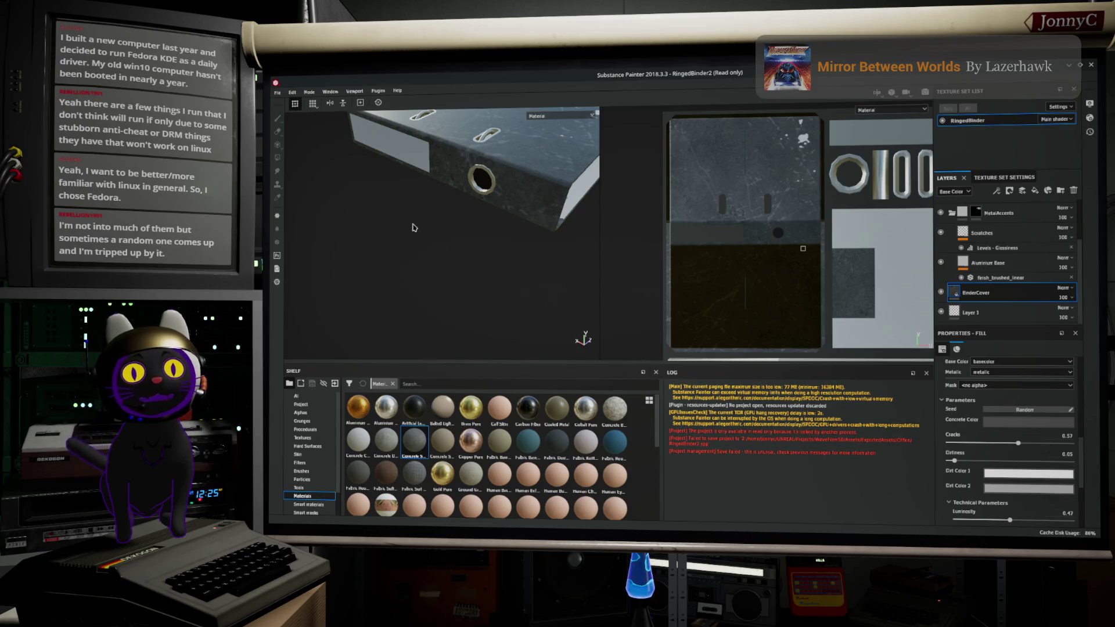
# Step: Save the project under the new name RingedBinder3.spp
pyautogui.click(278, 92)
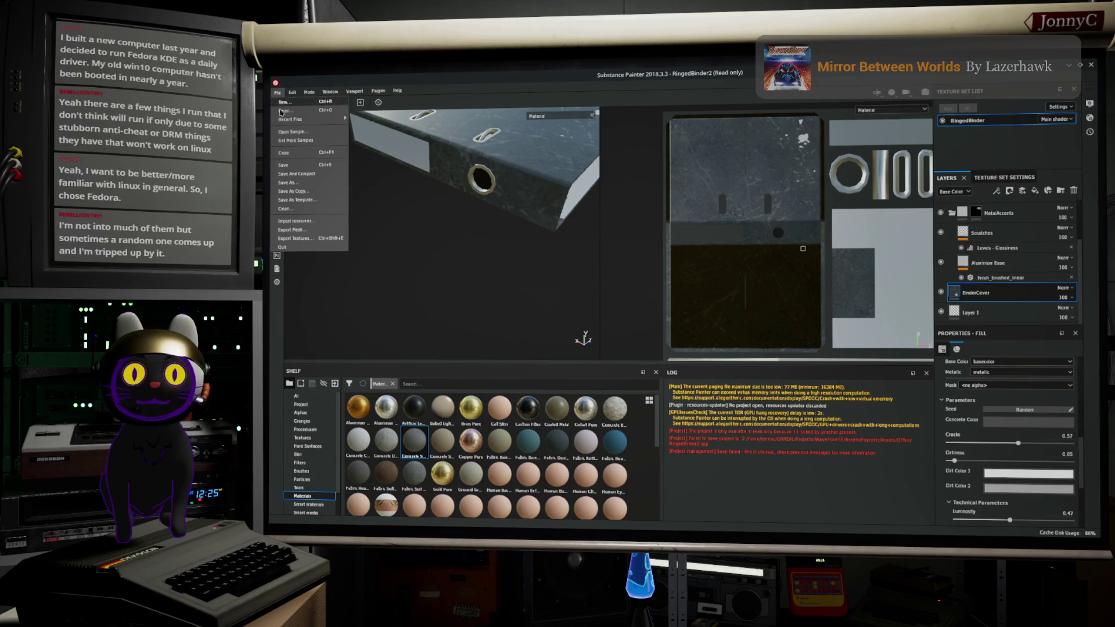
pyautogui.click(311, 185)
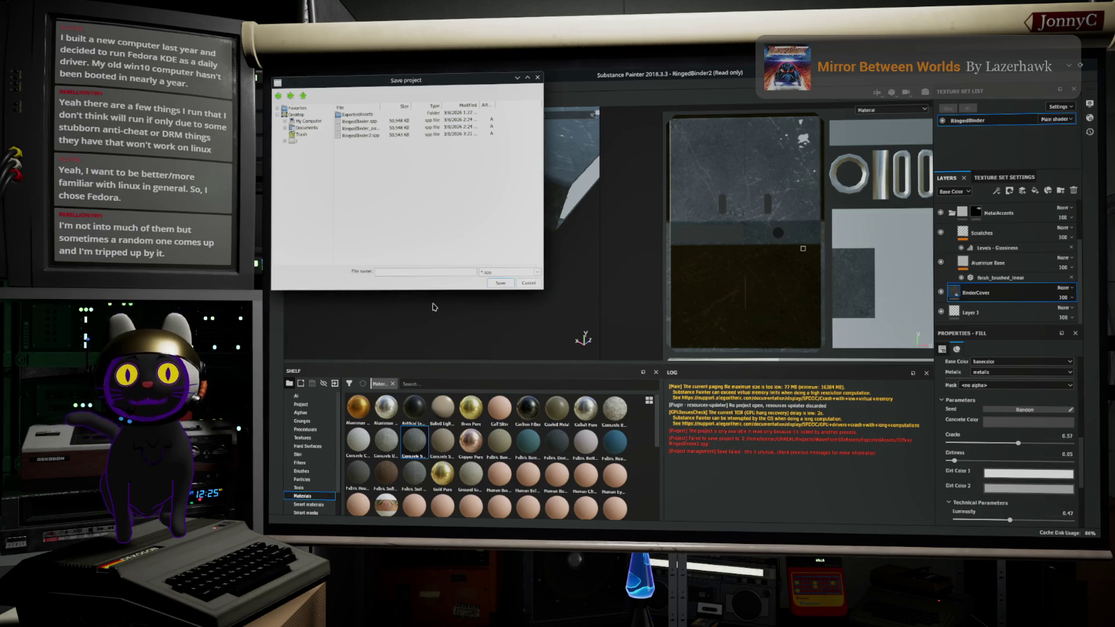
pyautogui.click(365, 132)
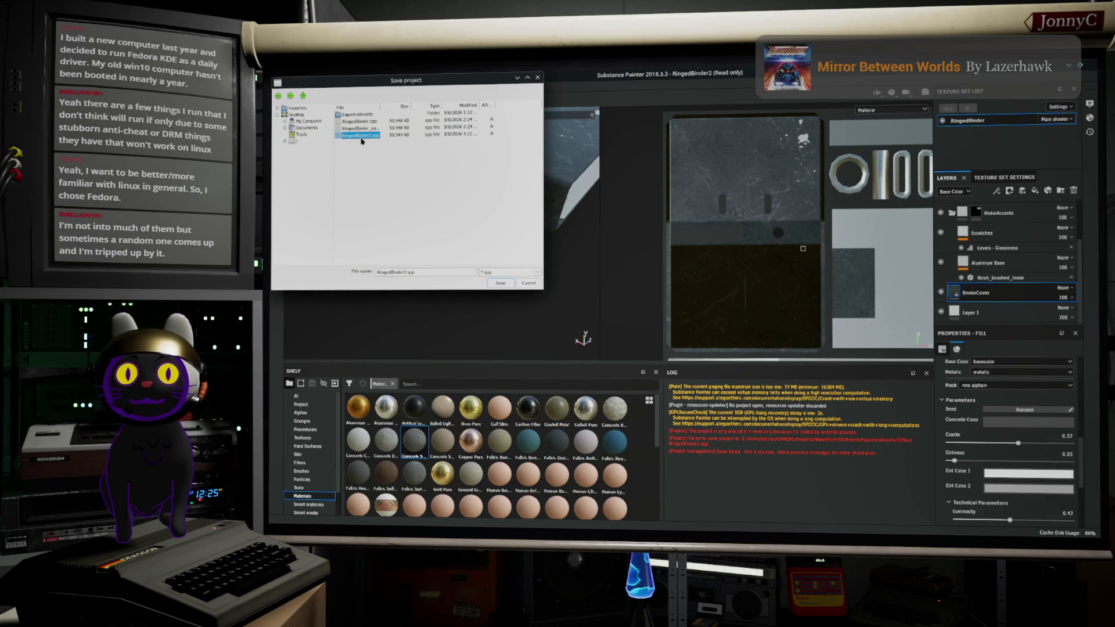
pyautogui.click(407, 272)
pyautogui.press('BackSpace')
pyautogui.write('3')
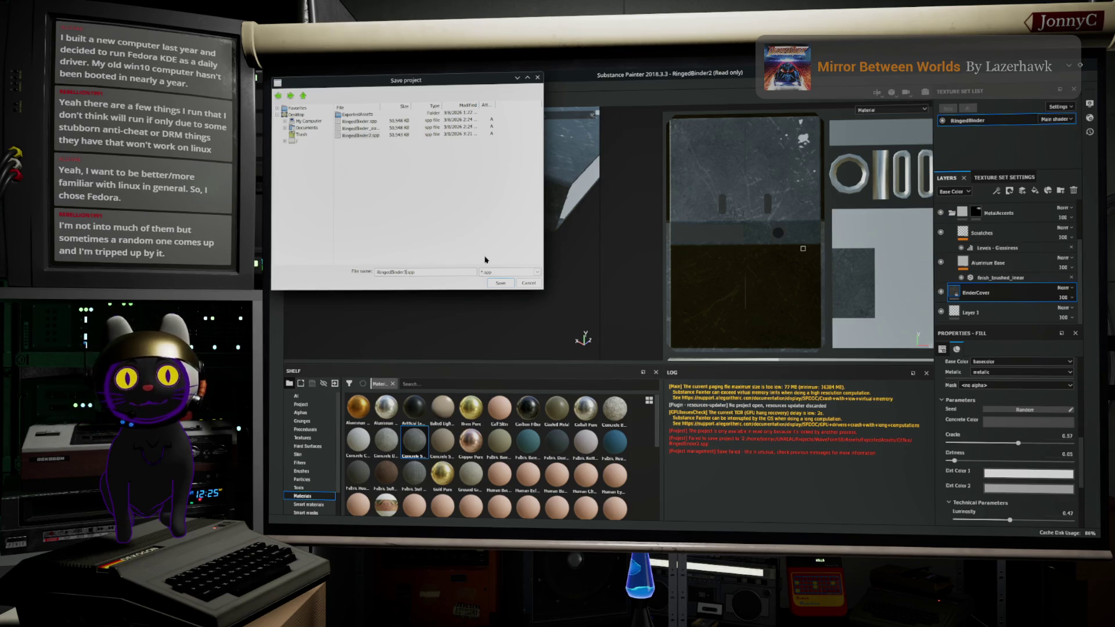
pyautogui.click(494, 284)
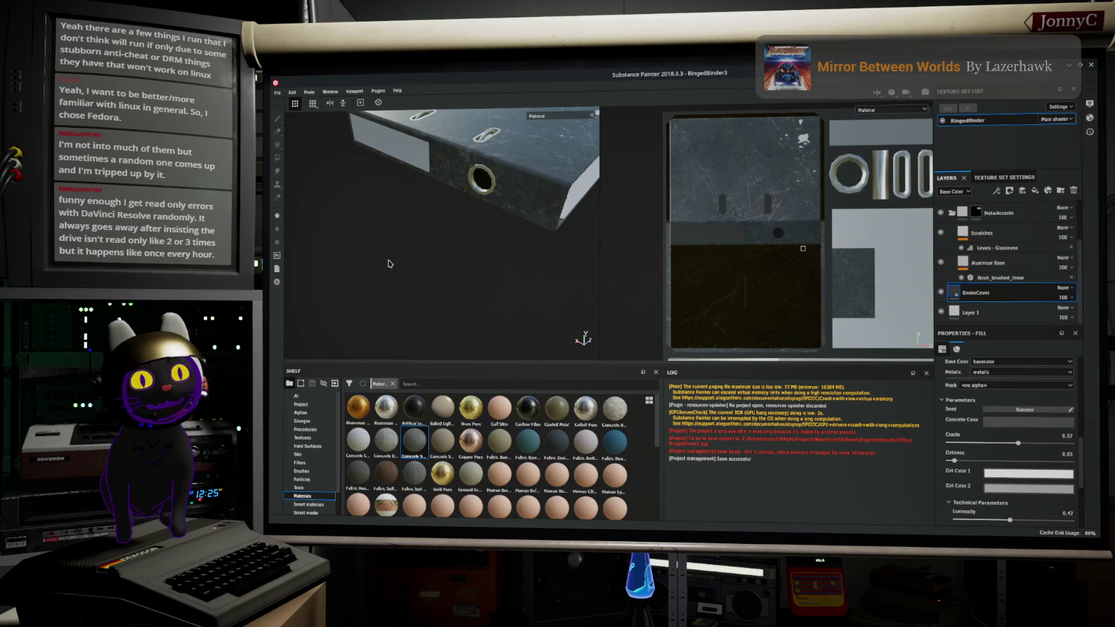
pyautogui.press('f')
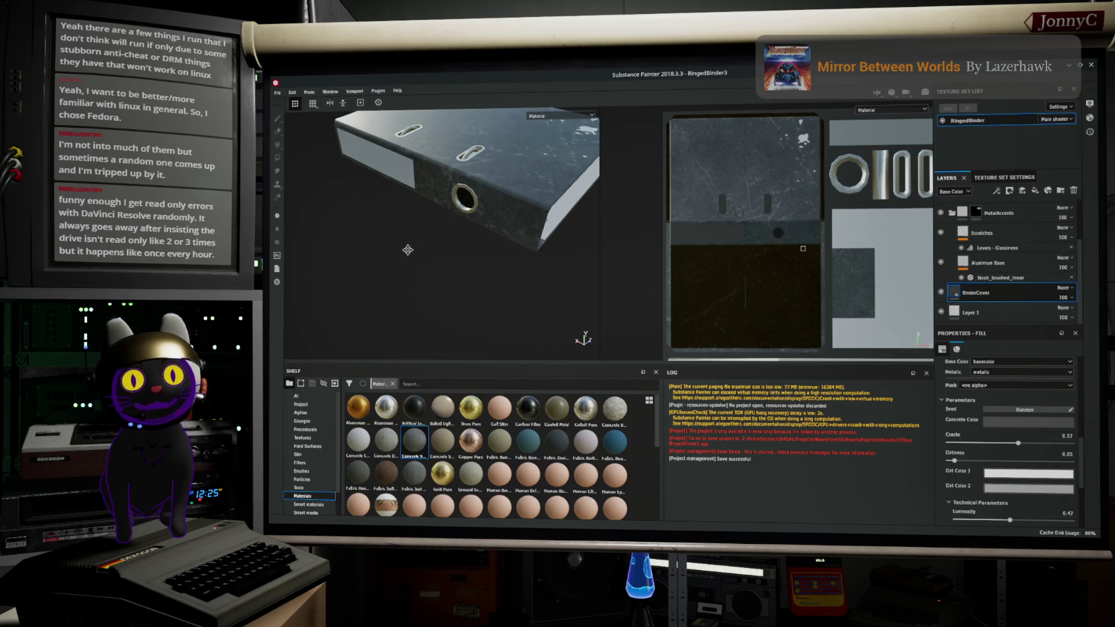
# Step: Orbit and zoom around the binder to inspect its top face, edge and ring holes
pyautogui.moveTo(370, 341)
pyautogui.keyDown('alt'); pyautogui.mouseDown()
pyautogui.moveTo(493, 271)
pyautogui.moveTo(439, 265)
pyautogui.moveTo(427, 311)
pyautogui.mouseUp(); pyautogui.keyUp('alt')
pyautogui.keyDown('alt'); pyautogui.moveTo(427, 312); pyautogui.dragTo(414, 358, button='middle'); pyautogui.keyUp('alt')
pyautogui.moveTo(414, 359)
pyautogui.keyDown('alt'); pyautogui.mouseDown()
pyautogui.moveTo(537, 300)
pyautogui.moveTo(566, 342)
pyautogui.moveTo(532, 313)
pyautogui.mouseUp(); pyautogui.keyUp('alt')
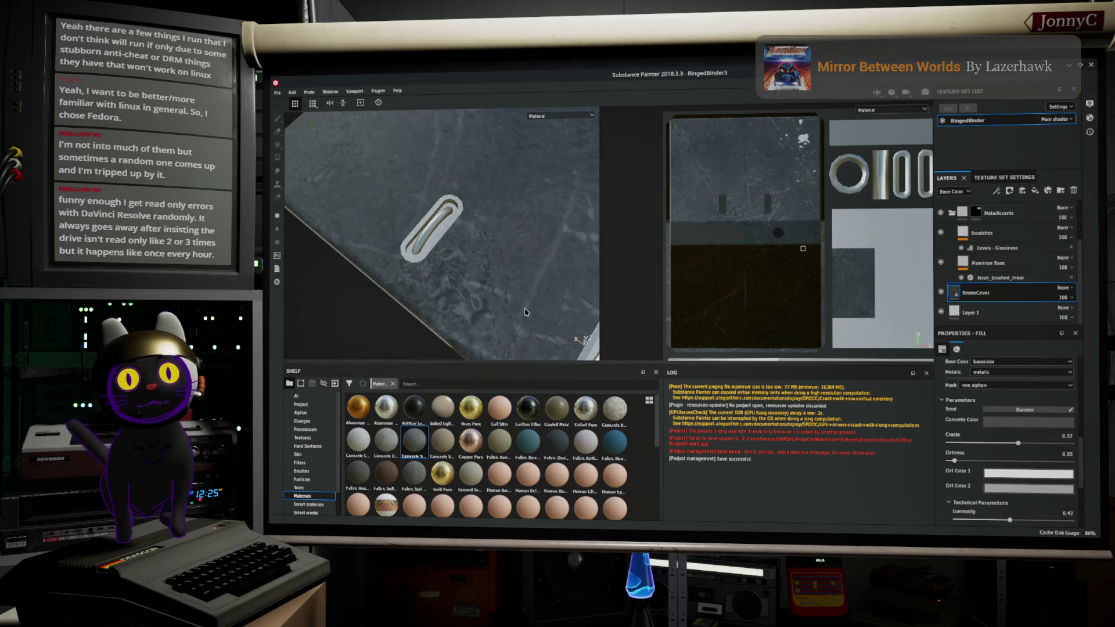
pyautogui.keyDown('alt'); pyautogui.moveTo(532, 314); pyautogui.dragTo(445, 253, button='middle'); pyautogui.keyUp('alt')
pyautogui.scroll(-2, 445, 253)
pyautogui.scroll(-3, 1027, 481)
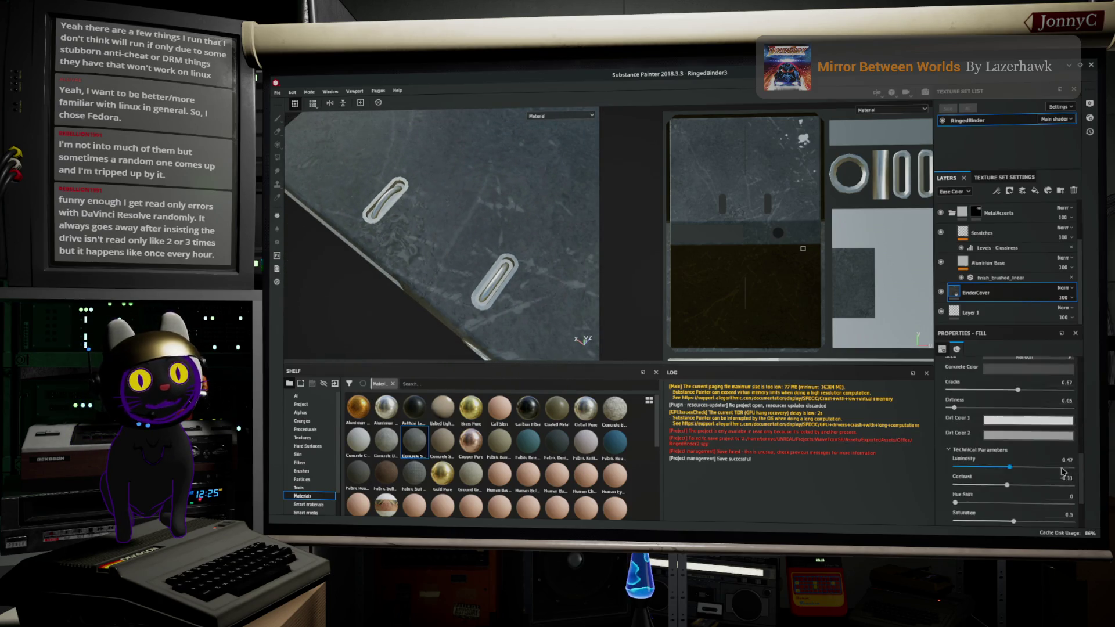
pyautogui.scroll(-2, 1027, 481)
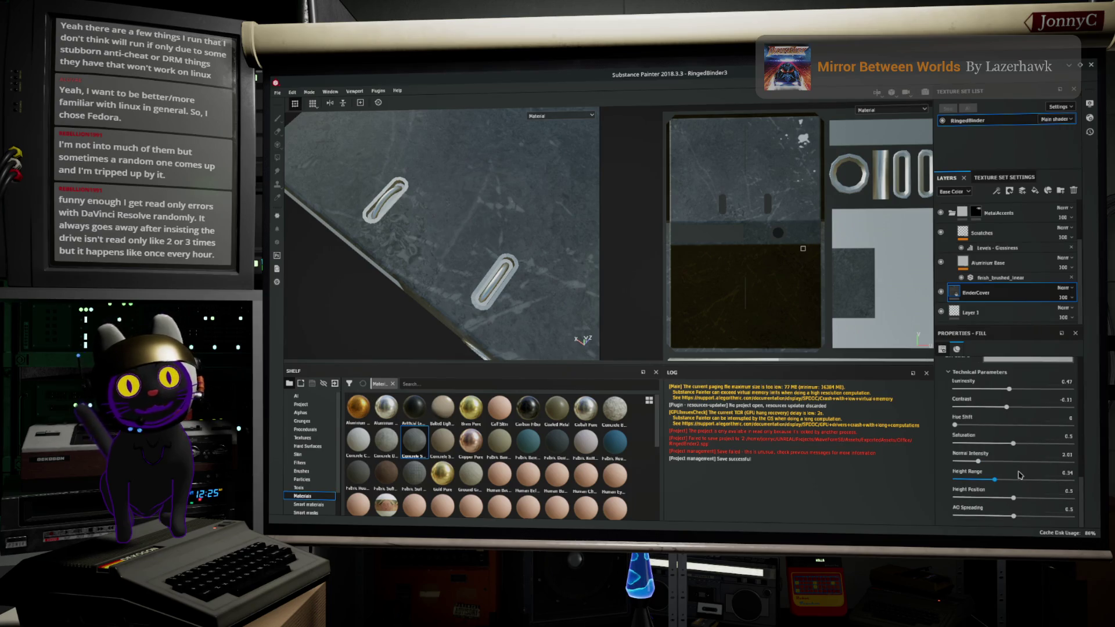
pyautogui.scroll(2, 1020, 475)
# Step: Set the concrete luminosity to 0.42 and the cracks to 0.67
pyautogui.moveTo(1009, 445); pyautogui.dragTo(1003, 448)
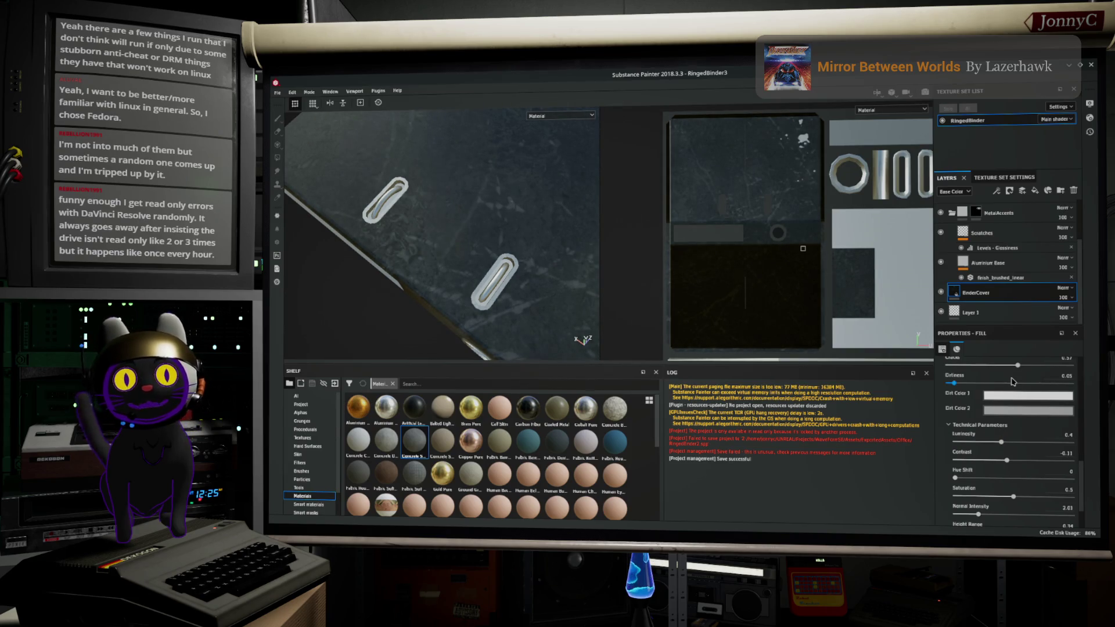
pyautogui.scroll(2, 1001, 465)
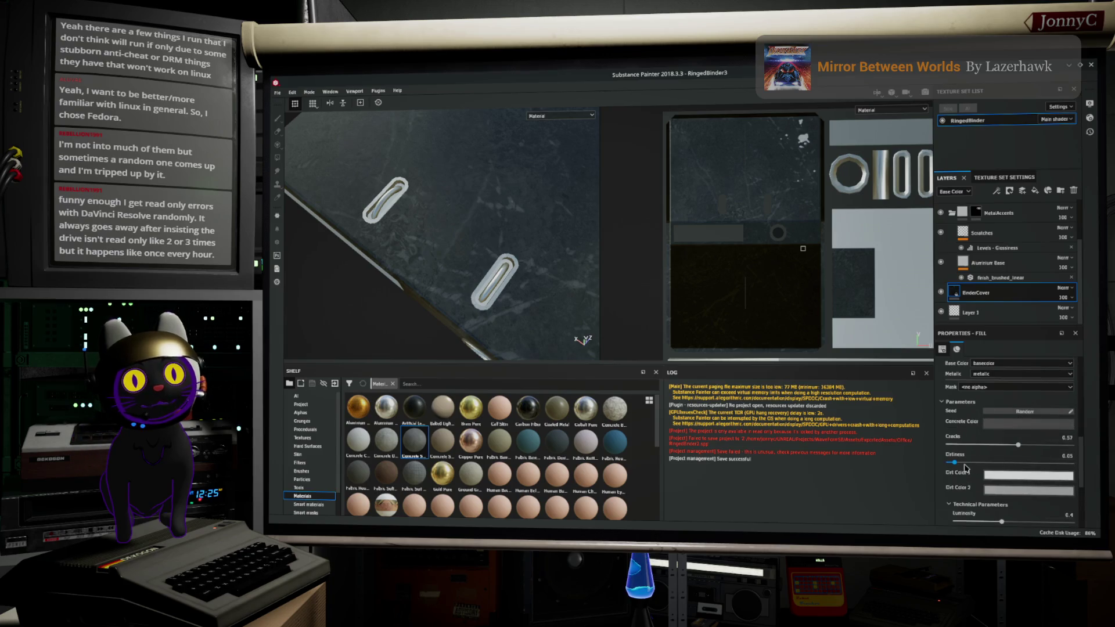
pyautogui.moveTo(1018, 445)
pyautogui.mouseDown()
pyautogui.moveTo(1043, 446)
pyautogui.moveTo(950, 459)
pyautogui.mouseUp()
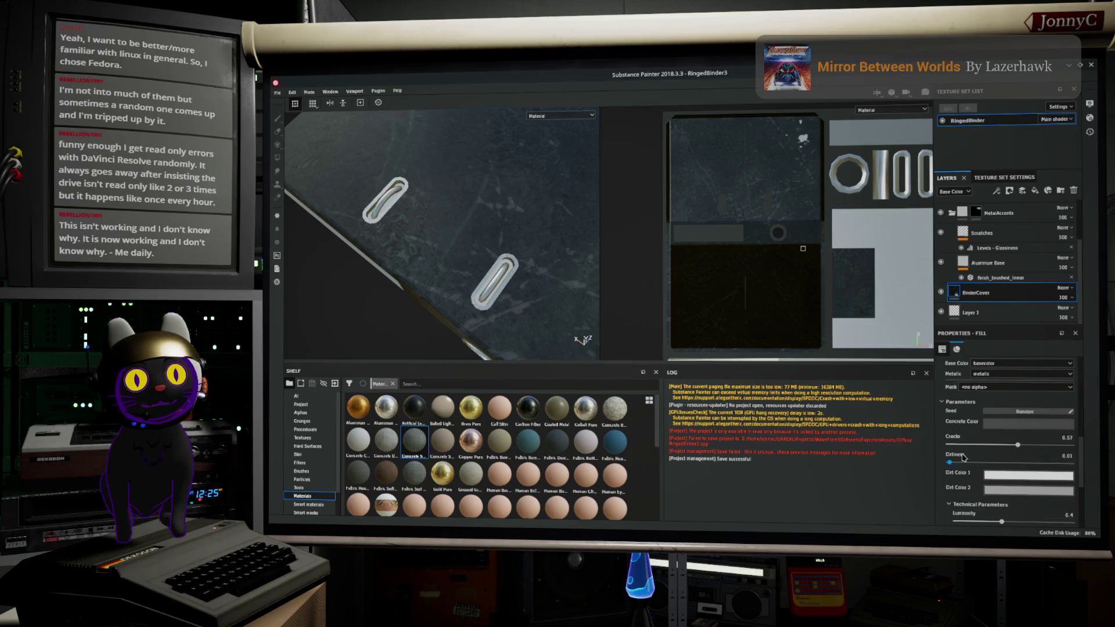
pyautogui.scroll(-2, 976, 476)
pyautogui.scroll(-1, 999, 492)
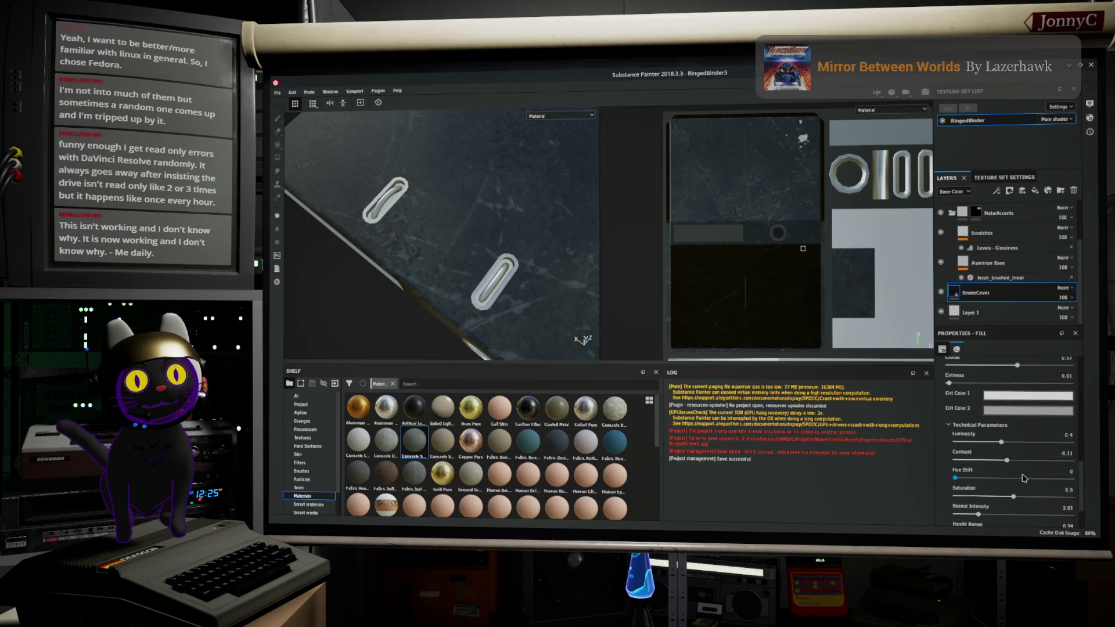
pyautogui.moveTo(1014, 460)
pyautogui.mouseDown()
pyautogui.moveTo(1046, 458)
pyautogui.moveTo(1012, 471)
pyautogui.mouseUp()
# Step: Lower the concrete fill's saturation to 0 and view the binder from the front
pyautogui.scroll(1, 990, 456)
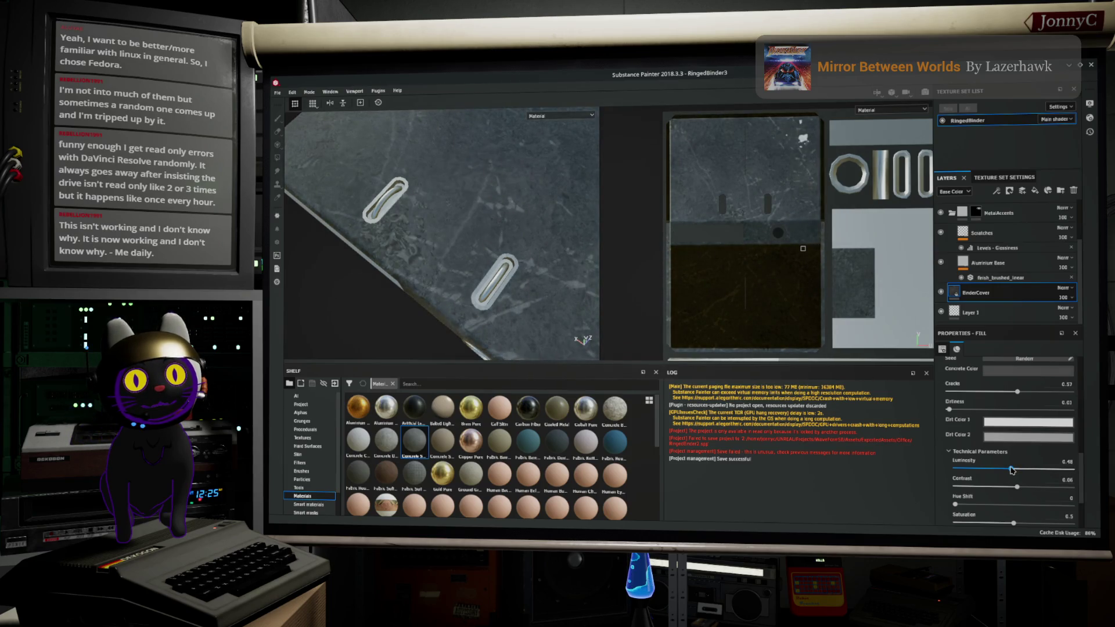
pyautogui.scroll(-1, 1017, 479)
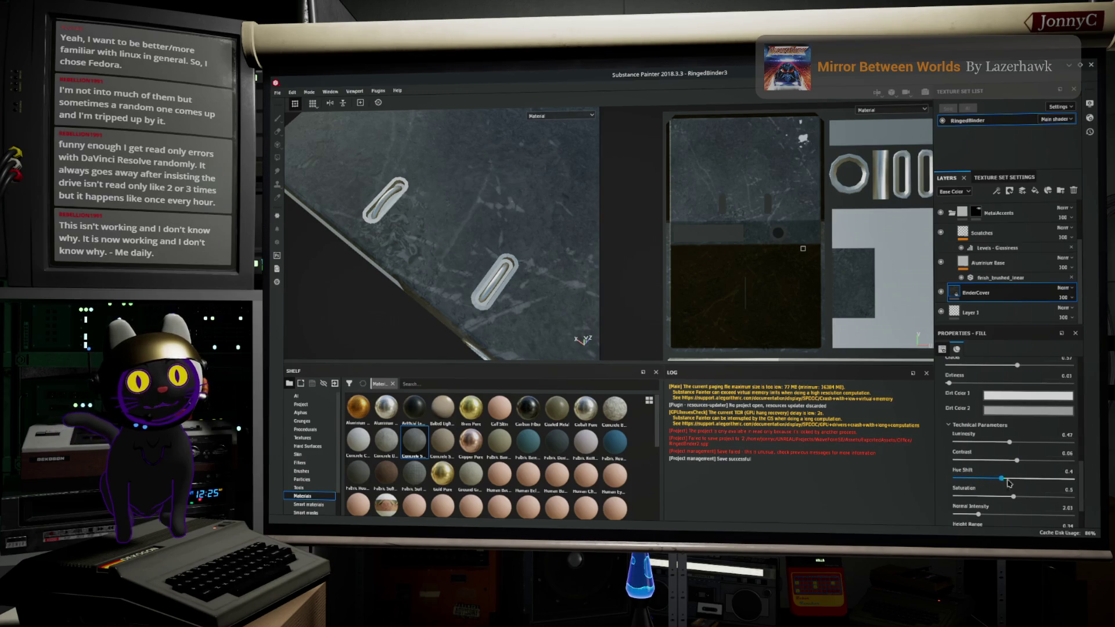
pyautogui.scroll(-1, 958, 479)
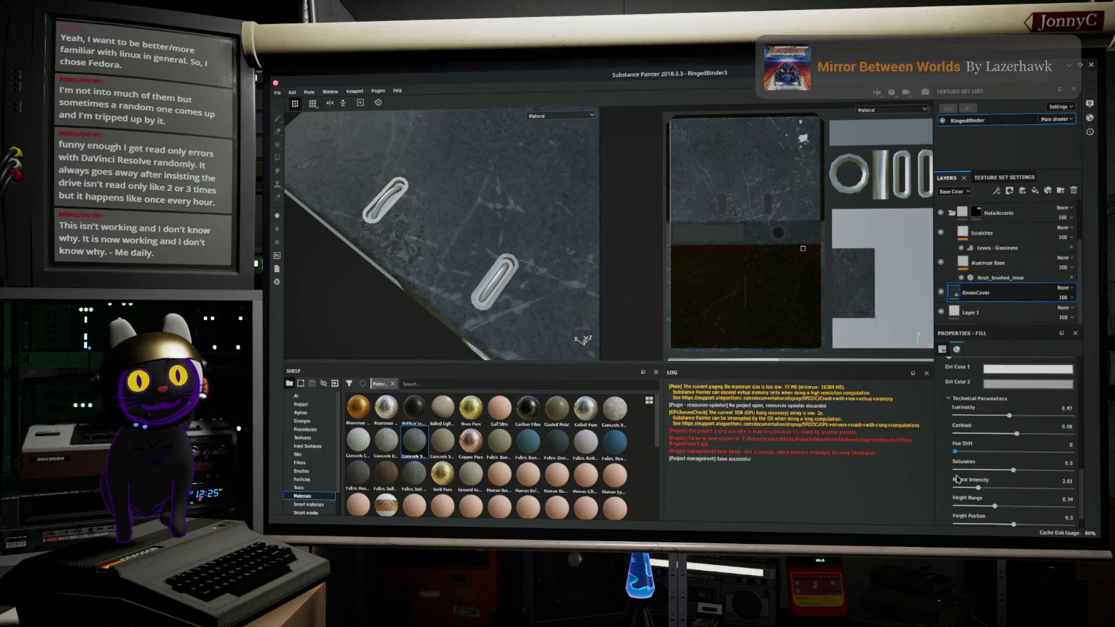
pyautogui.moveTo(1009, 474)
pyautogui.mouseDown()
pyautogui.moveTo(947, 478)
pyautogui.moveTo(1069, 474)
pyautogui.moveTo(953, 478)
pyautogui.mouseUp()
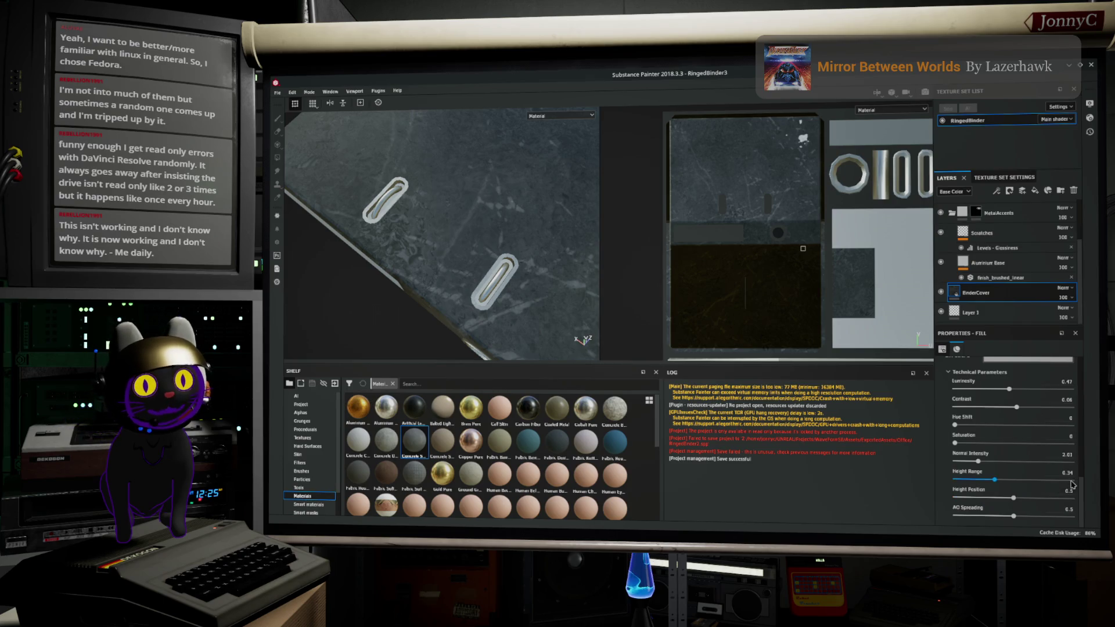
pyautogui.scroll(-5, 551, 238)
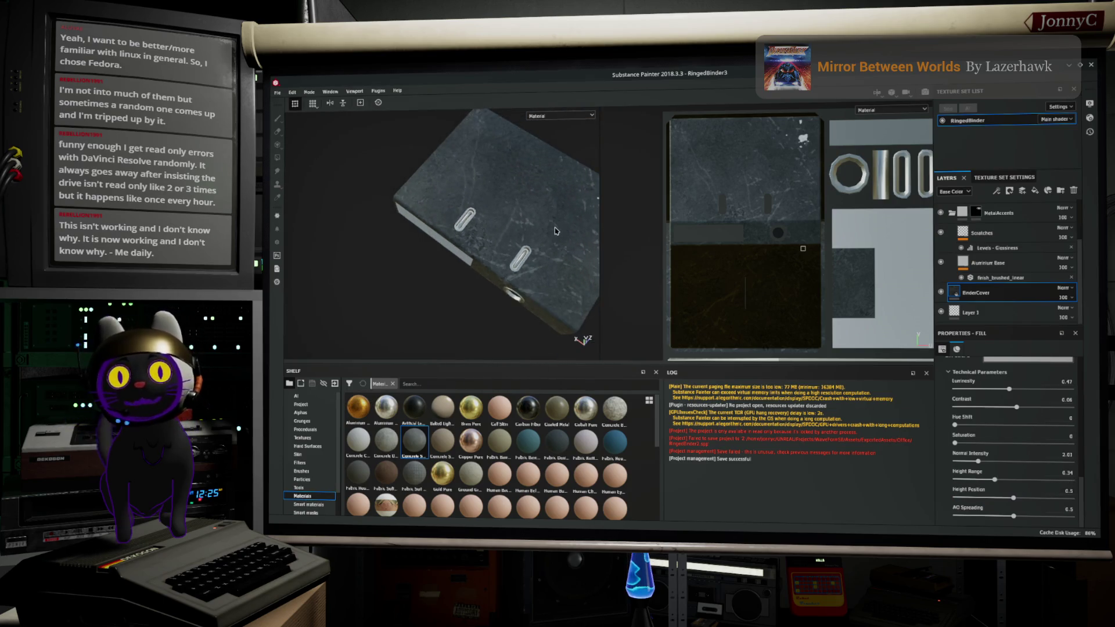
pyautogui.moveTo(555, 231)
pyautogui.keyDown('alt'); pyautogui.mouseDown()
pyautogui.moveTo(439, 239)
pyautogui.moveTo(487, 232)
pyautogui.moveTo(401, 262)
pyautogui.moveTo(511, 278)
pyautogui.mouseUp(); pyautogui.keyUp('alt')
pyautogui.scroll(5, 398, 264)
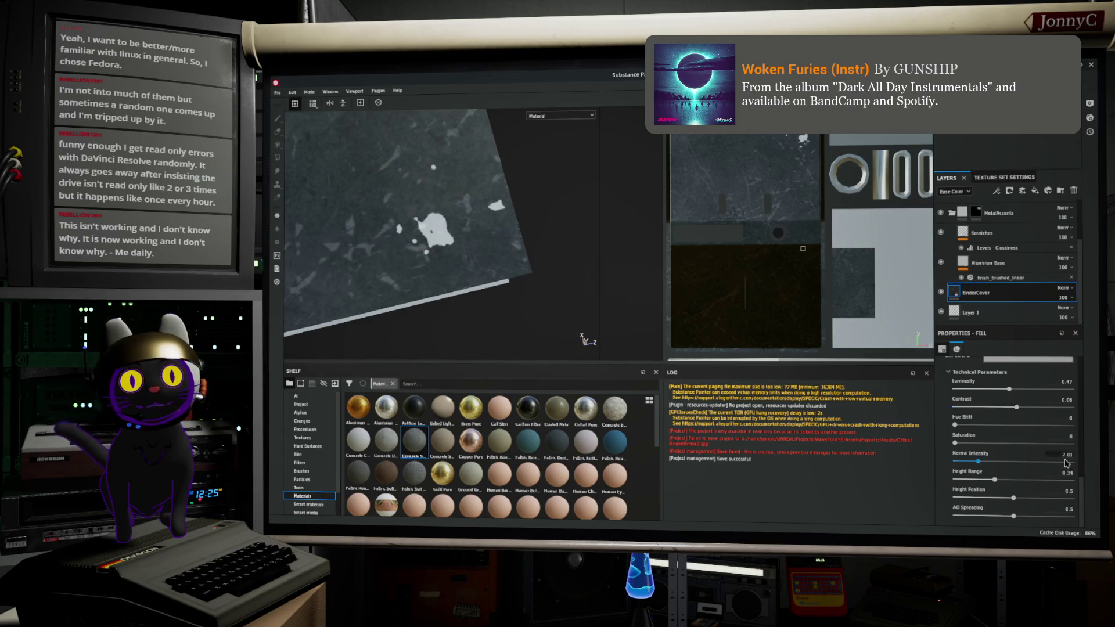
# Step: Change the concrete fill's Dirt Color 1 to a mid grey
pyautogui.scroll(3, 1056, 451)
pyautogui.click(1041, 463)
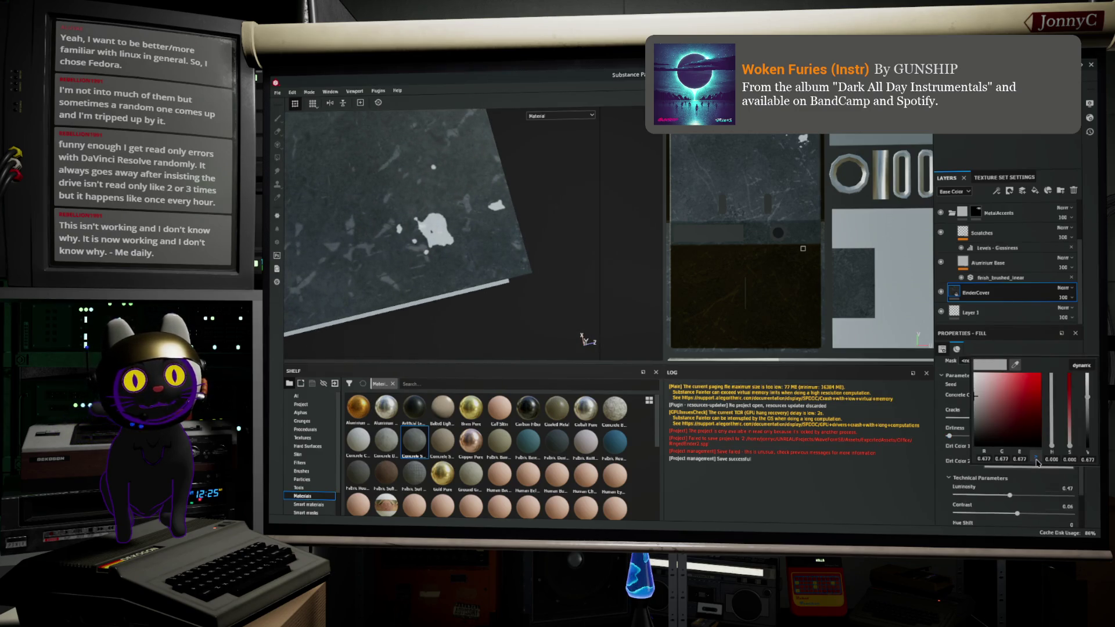
pyautogui.click(963, 419)
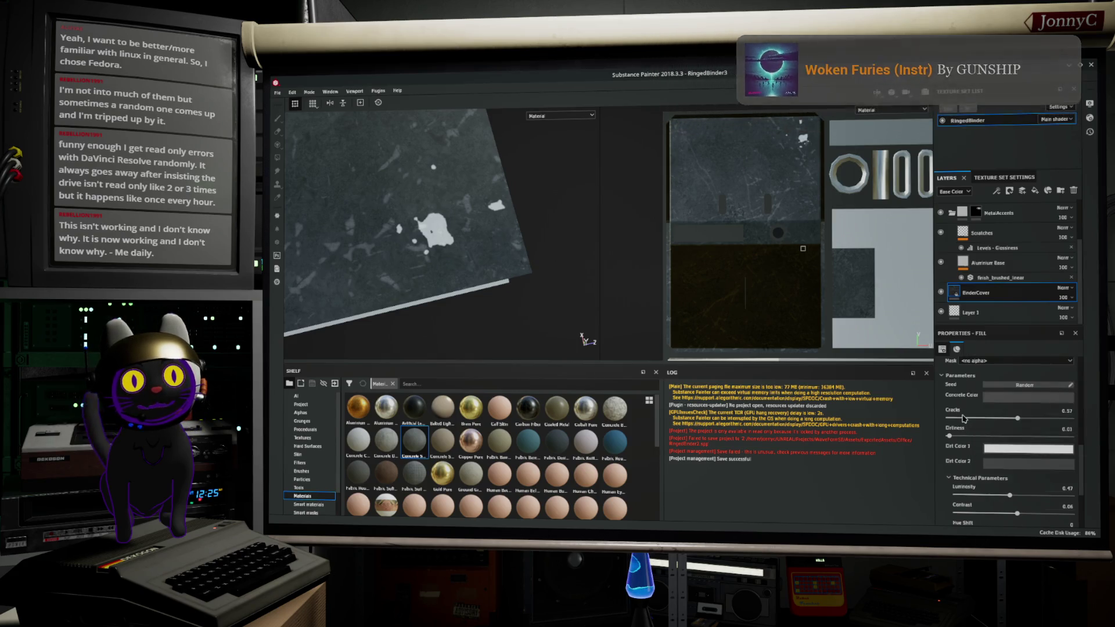
pyautogui.click(1014, 469)
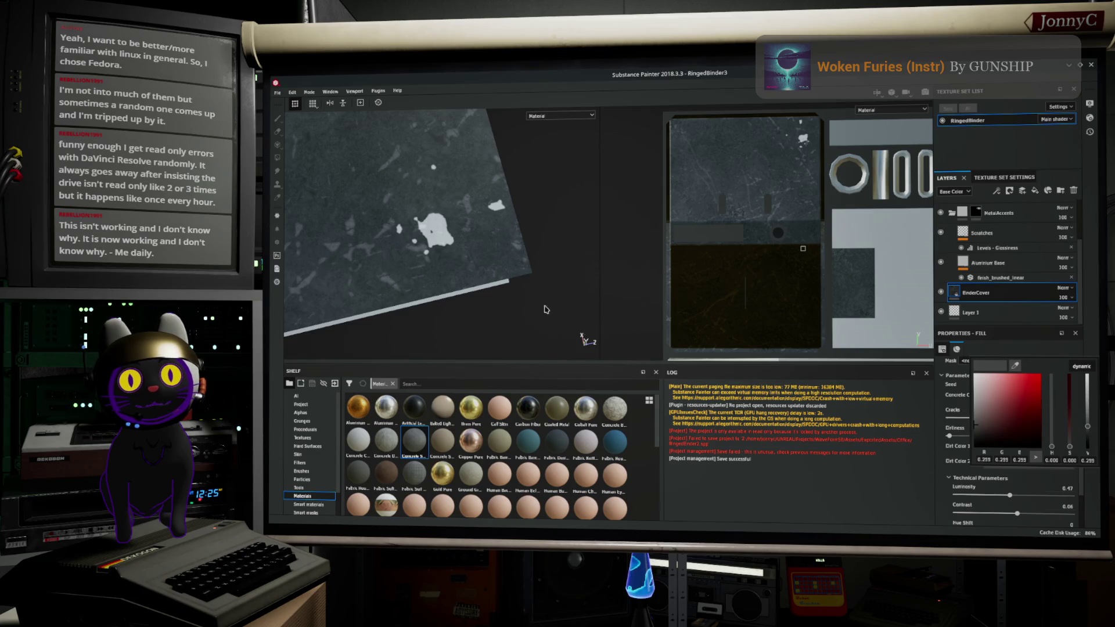
pyautogui.click(585, 331)
pyautogui.scroll(-3, 456, 231)
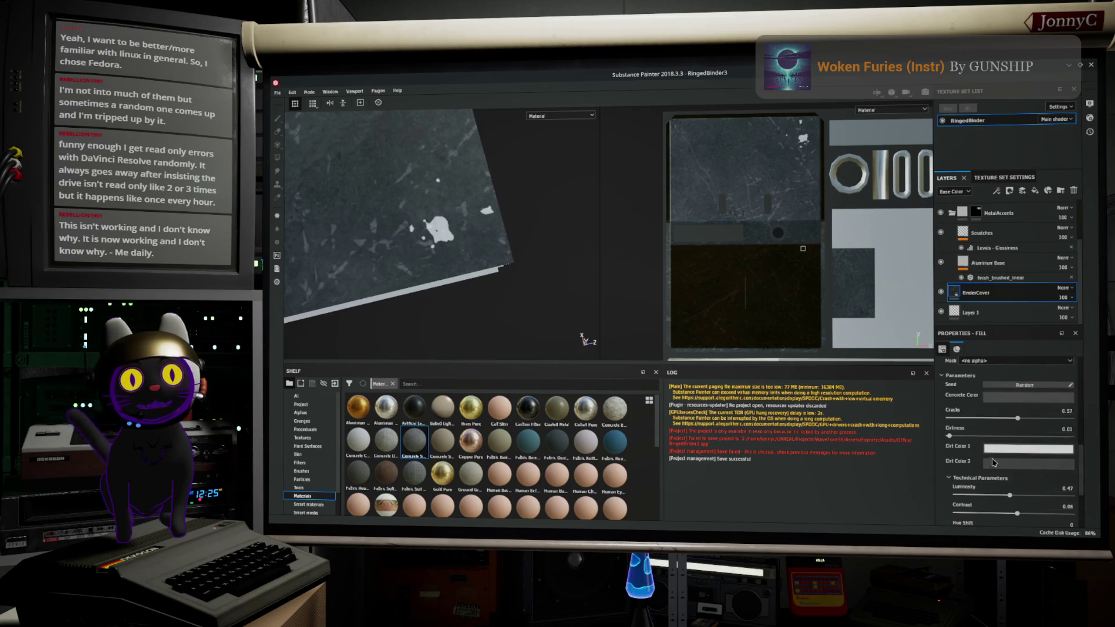
pyautogui.click(1034, 468)
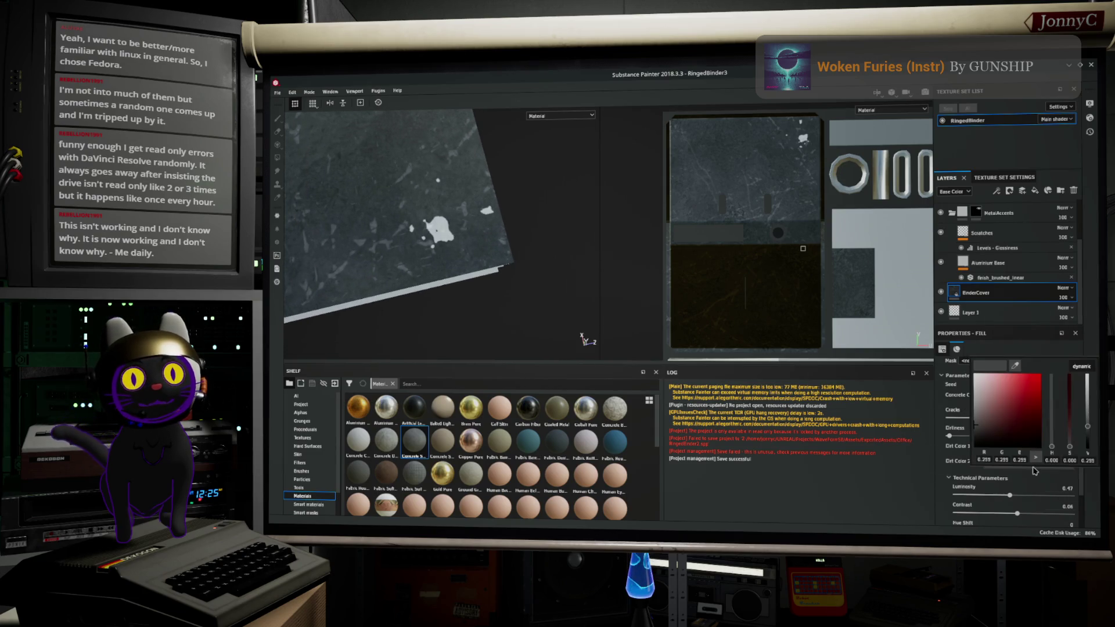
pyautogui.click(925, 465)
pyautogui.click(1020, 453)
pyautogui.moveTo(989, 405)
pyautogui.mouseDown()
pyautogui.moveTo(988, 390)
pyautogui.moveTo(981, 401)
pyautogui.moveTo(926, 400)
pyautogui.mouseUp()
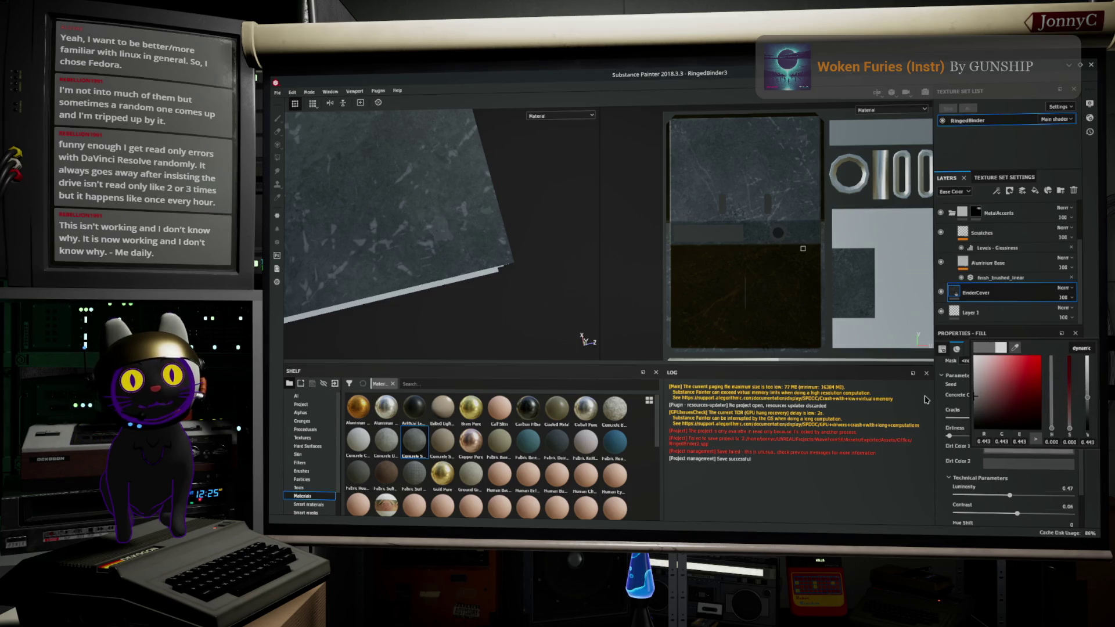
pyautogui.click(915, 490)
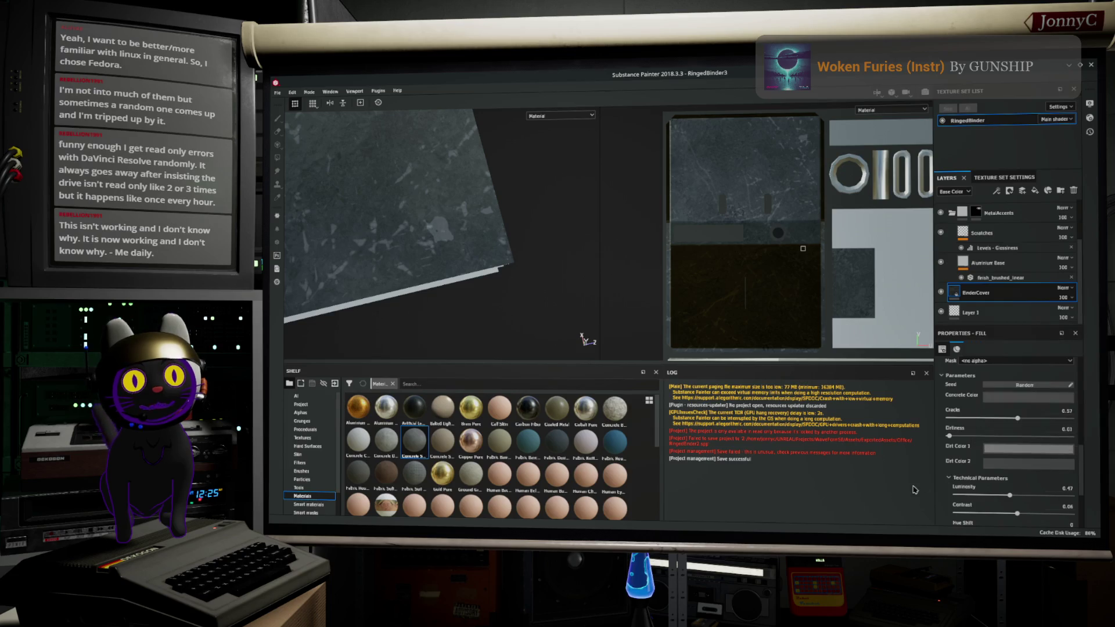
# Step: Make Dirt Color 2 near-white and check the binder's edge and rings
pyautogui.click(1011, 467)
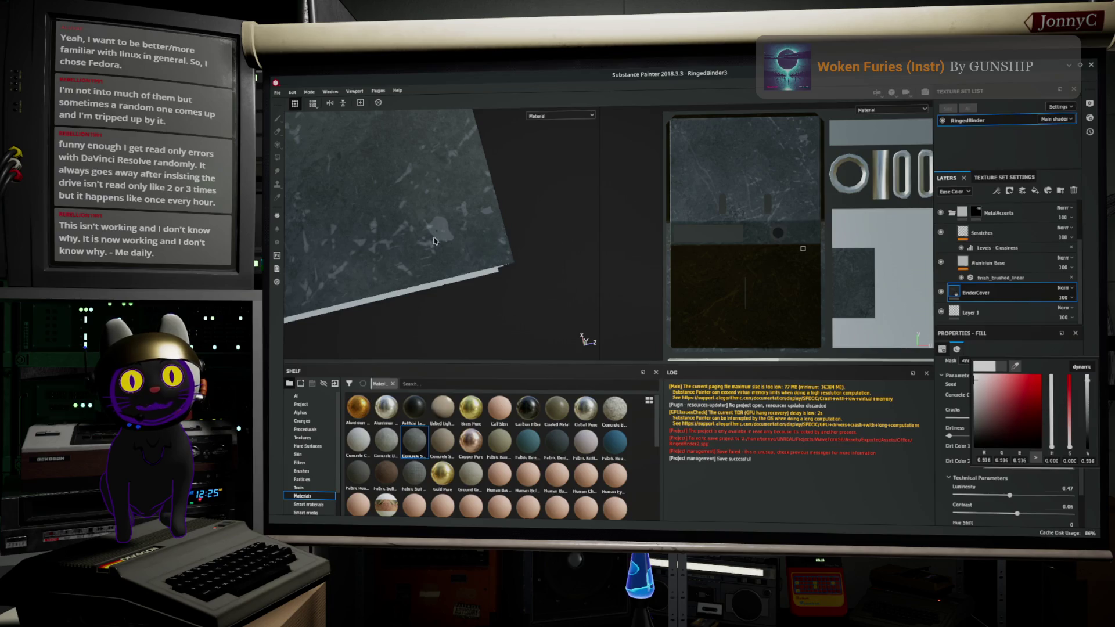
pyautogui.moveTo(1014, 433); pyautogui.dragTo(976, 385)
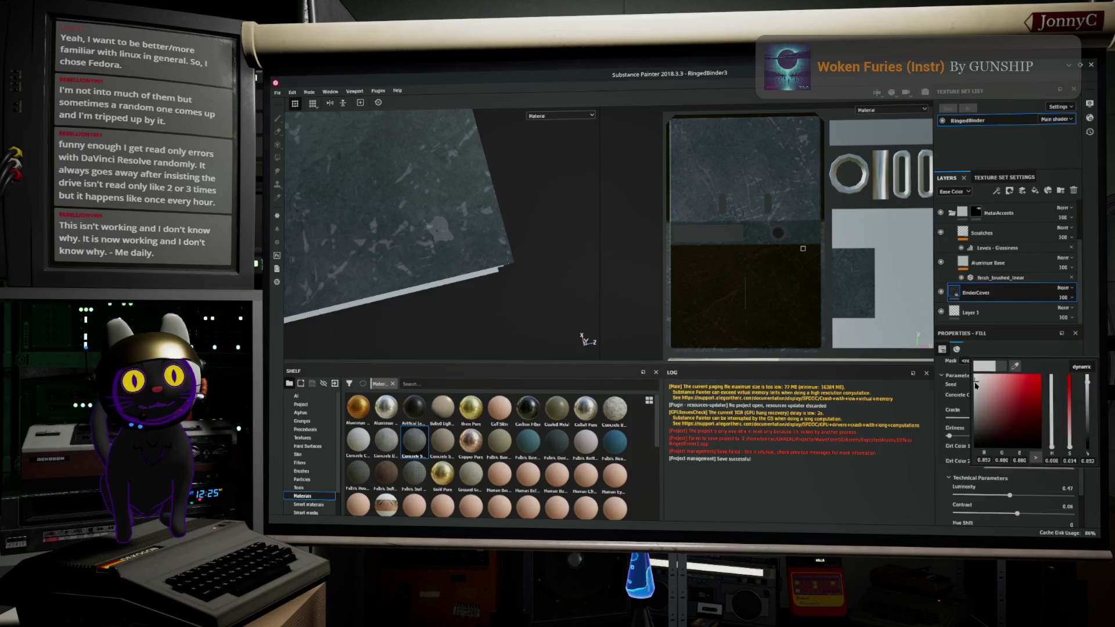
pyautogui.click(865, 497)
pyautogui.moveTo(519, 210)
pyautogui.keyDown('alt'); pyautogui.mouseDown()
pyautogui.moveTo(660, 158)
pyautogui.moveTo(560, 174)
pyautogui.moveTo(438, 273)
pyautogui.moveTo(506, 221)
pyautogui.moveTo(598, 231)
pyautogui.moveTo(530, 124)
pyautogui.moveTo(601, 136)
pyautogui.moveTo(542, 309)
pyautogui.moveTo(434, 259)
pyautogui.moveTo(407, 271)
pyautogui.moveTo(494, 299)
pyautogui.moveTo(546, 243)
pyautogui.moveTo(615, 273)
pyautogui.mouseUp(); pyautogui.keyUp('alt')
pyautogui.scroll(3, 977, 424)
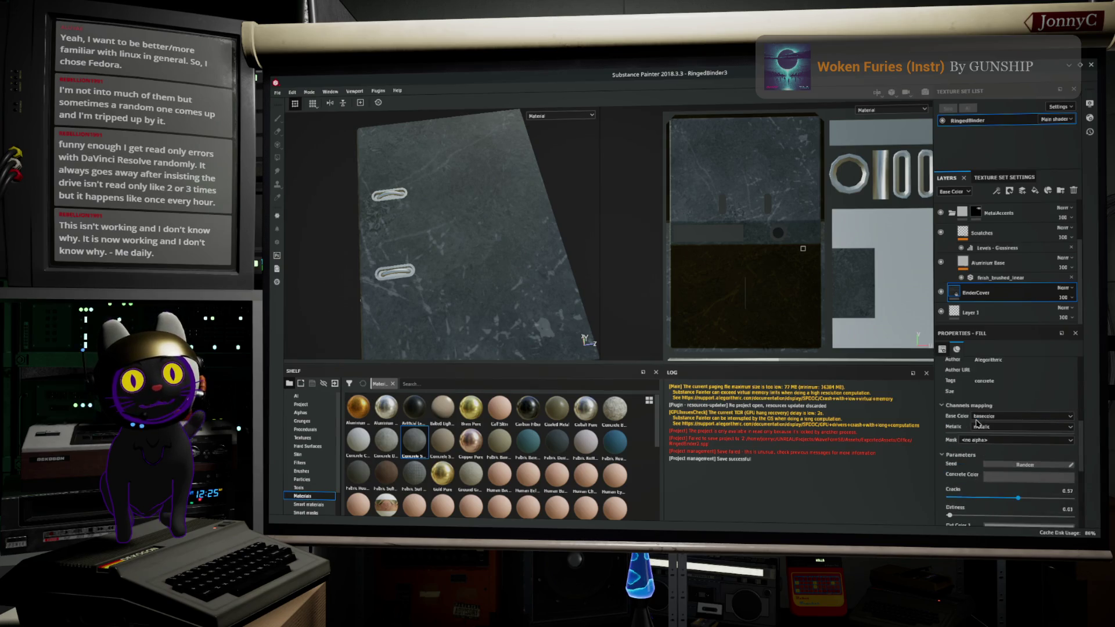
pyautogui.scroll(5, 1052, 435)
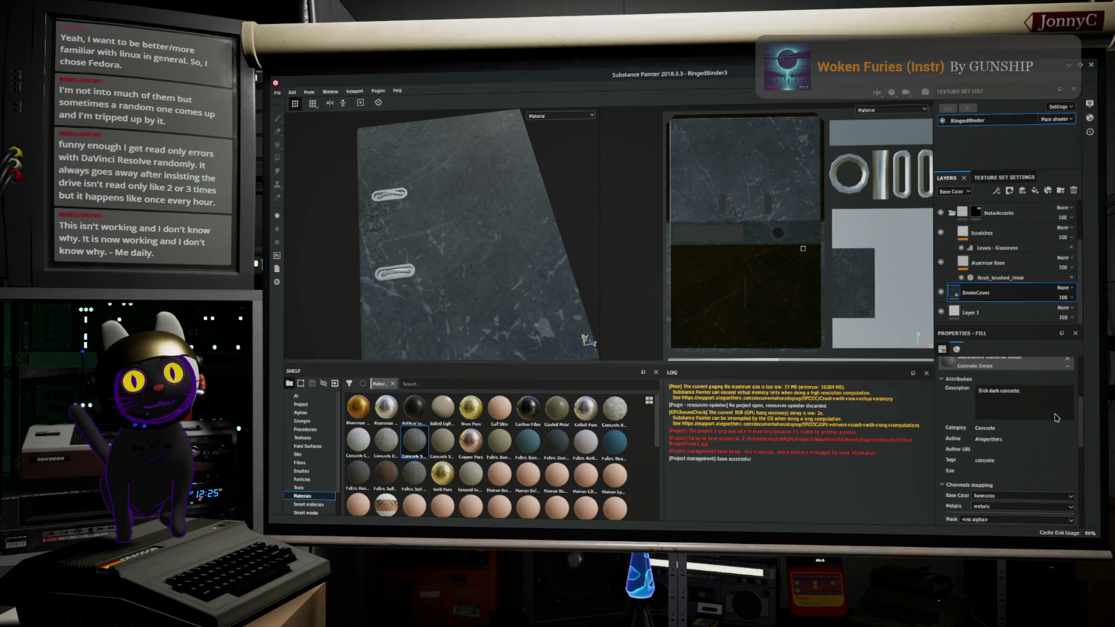
pyautogui.scroll(1, 1056, 419)
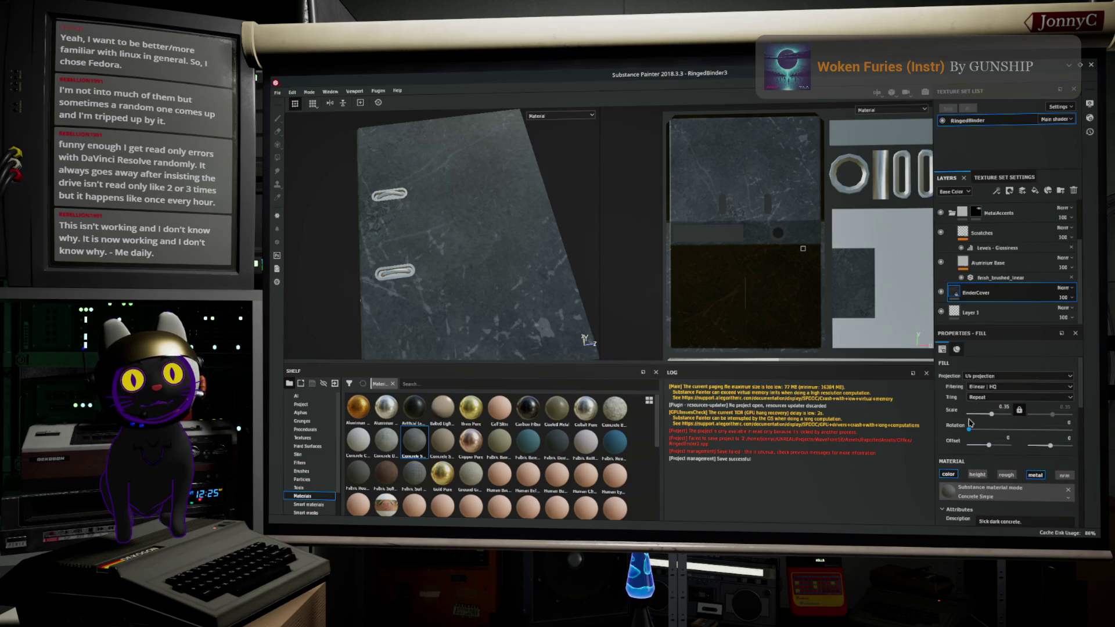
# Step: Enter 0.4 as the BinderCover fill's tiling Scale, then check it from a low side view
pyautogui.moveTo(983, 416); pyautogui.dragTo(993, 421)
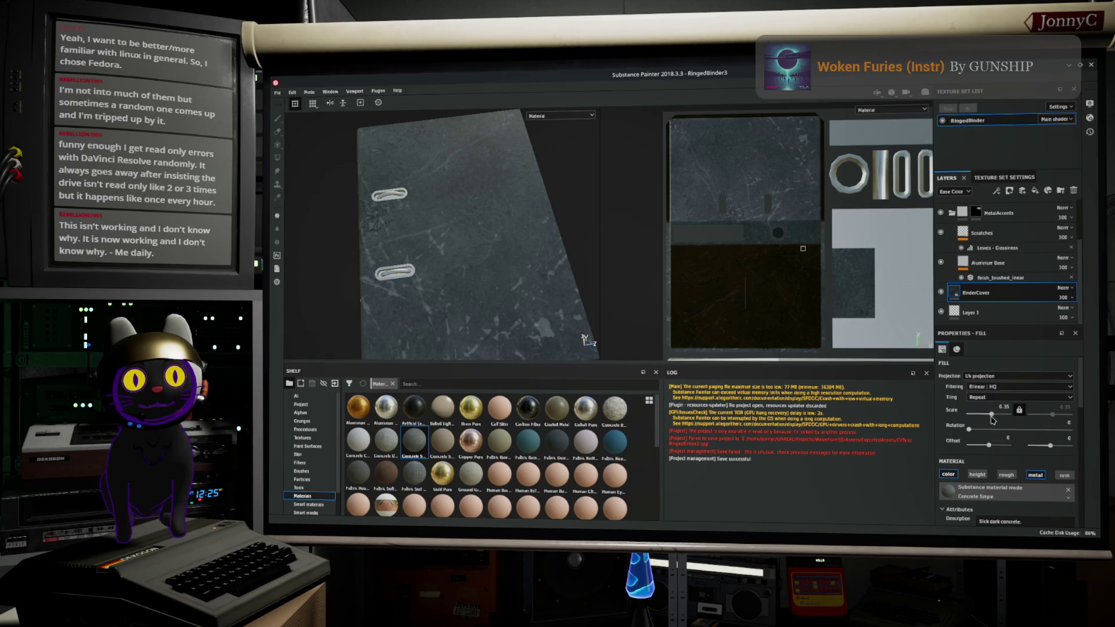
pyautogui.moveTo(992, 416); pyautogui.dragTo(992, 416)
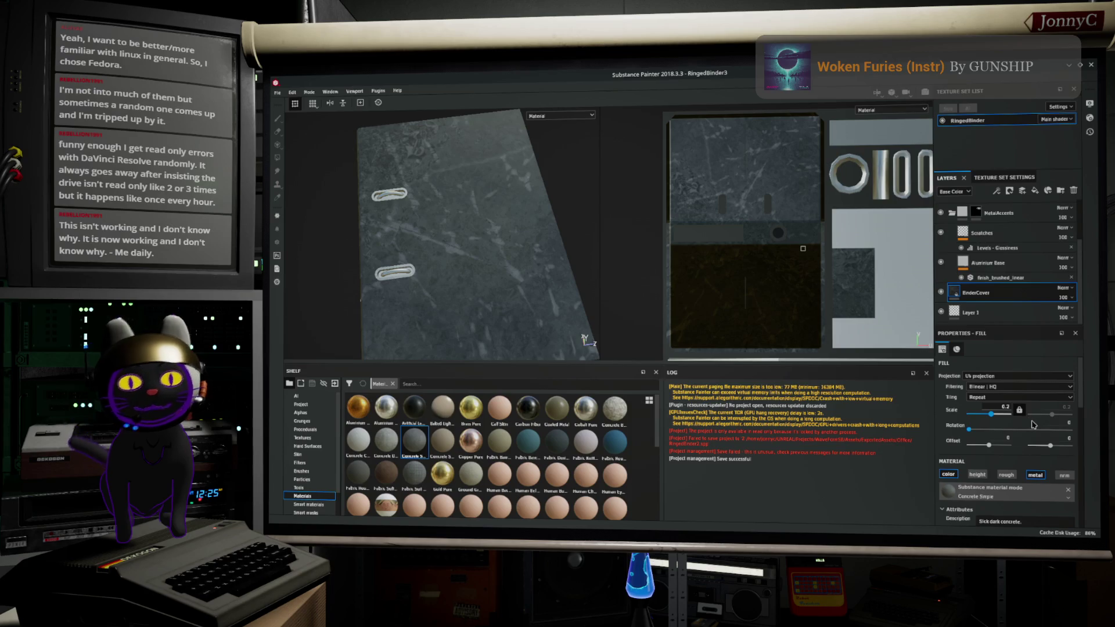
pyautogui.press('Return')
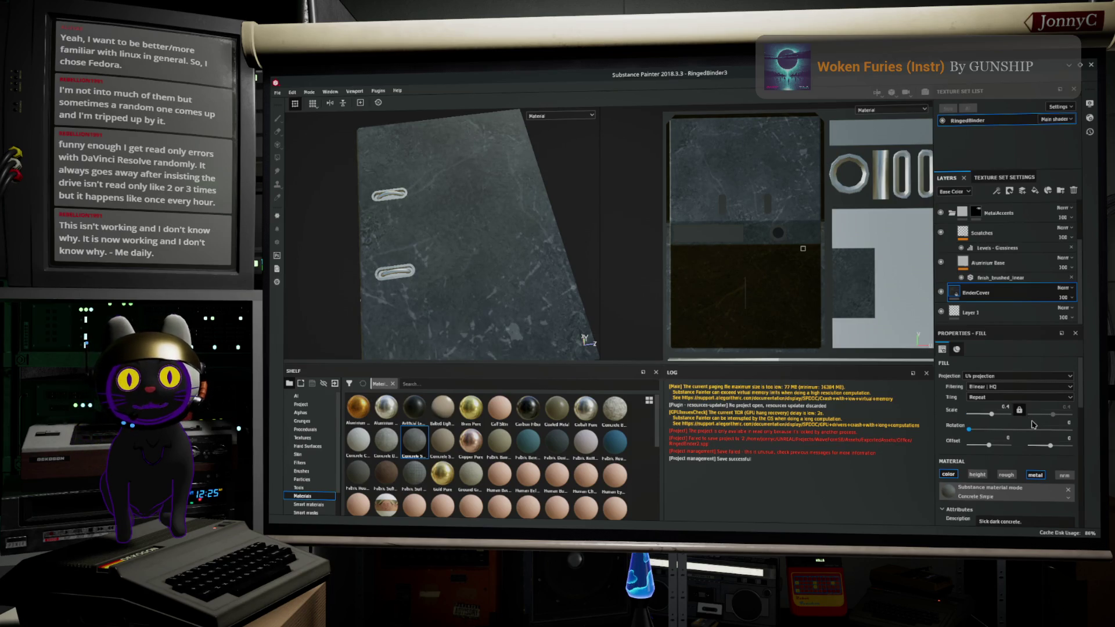
pyautogui.moveTo(398, 172)
pyautogui.keyDown('alt'); pyautogui.mouseDown()
pyautogui.moveTo(460, 100)
pyautogui.moveTo(513, 159)
pyautogui.mouseUp(); pyautogui.keyUp('alt')
# Step: Save the project and open Export Textures with the RingedBinder output maps listed
pyautogui.click(278, 91)
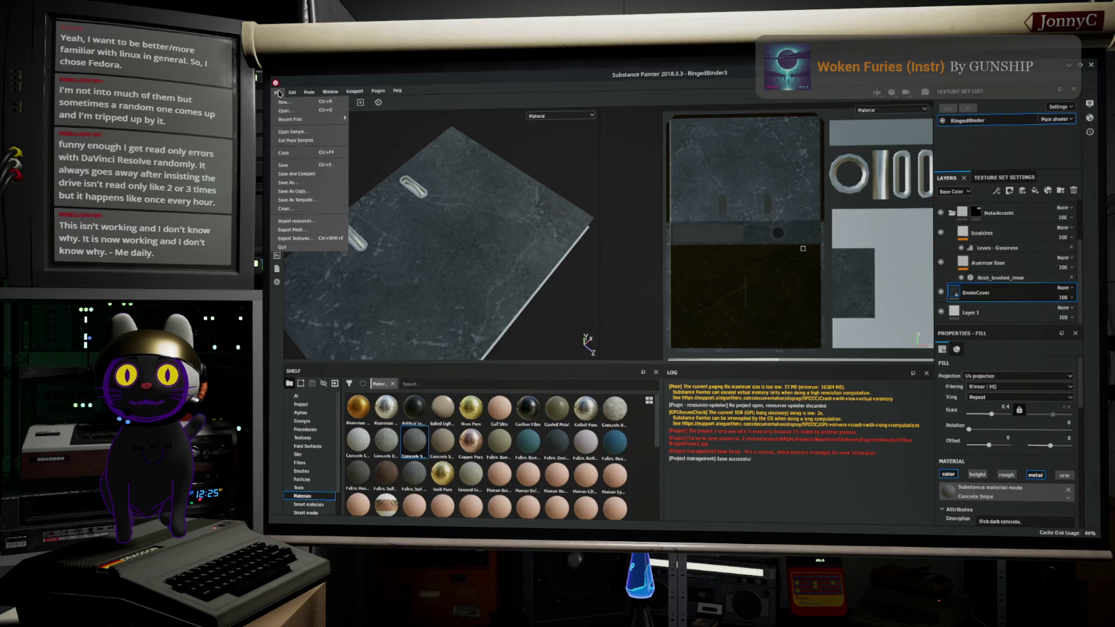
pyautogui.click(314, 169)
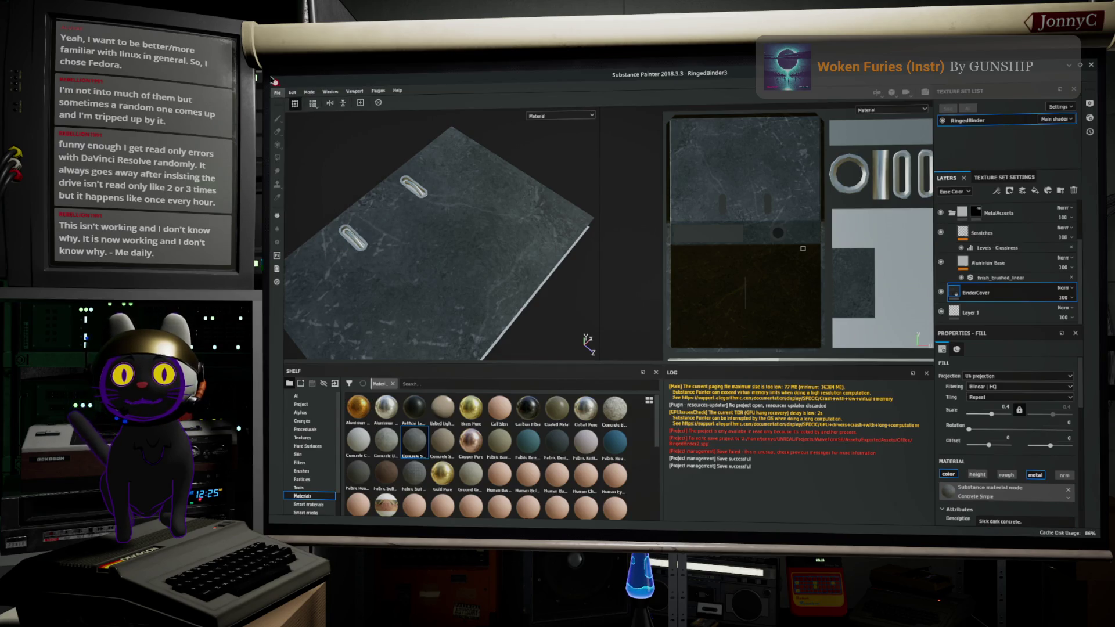
pyautogui.click(277, 92)
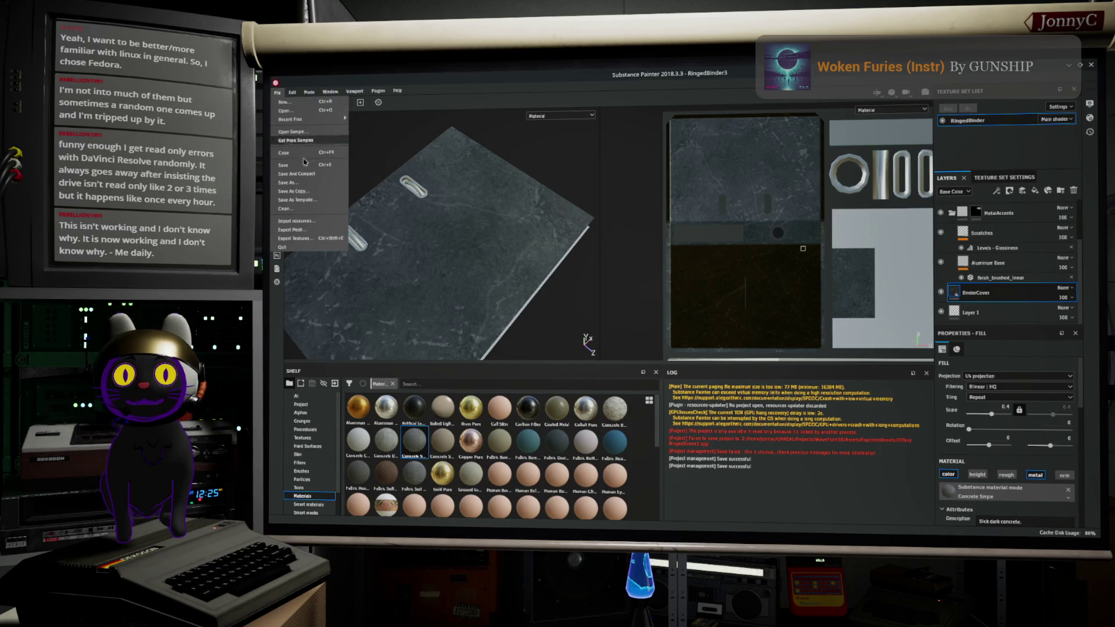
pyautogui.click(334, 239)
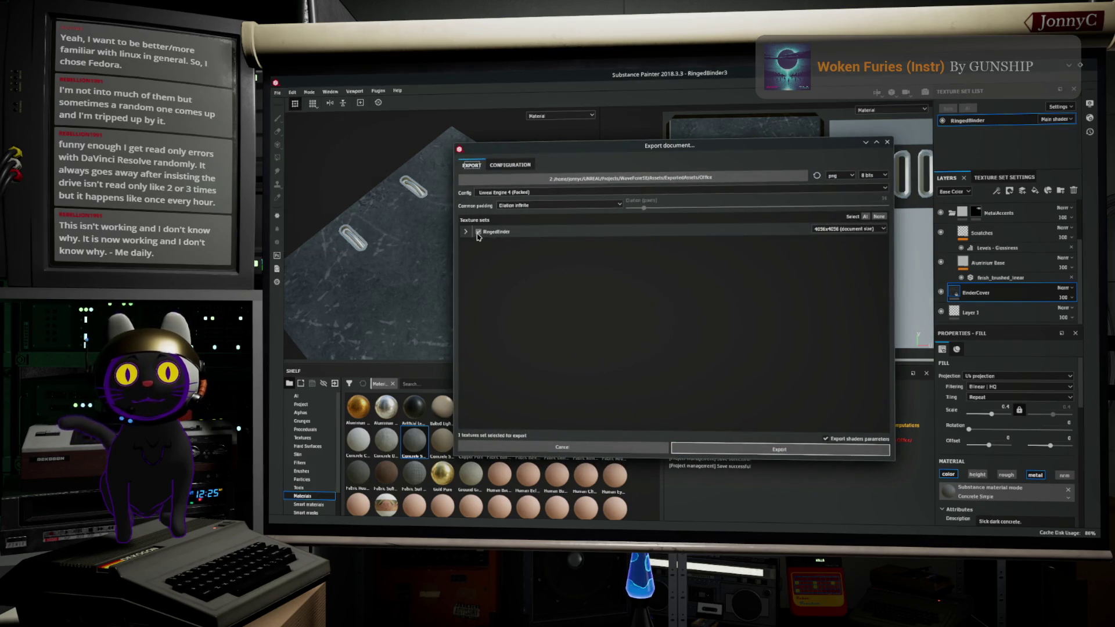
pyautogui.click(465, 233)
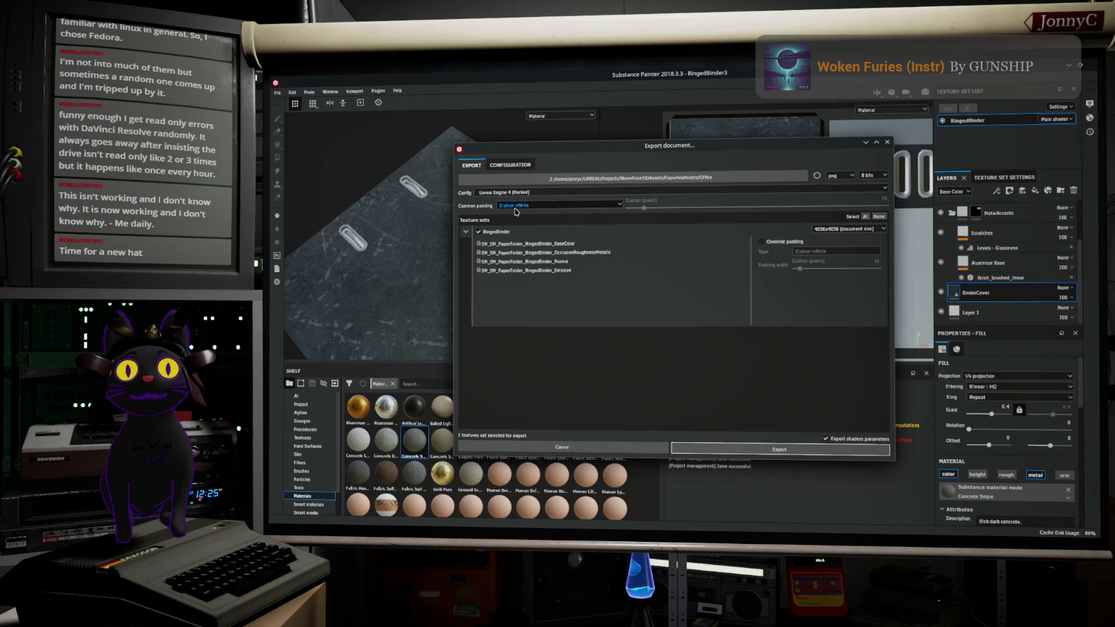
# Step: Keep padding at Dilation infinite and choose the Unreal Engine 4 (Packed) export preset
pyautogui.click(524, 167)
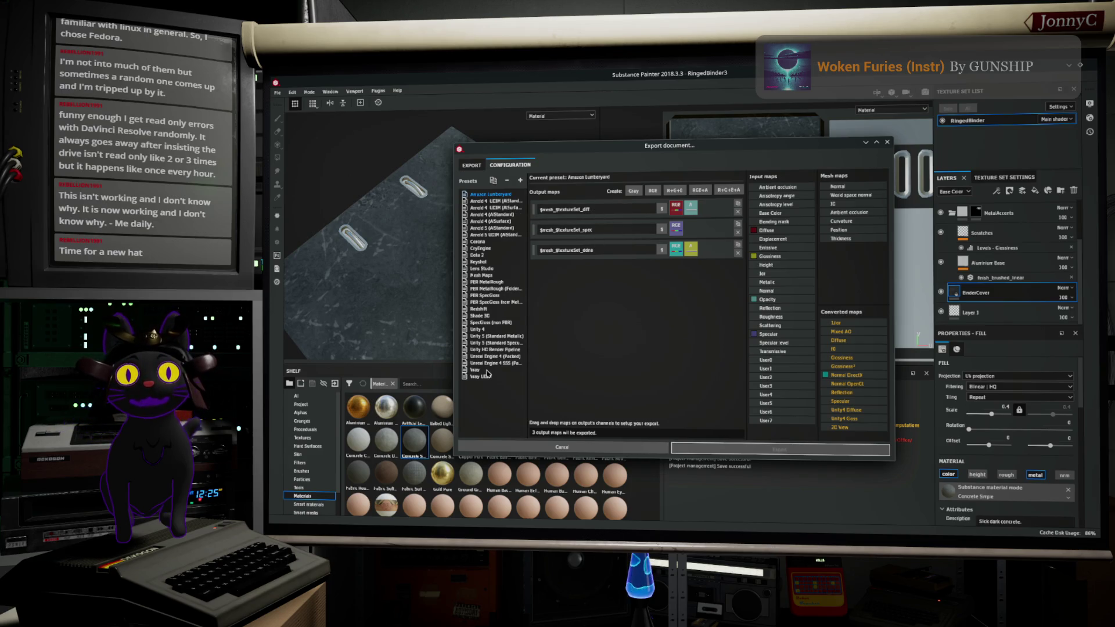
pyautogui.click(470, 165)
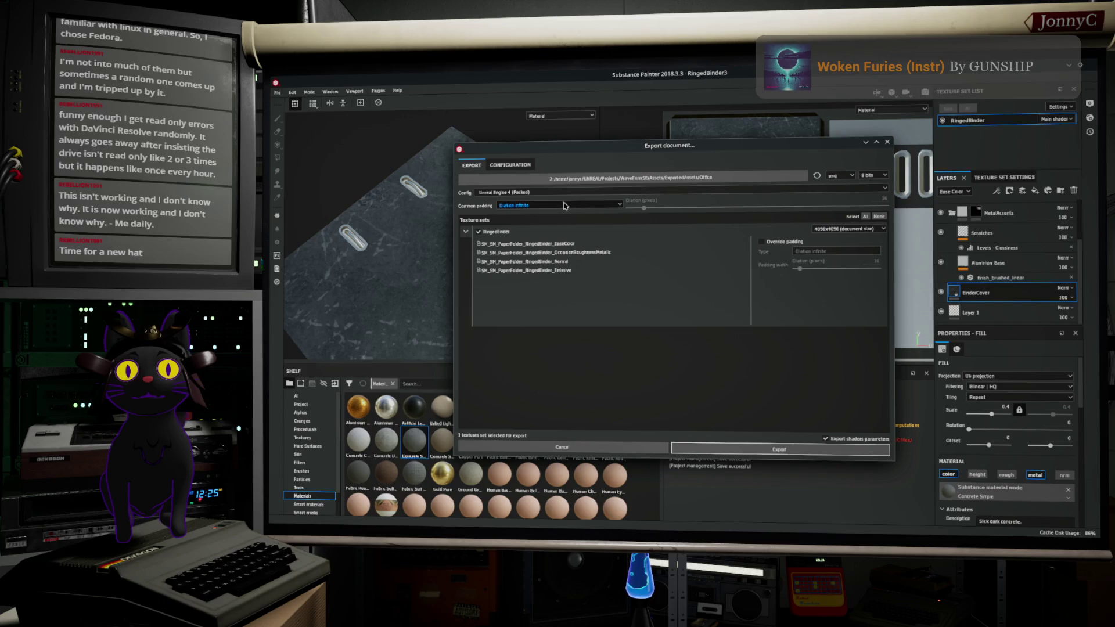
pyautogui.click(562, 210)
pyautogui.click(562, 210)
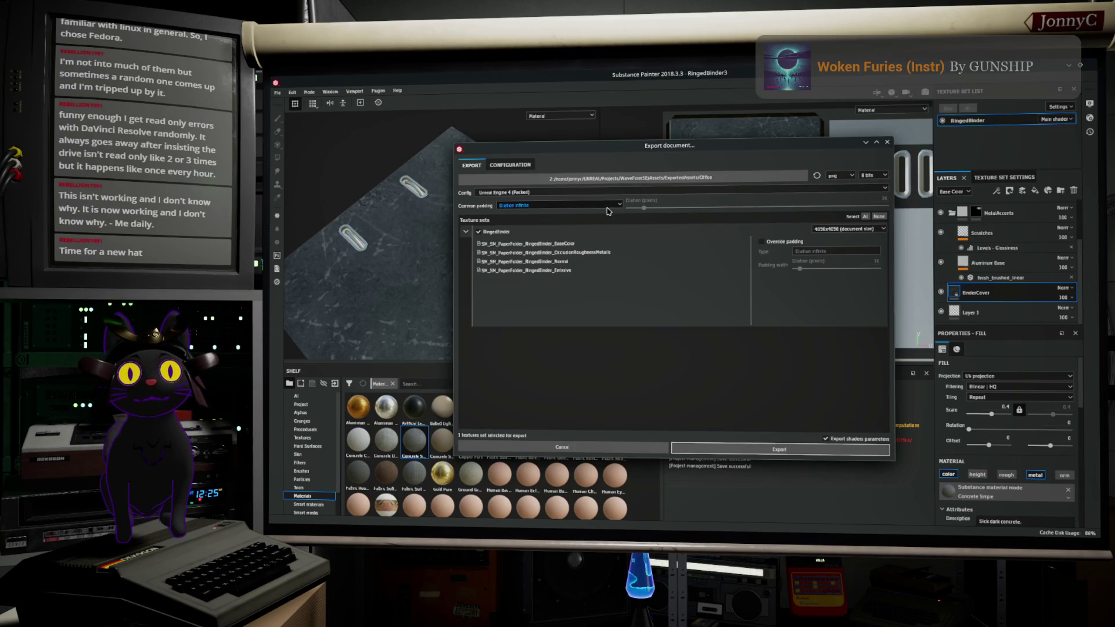
pyautogui.click(510, 165)
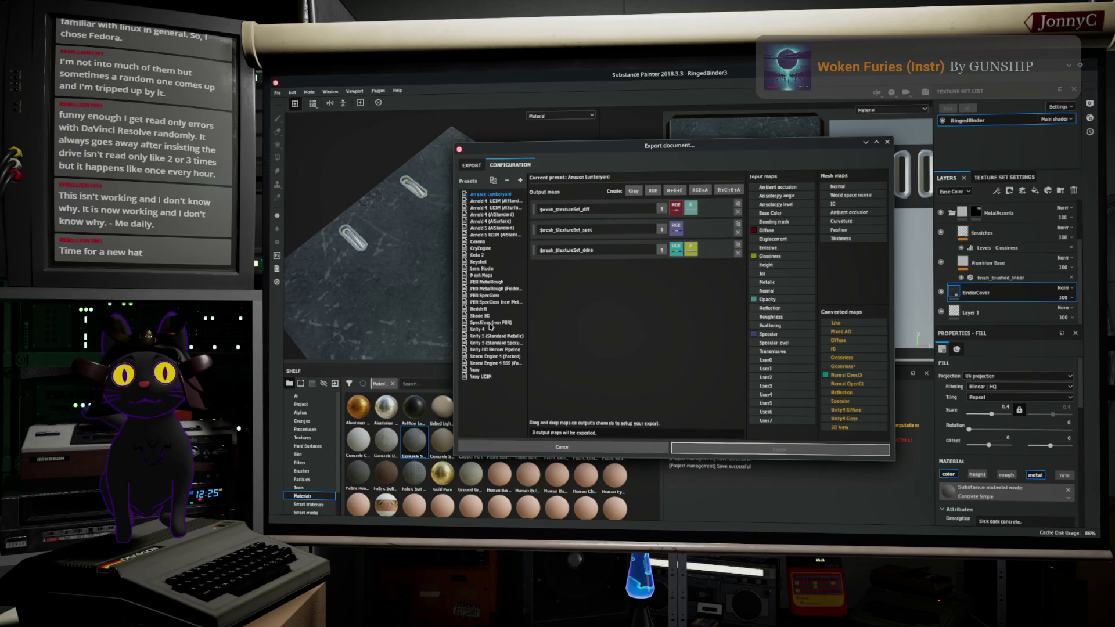
pyautogui.click(499, 357)
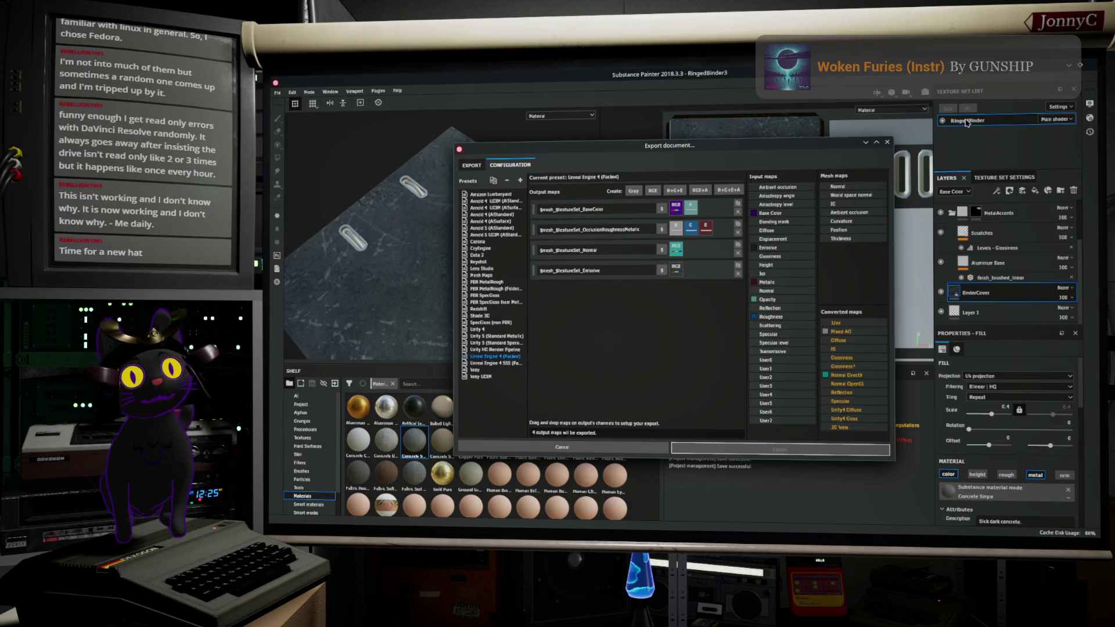
pyautogui.click(887, 143)
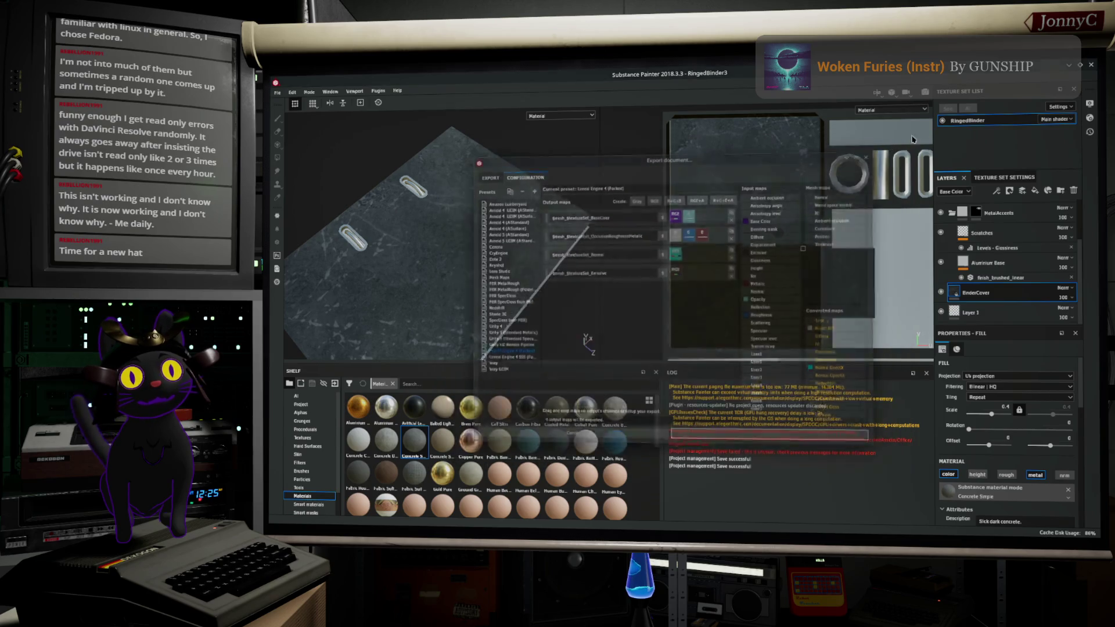
# Step: Rename the RingedBinder texture set to RingedBinder3, then switch to the web browser
pyautogui.rightClick(958, 124)
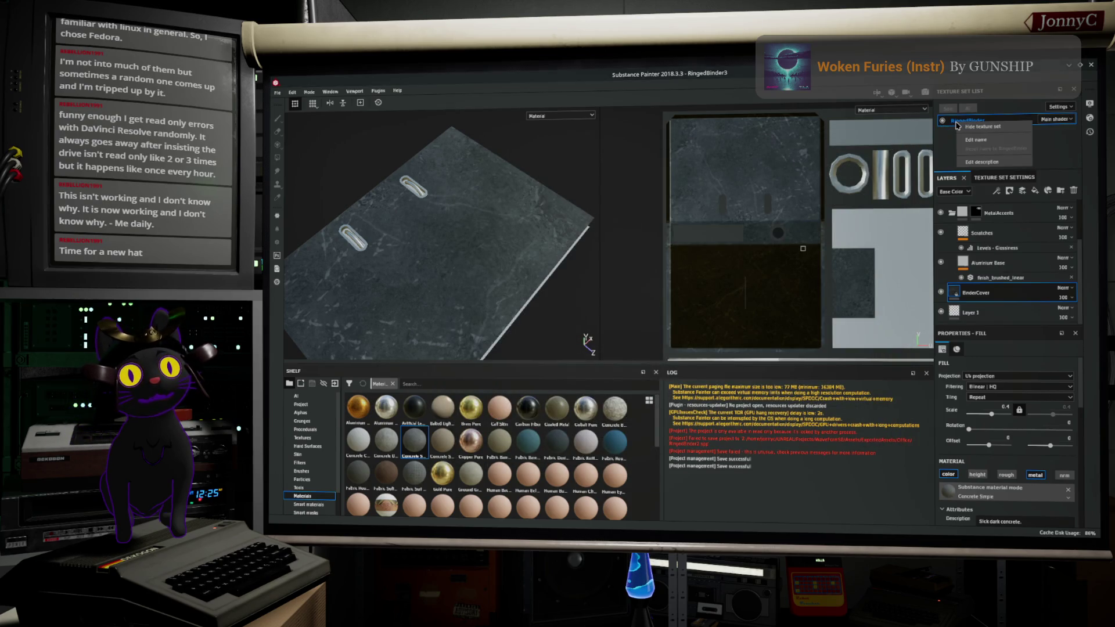
pyautogui.click(978, 141)
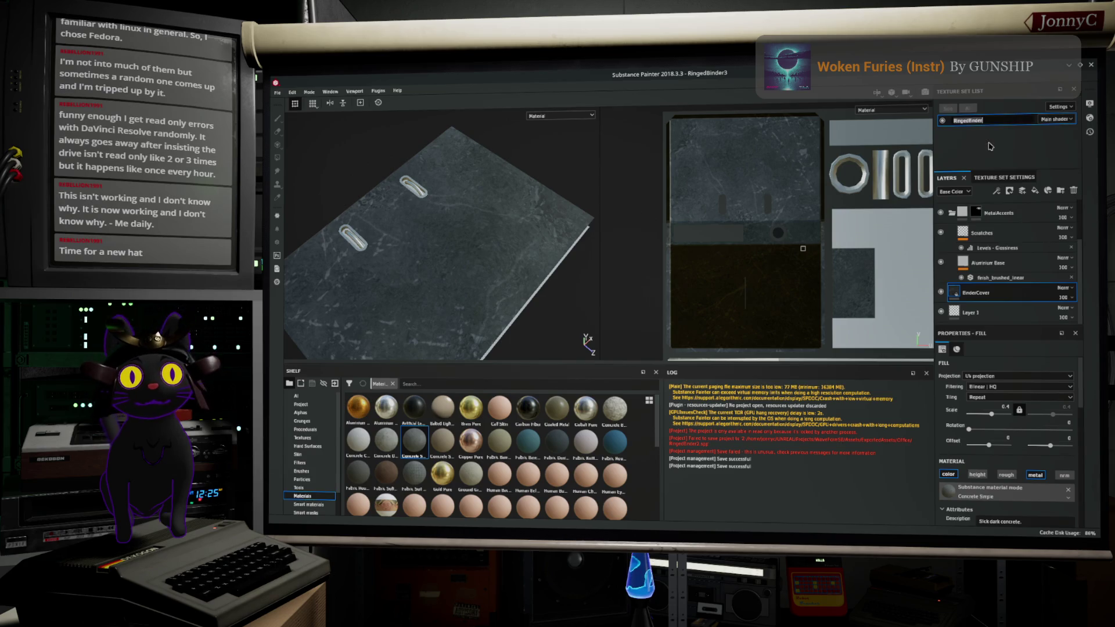
pyautogui.press('End')
pyautogui.write('3')
pyautogui.press('Return')
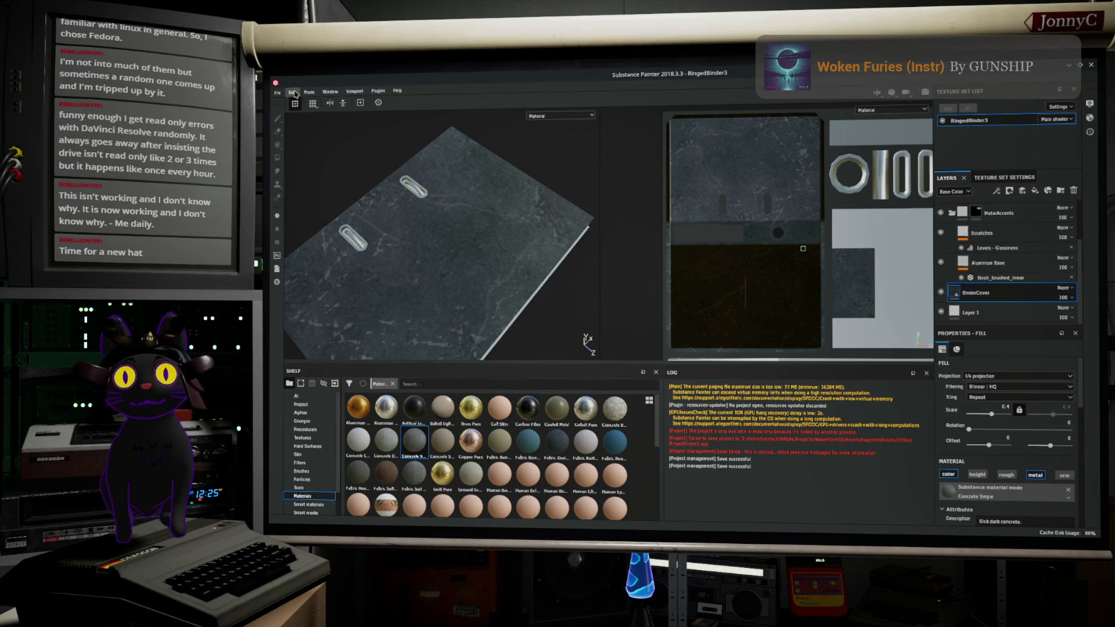
pyautogui.click(273, 93)
pyautogui.click(272, 96)
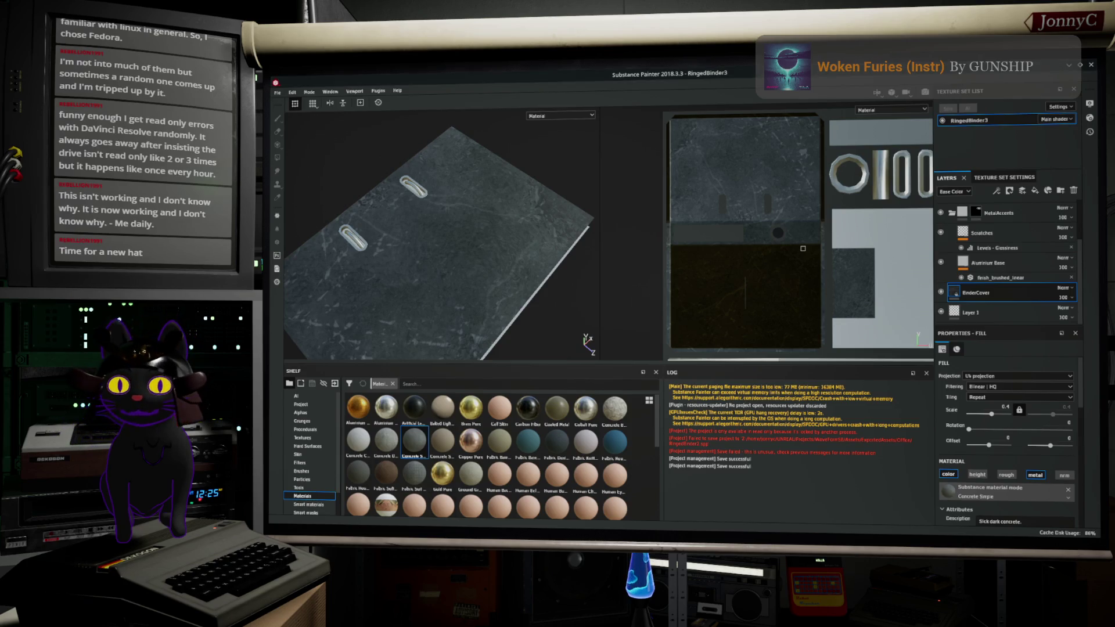
pyautogui.hotkey('alt', 'Tab')
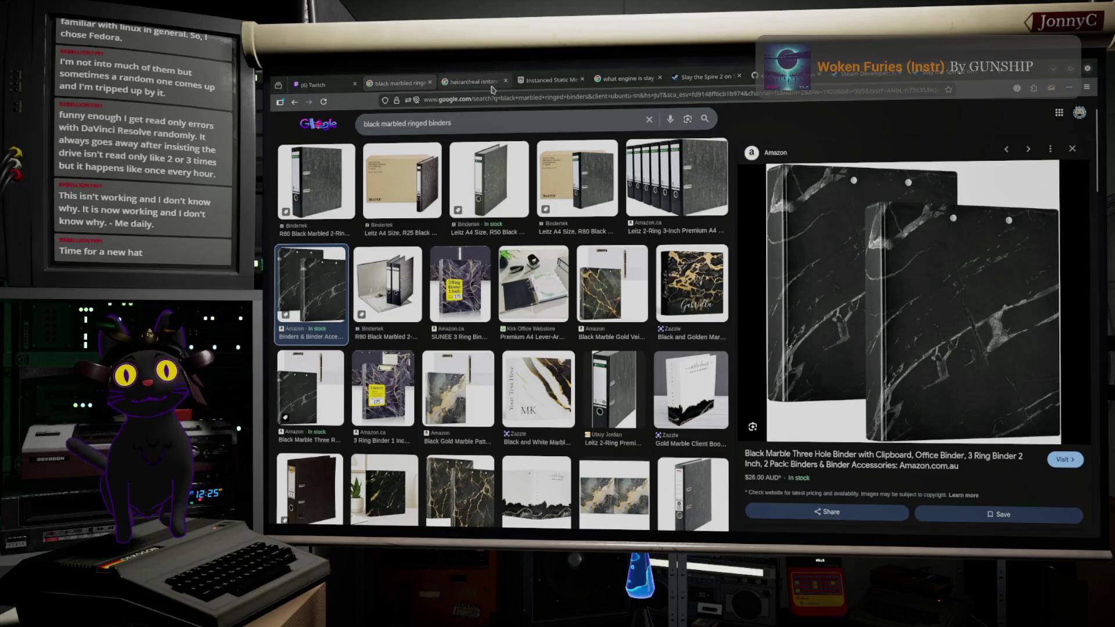
# Step: Search Google for 'shotcut linux video editing' and open the Shotcut homepage result
pyautogui.click(947, 75)
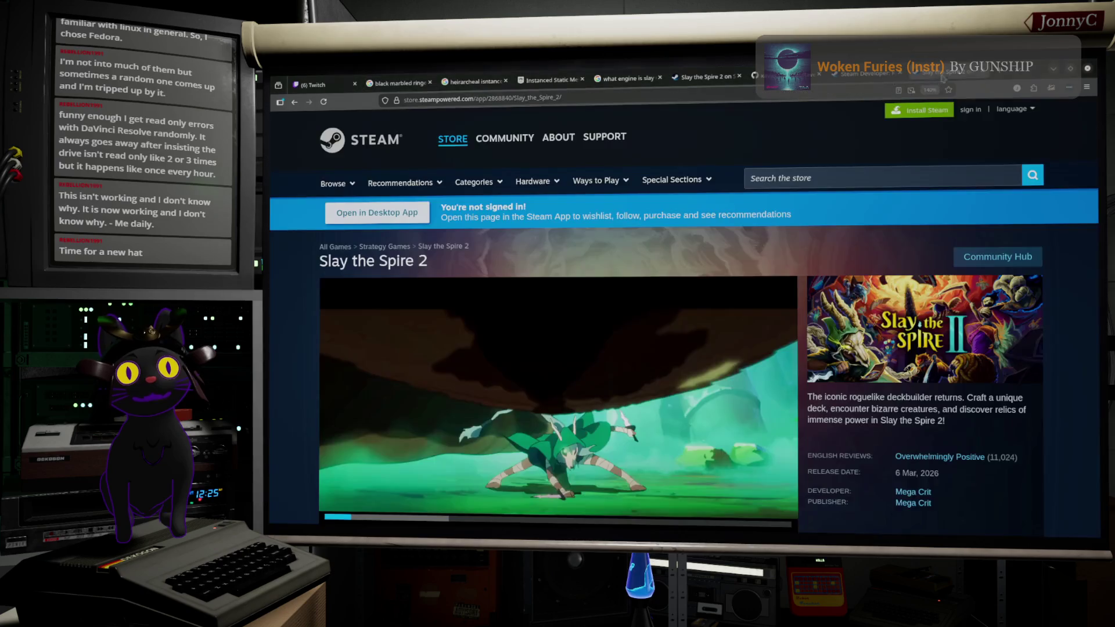
pyautogui.click(858, 90)
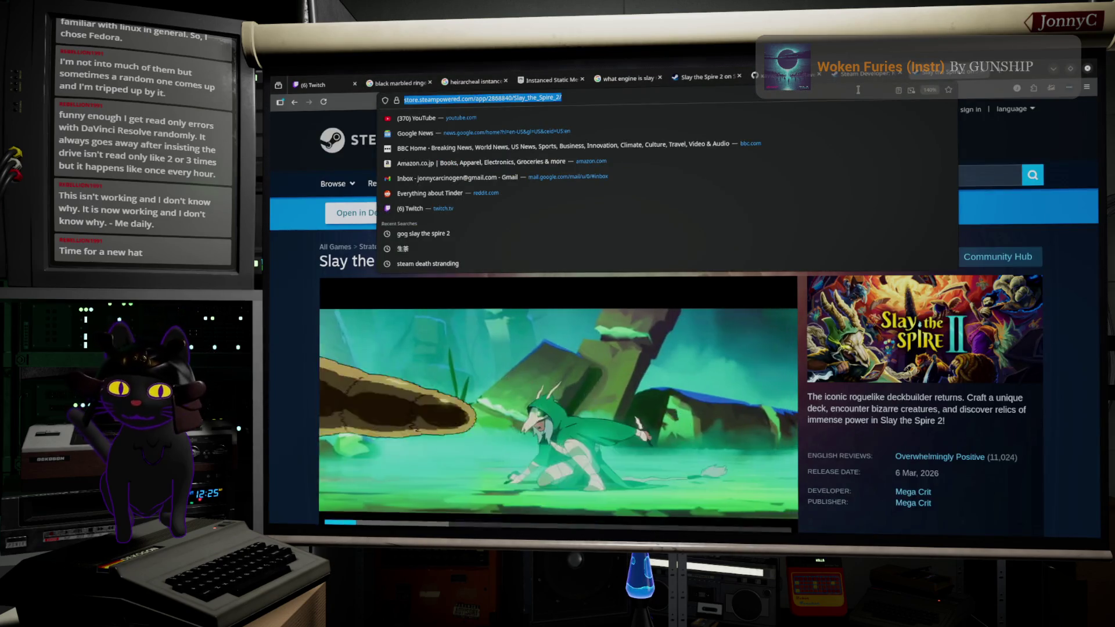
pyautogui.write('shotcut l')
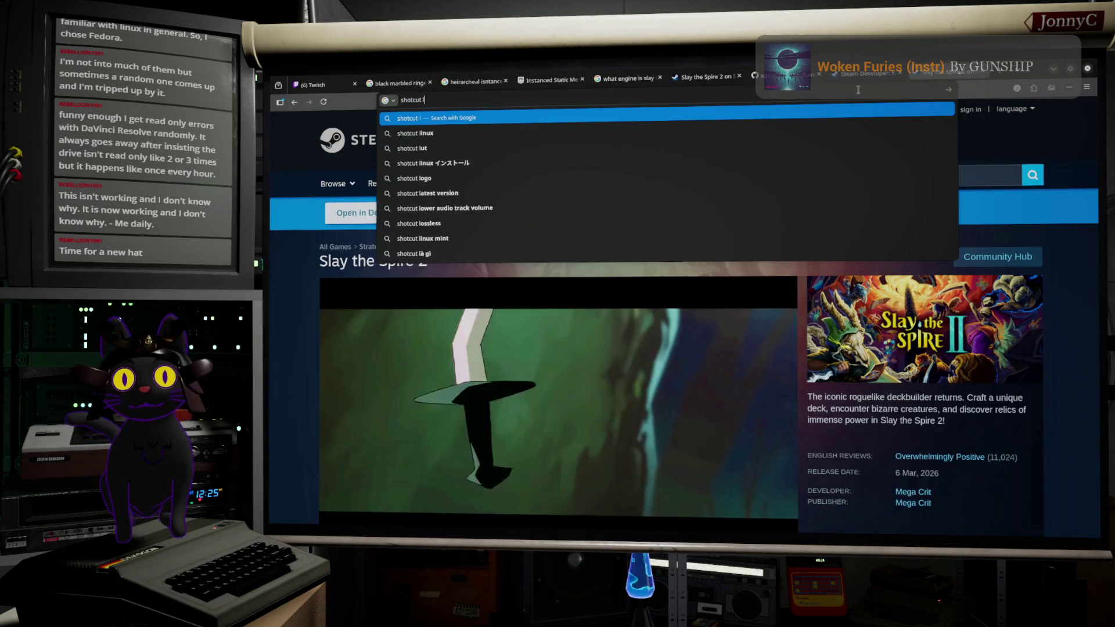
pyautogui.write('inuze')
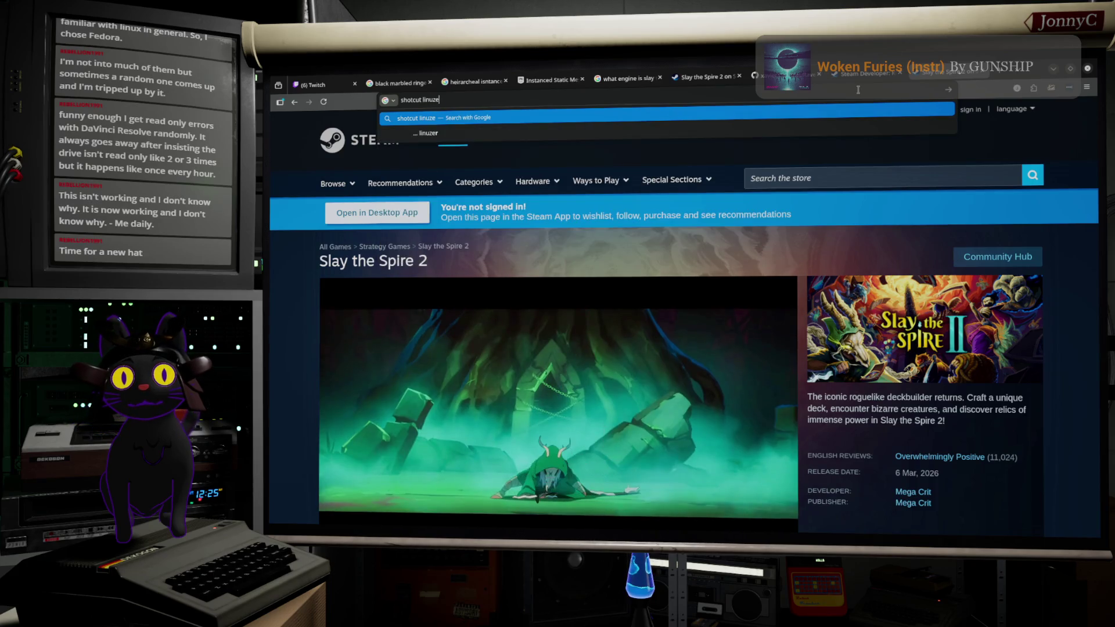
pyautogui.press('BackSpace')
pyautogui.press('BackSpace')
pyautogui.write('x ')
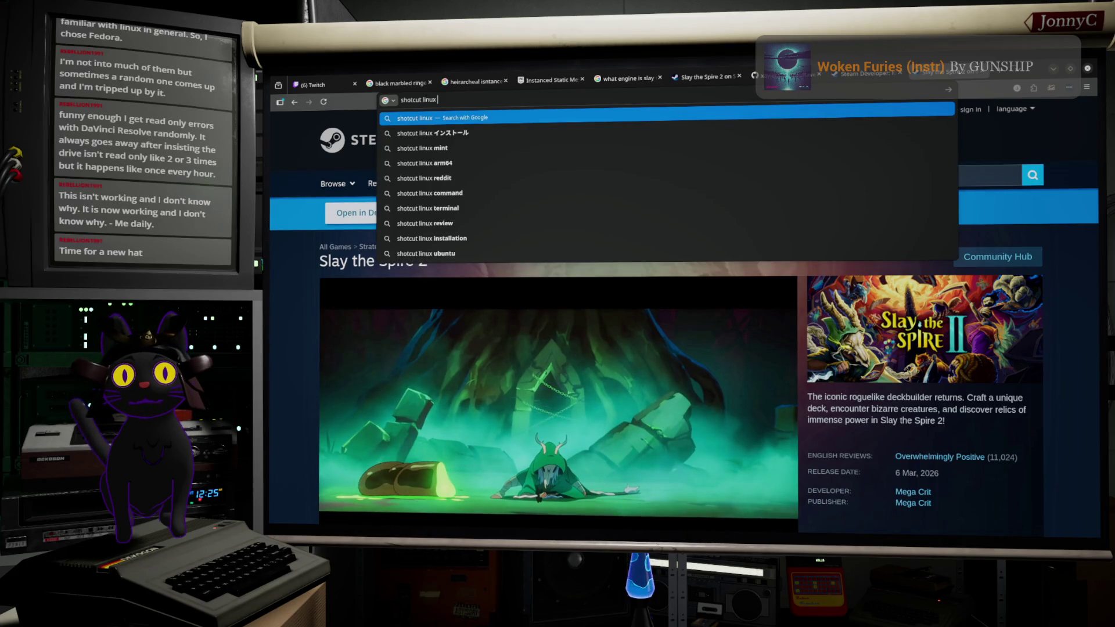
pyautogui.write('video editing')
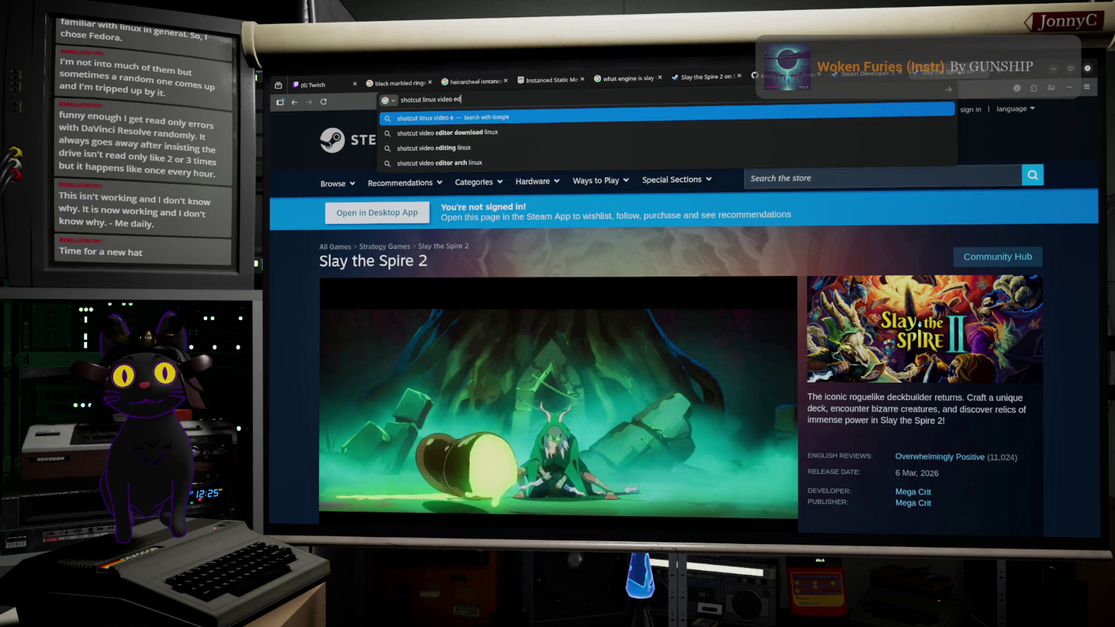
pyautogui.press('Return')
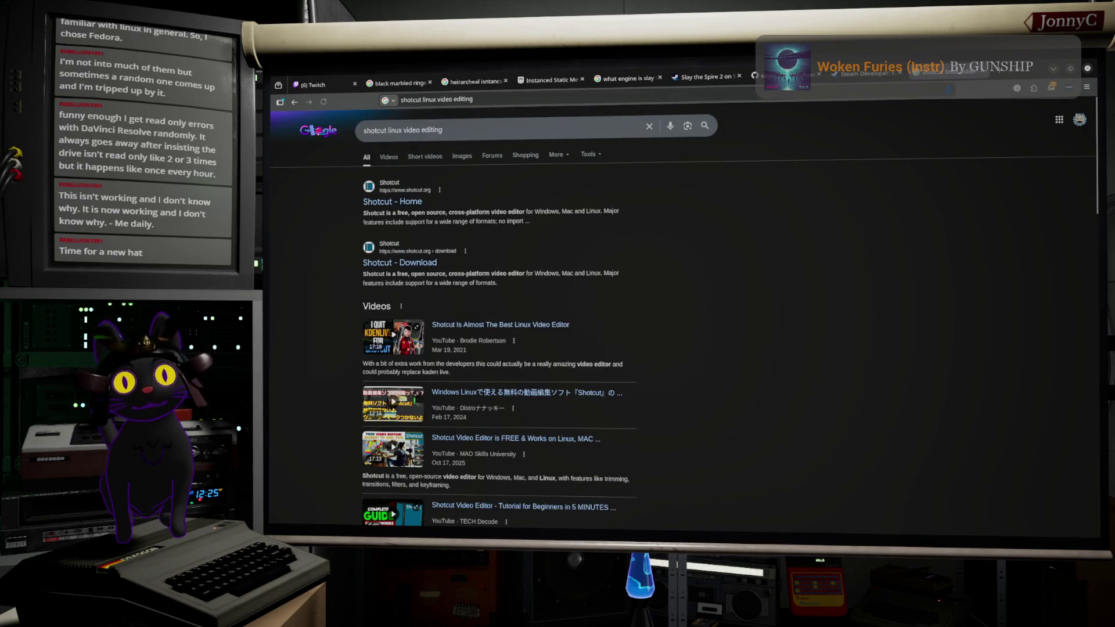
pyautogui.click(380, 202)
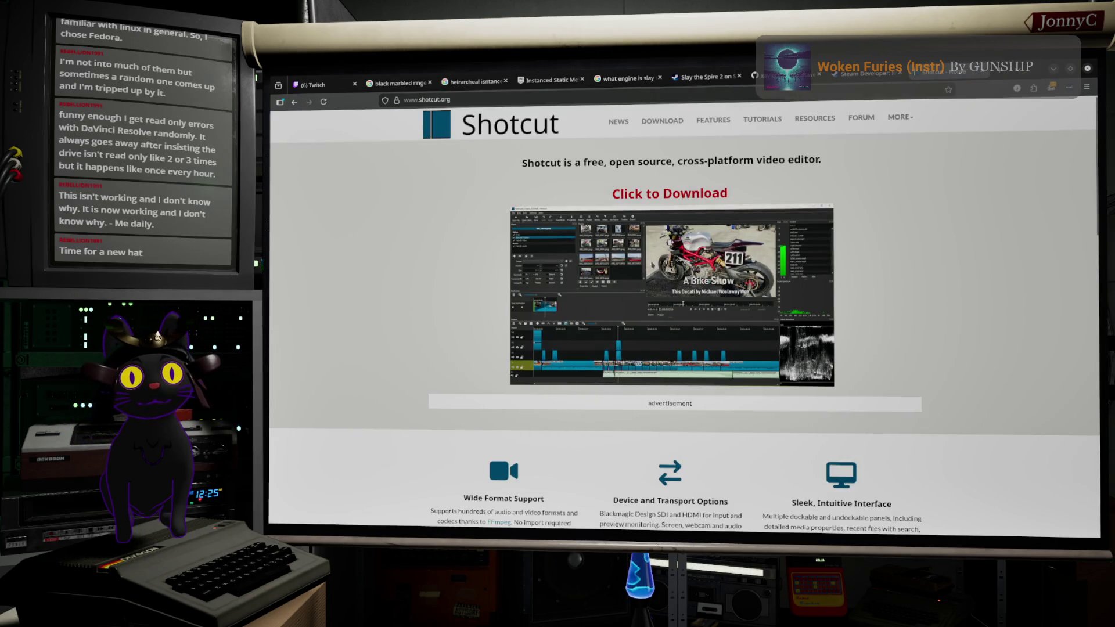
# Step: Scroll up and down through the shotcut.org homepage, then return to Substance Painter
pyautogui.scroll(-5, 687, 300)
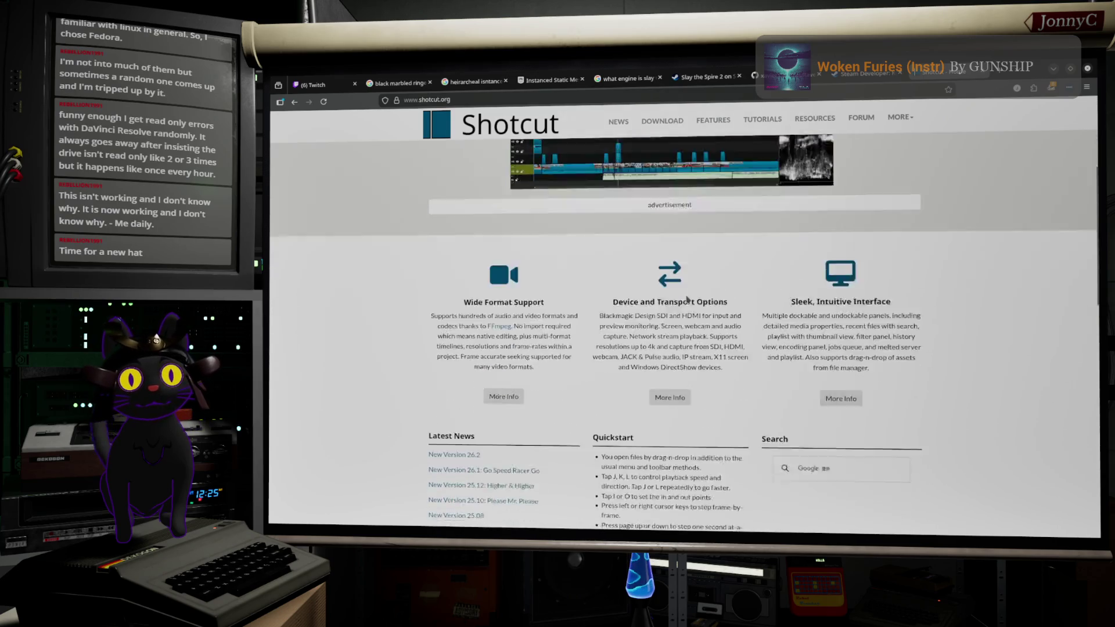
pyautogui.scroll(5, 687, 299)
pyautogui.scroll(1, 687, 299)
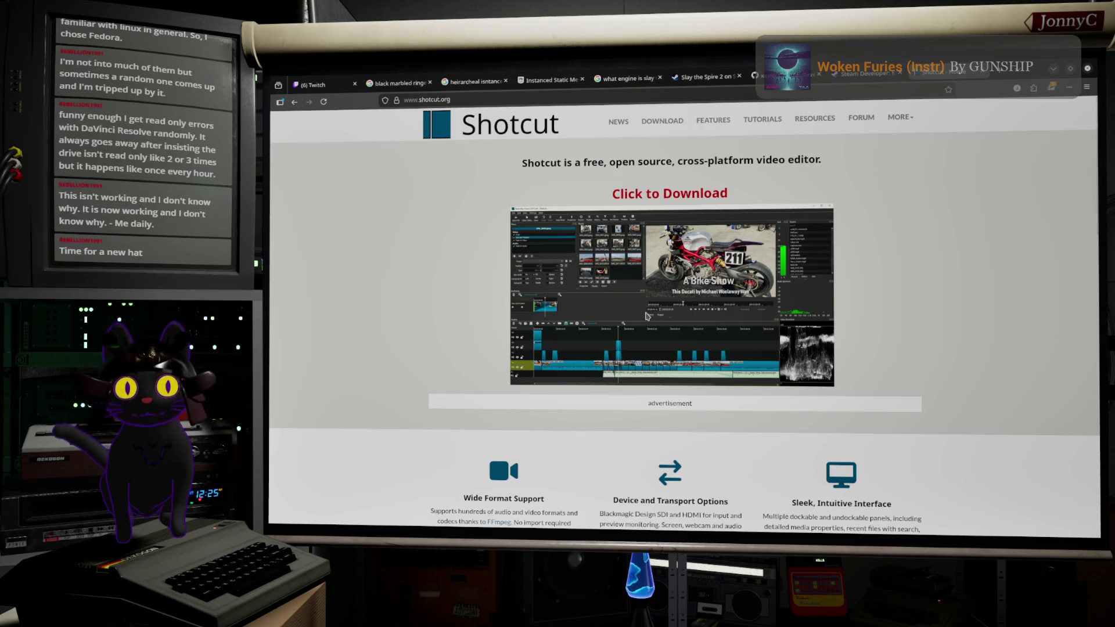
pyautogui.scroll(-5, 647, 316)
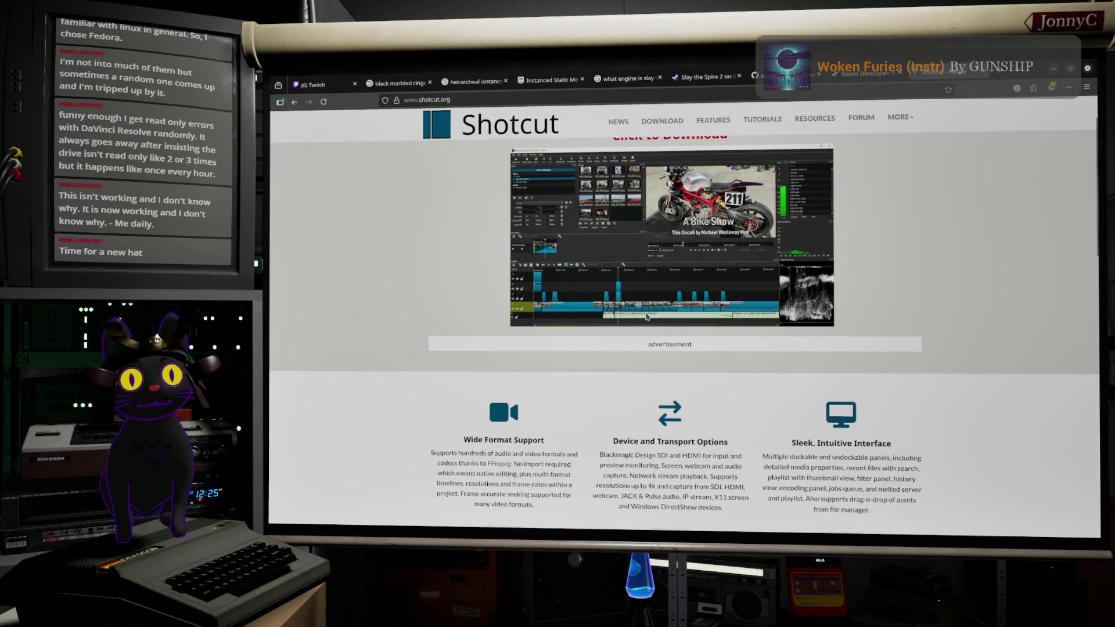
pyautogui.scroll(-10, 648, 316)
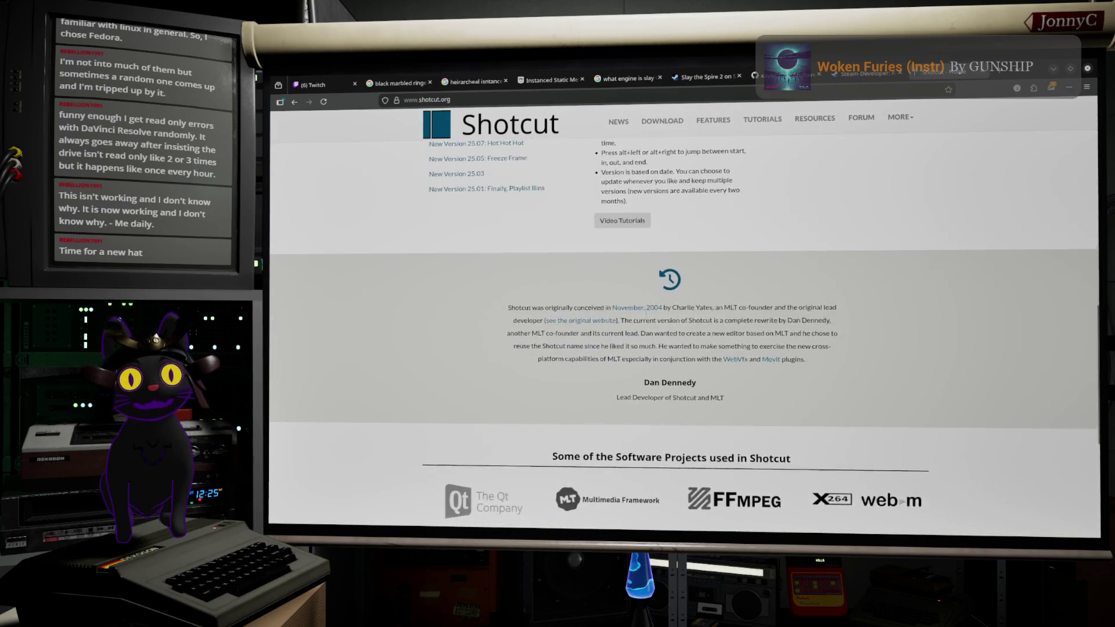
pyautogui.scroll(3, 647, 316)
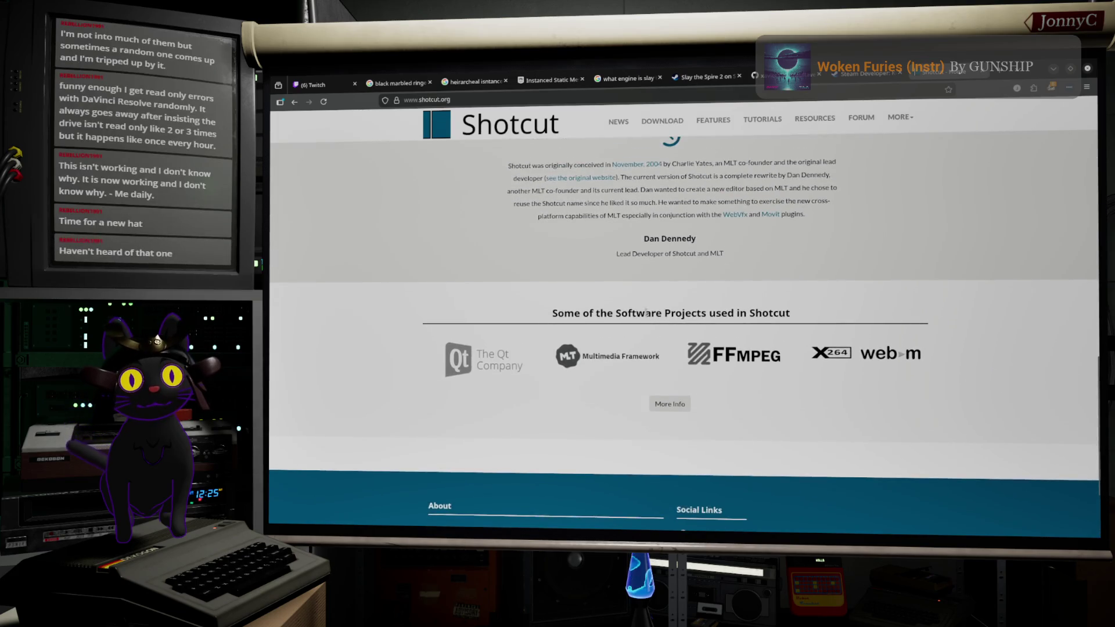
pyautogui.scroll(12, 646, 313)
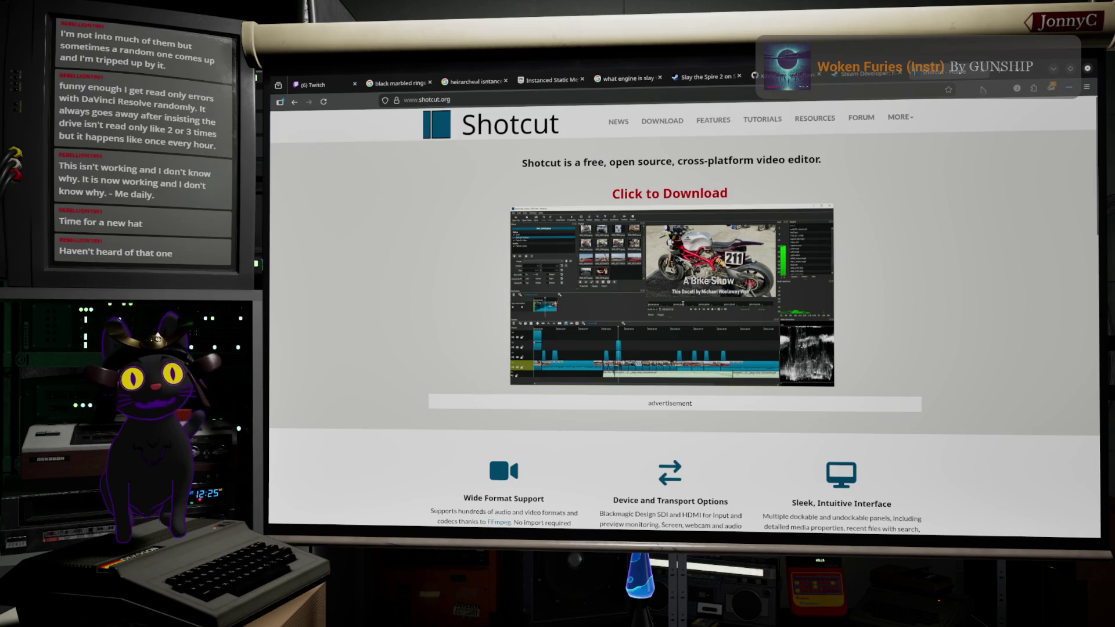
pyautogui.hotkey('alt', 'Tab')
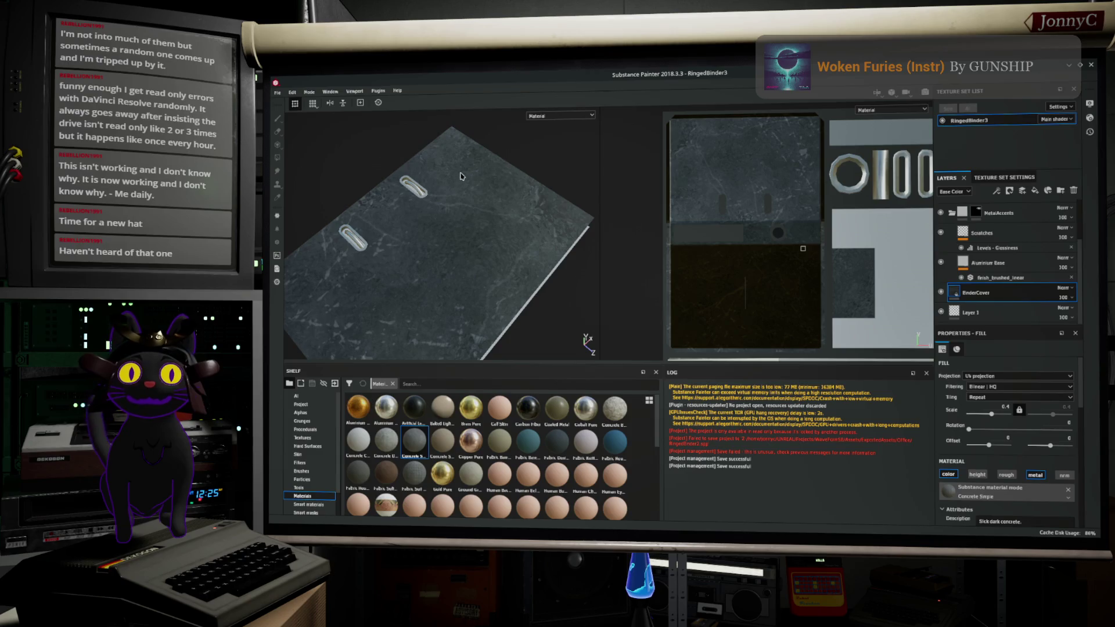
# Step: Open the Export Textures window and expand RingedBinder3 to list its output maps
pyautogui.click(277, 92)
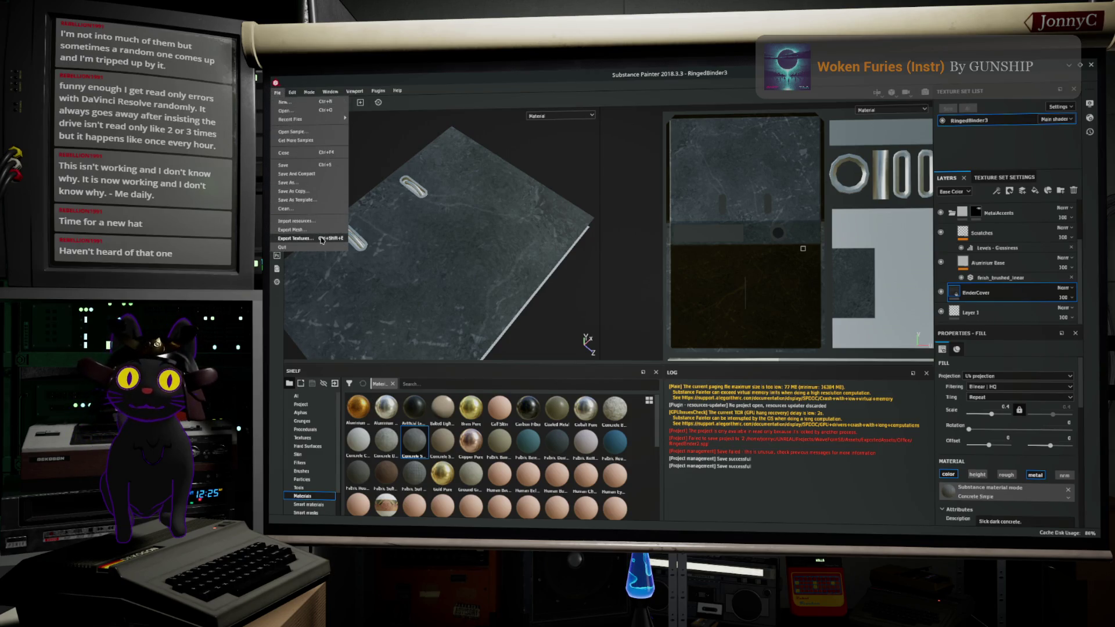
pyautogui.click(320, 239)
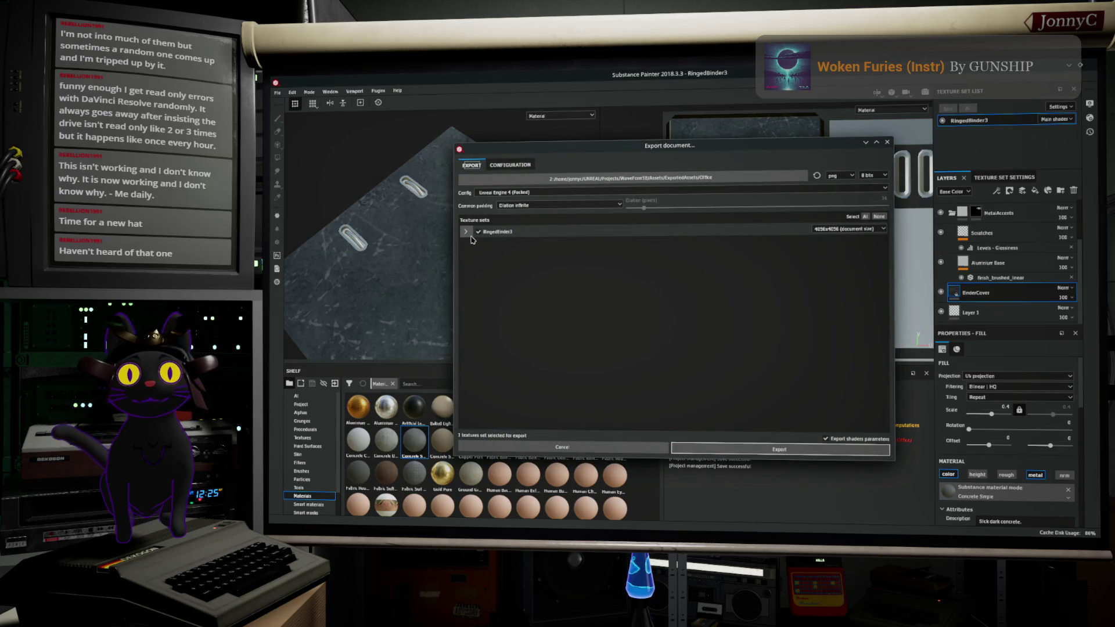
pyautogui.click(465, 232)
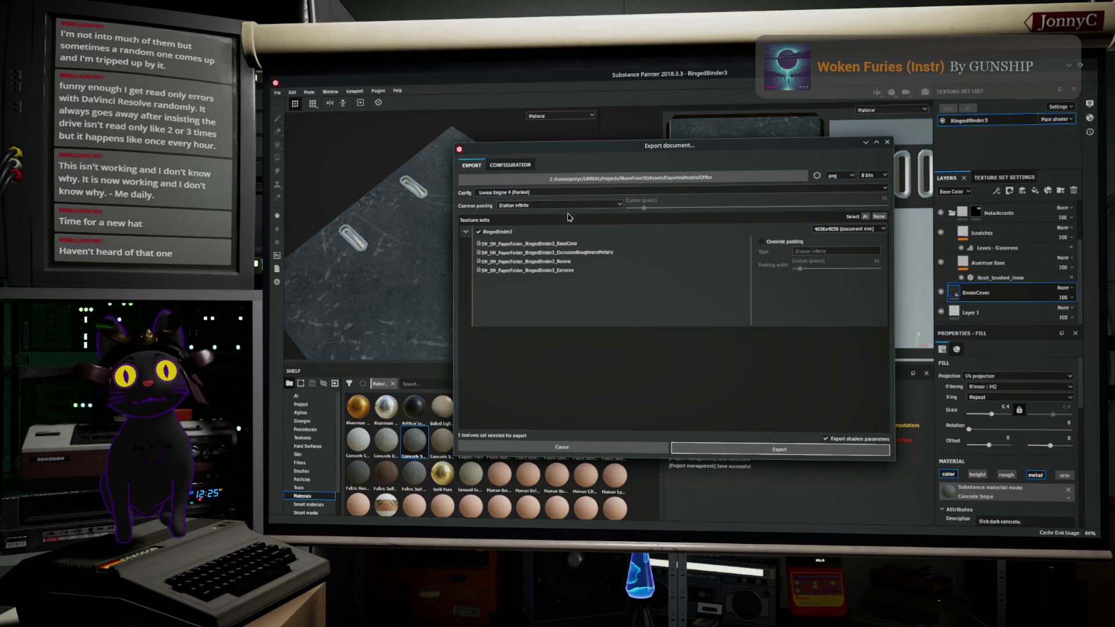
# Step: Load the Unreal Engine 4 (Packed) configuration preset and select its BaseColor output map name
pyautogui.click(510, 164)
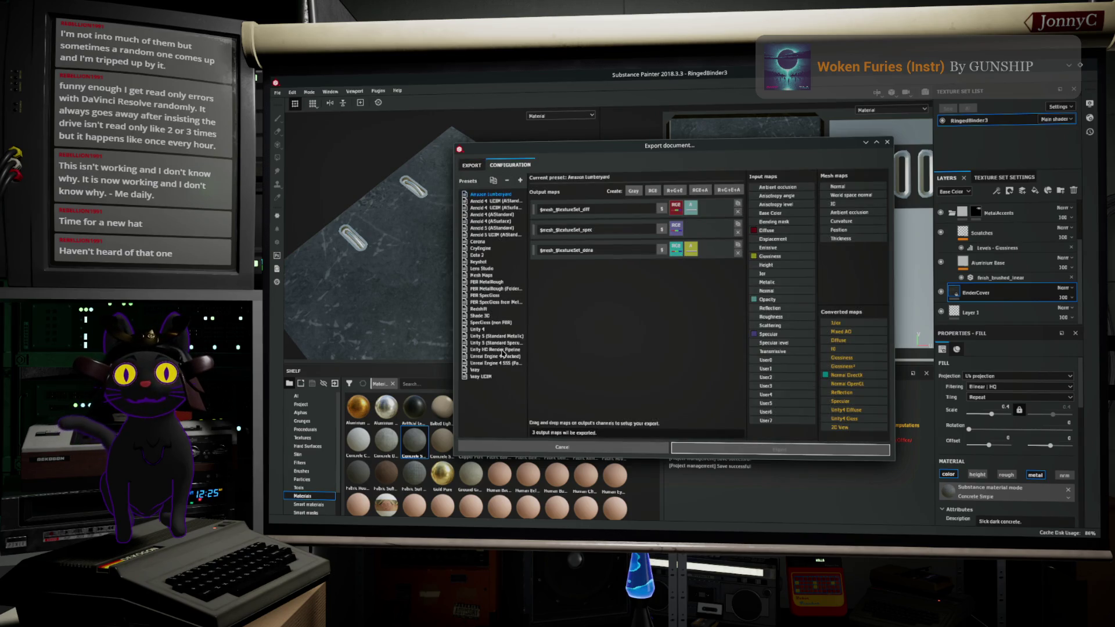
pyautogui.click(503, 357)
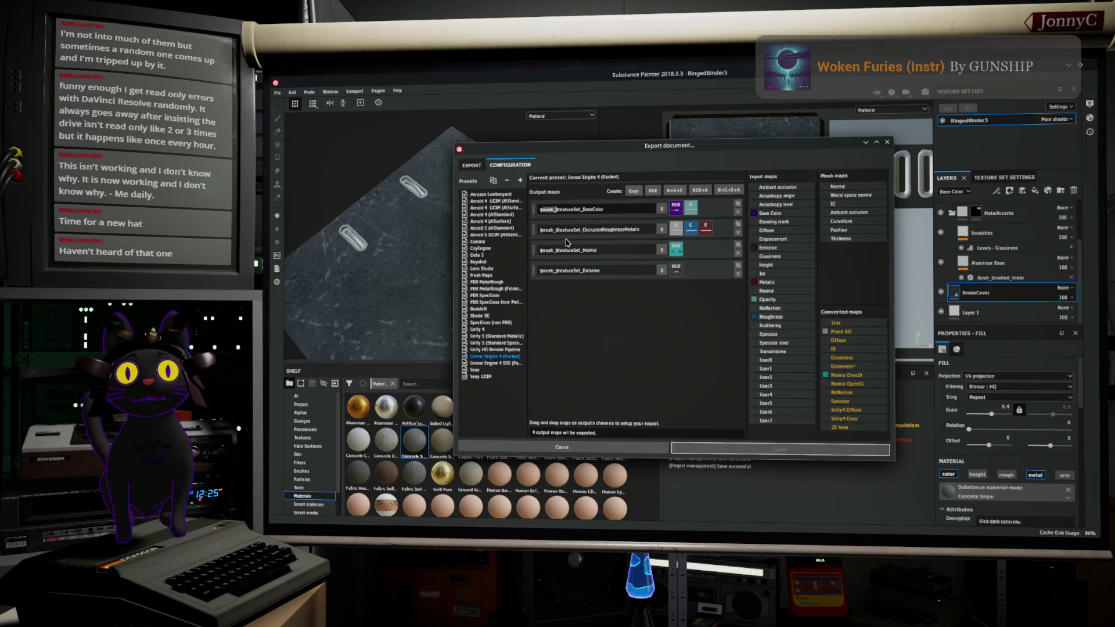
pyautogui.click(614, 210)
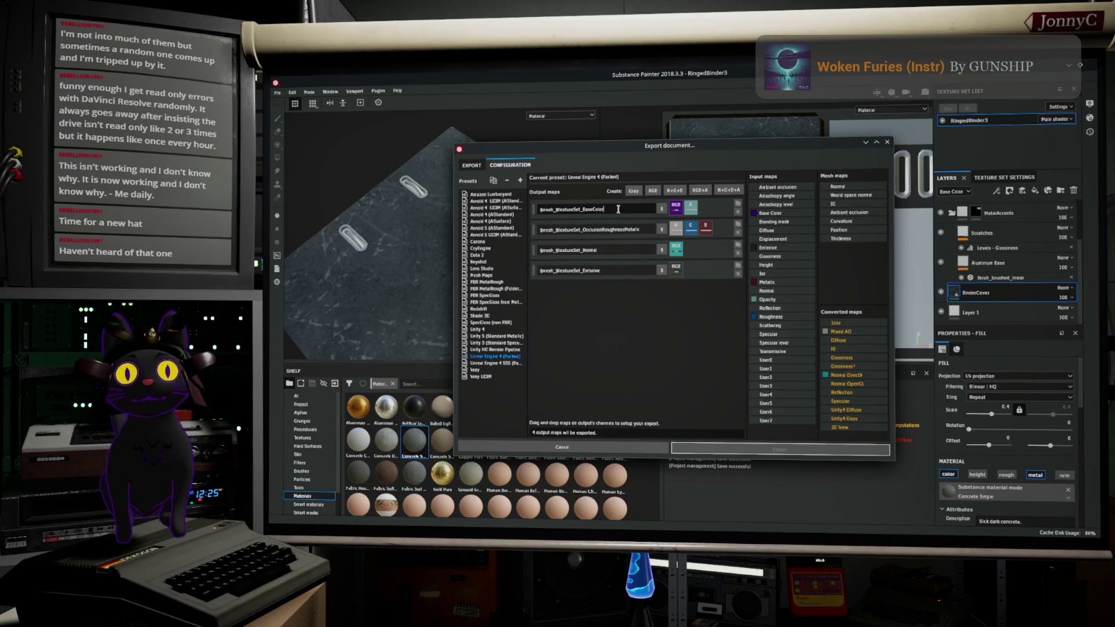
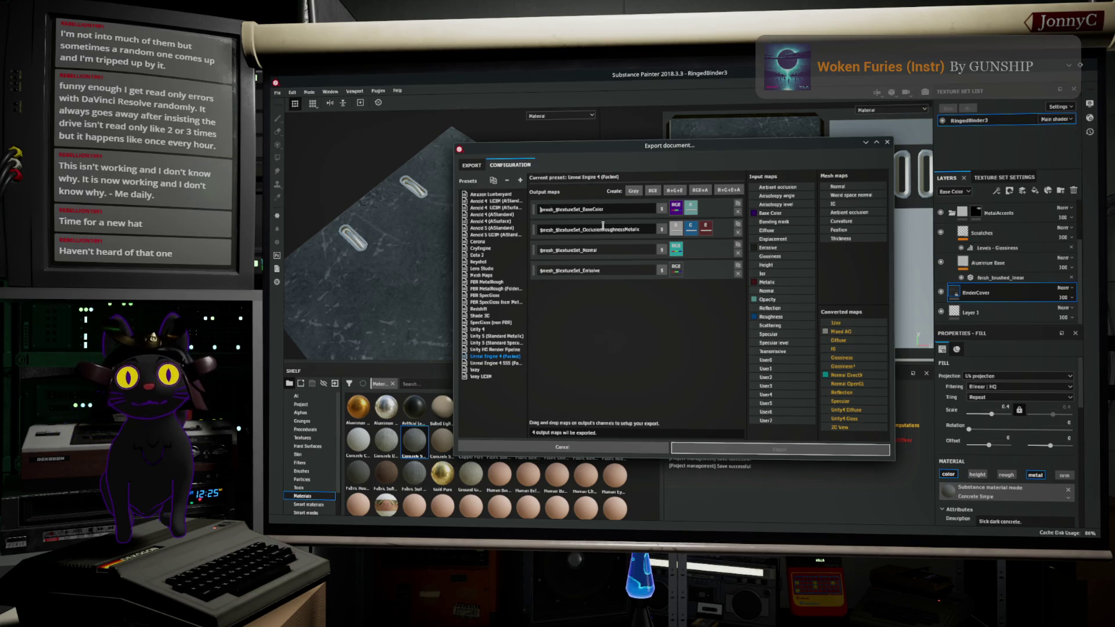
# Step: Prefix the BaseColor, OcclusionRoughnessMetallic, Normal and Emissive output map names with 2
pyautogui.write('2')
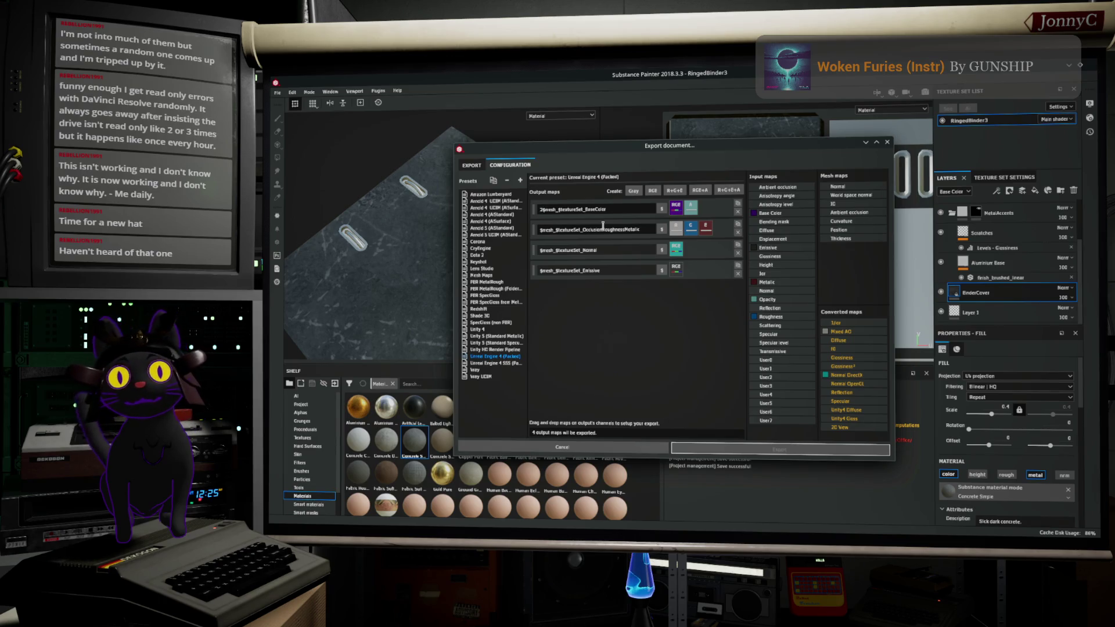
pyautogui.click(560, 232)
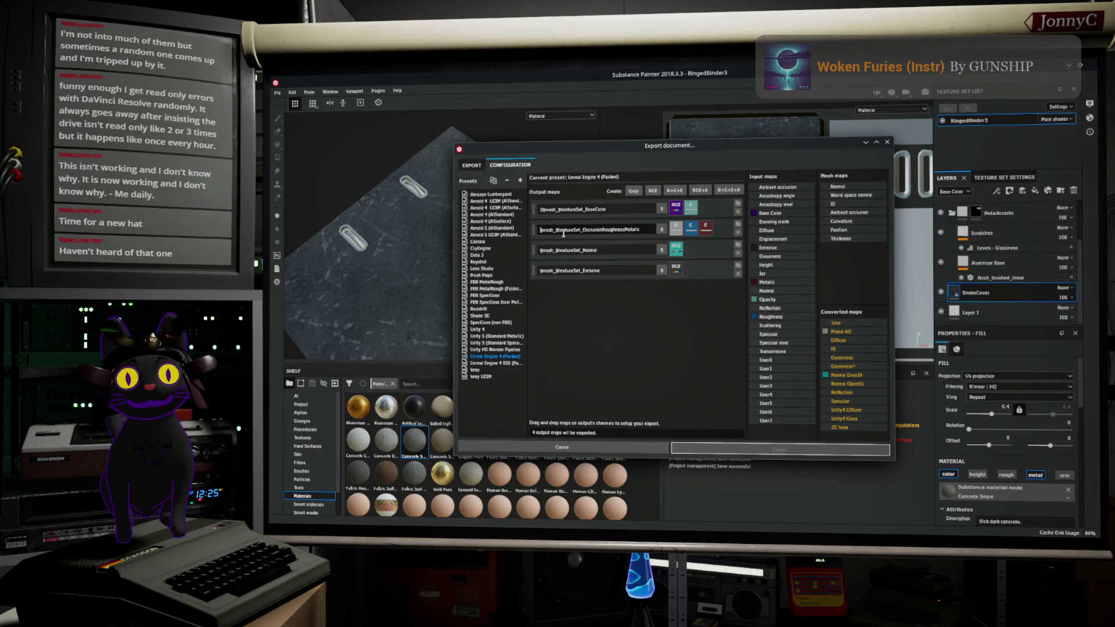
pyautogui.write('2')
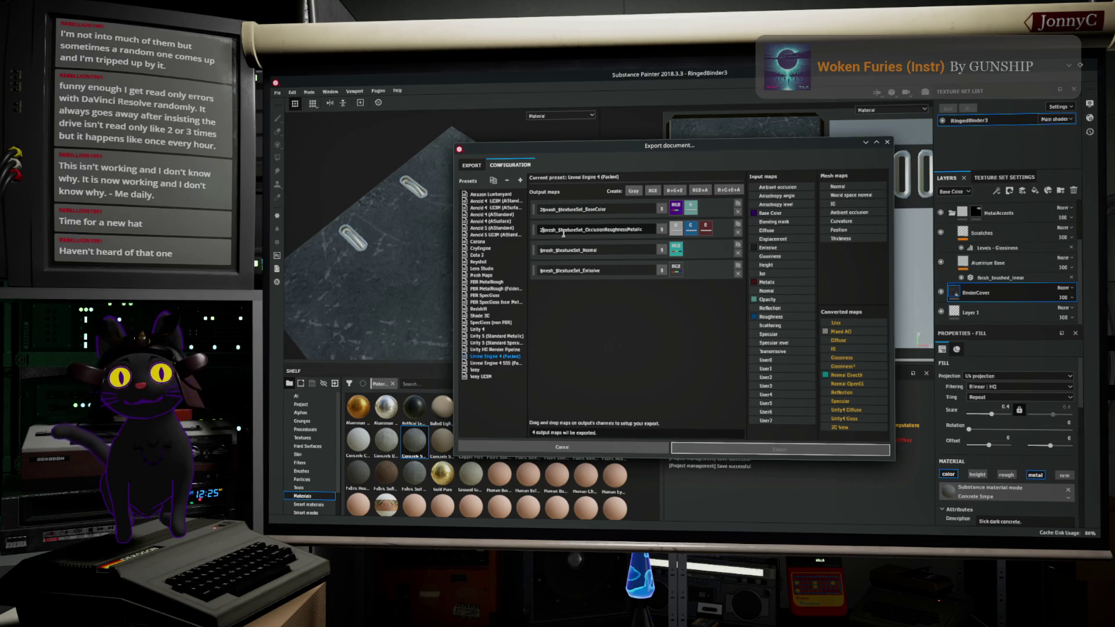
pyautogui.click(550, 251)
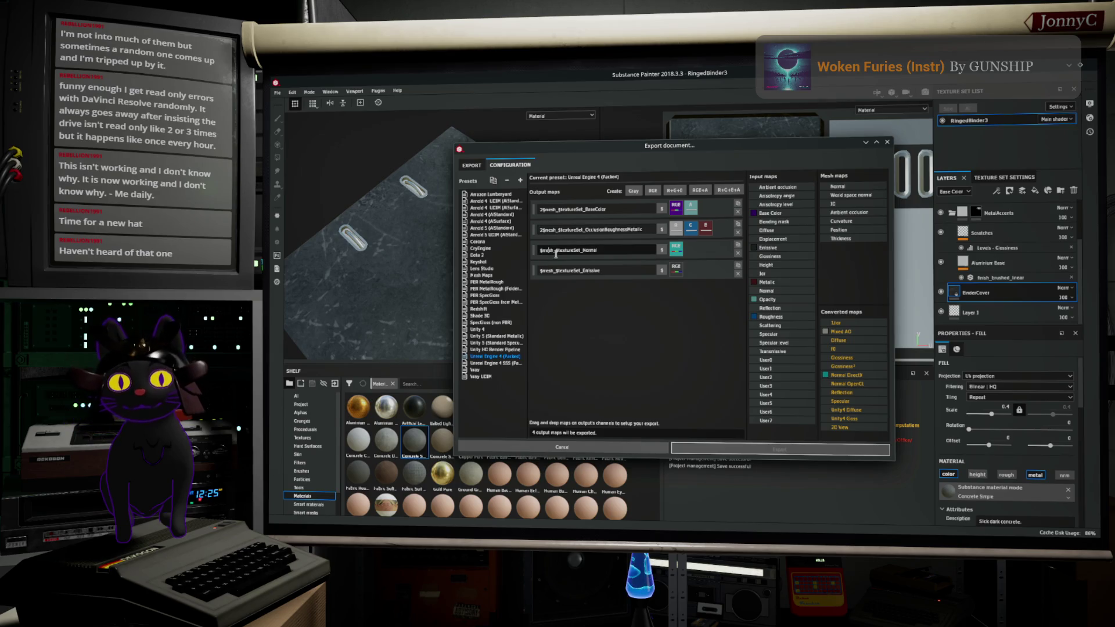
pyautogui.write('2')
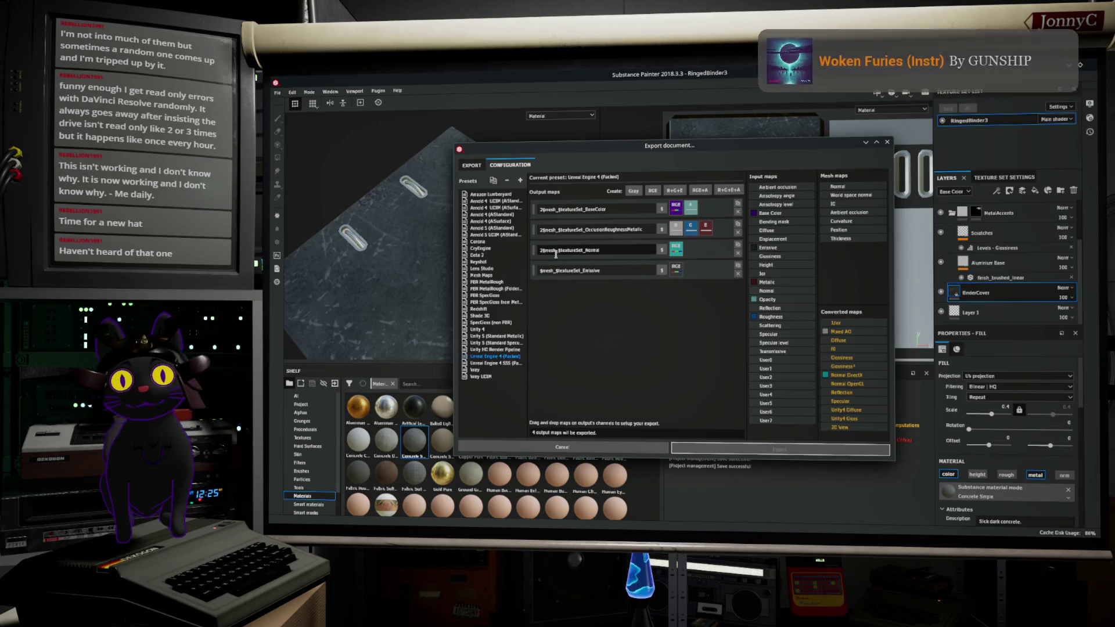
pyautogui.click(549, 271)
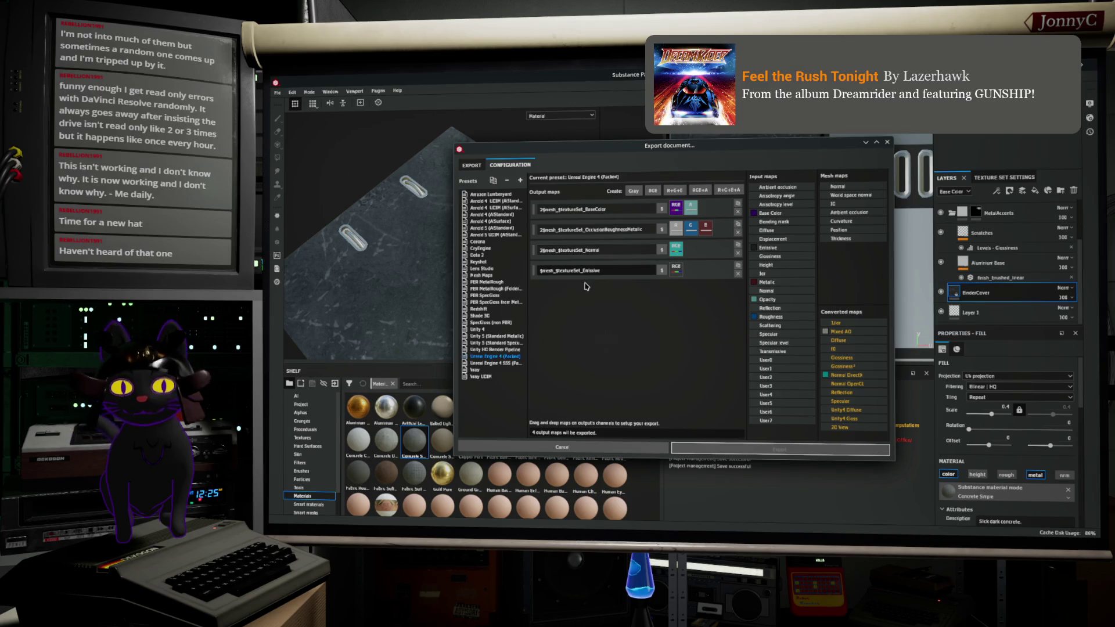
pyautogui.write('2')
pyautogui.click(655, 356)
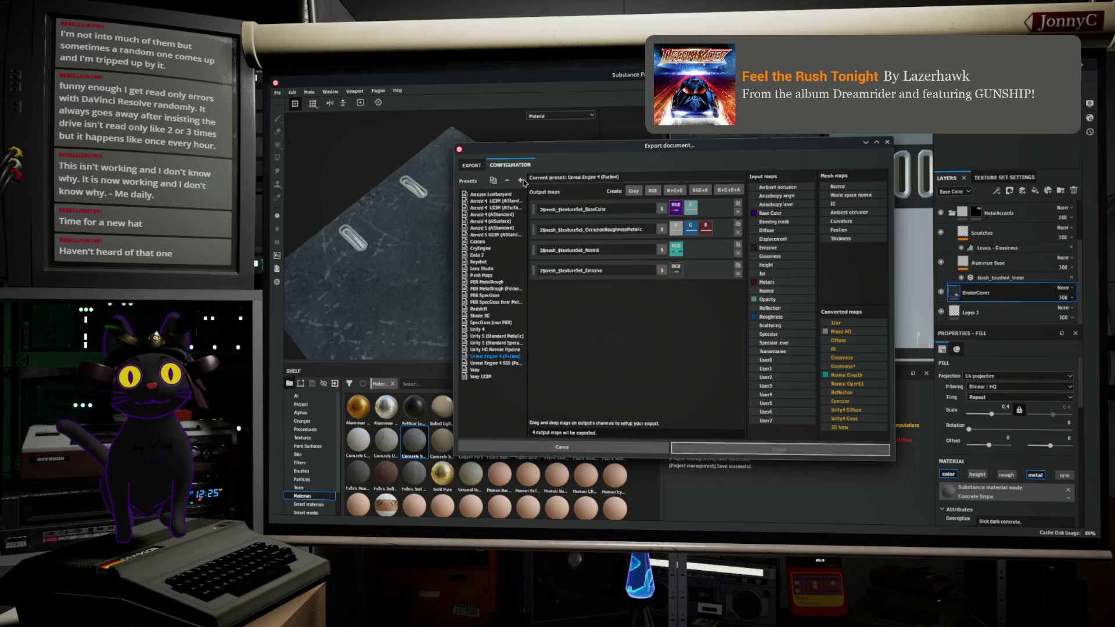
pyautogui.click(468, 166)
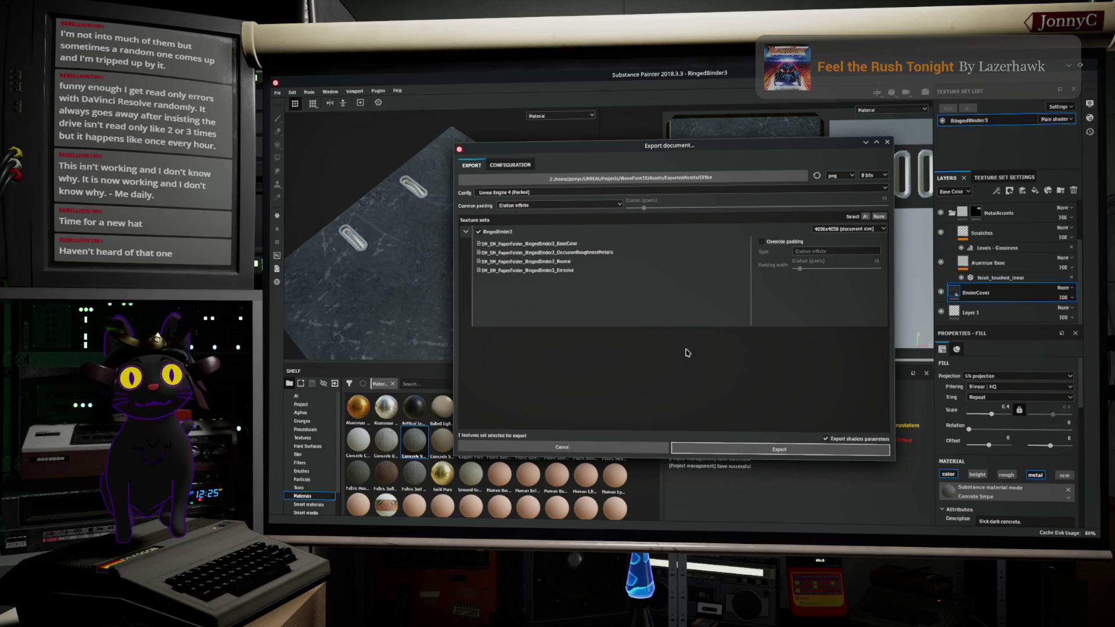
# Step: Toggle Override padding on and back off, then close the Export document window
pyautogui.click(780, 242)
pyautogui.click(780, 242)
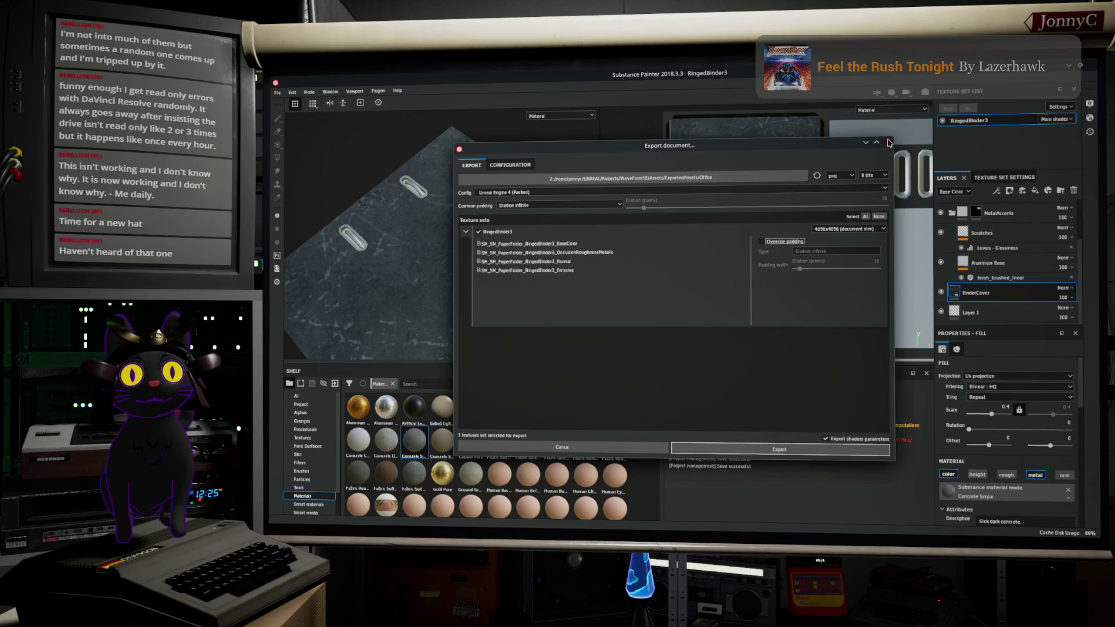
pyautogui.click(888, 143)
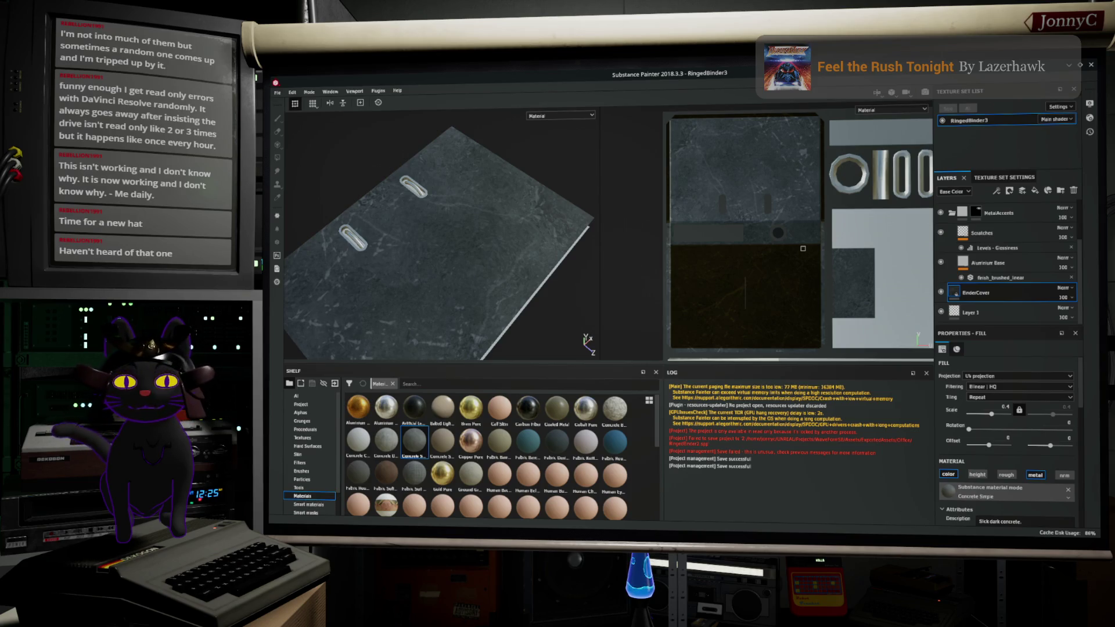
# Step: Open Edit > Project Configuration and bring up the mesh file selector
pyautogui.click(292, 92)
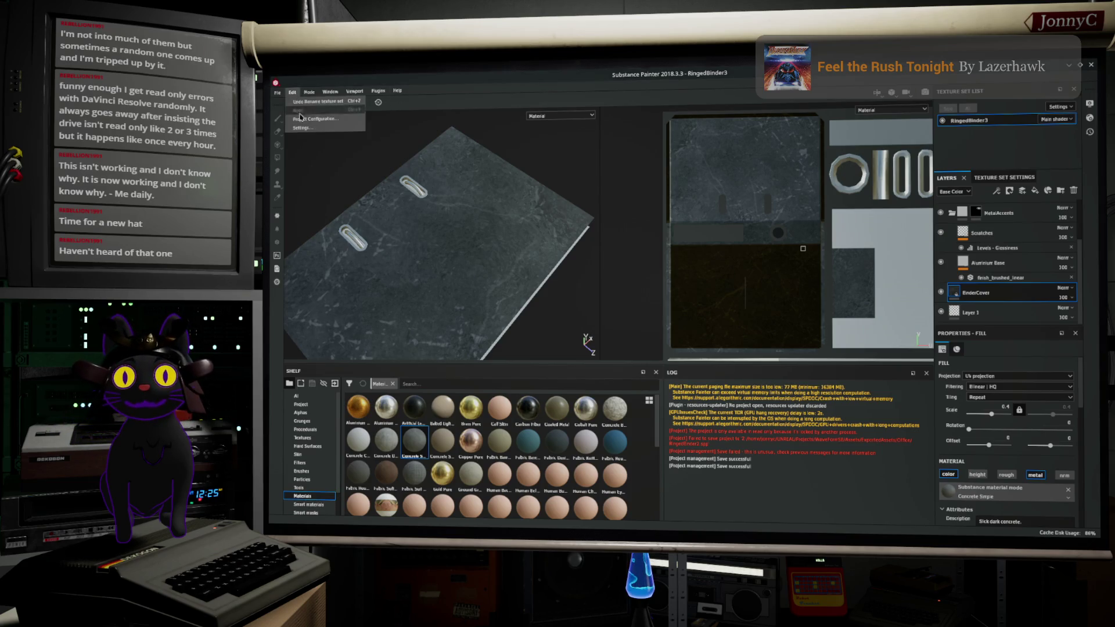
pyautogui.click(345, 119)
pyautogui.click(749, 253)
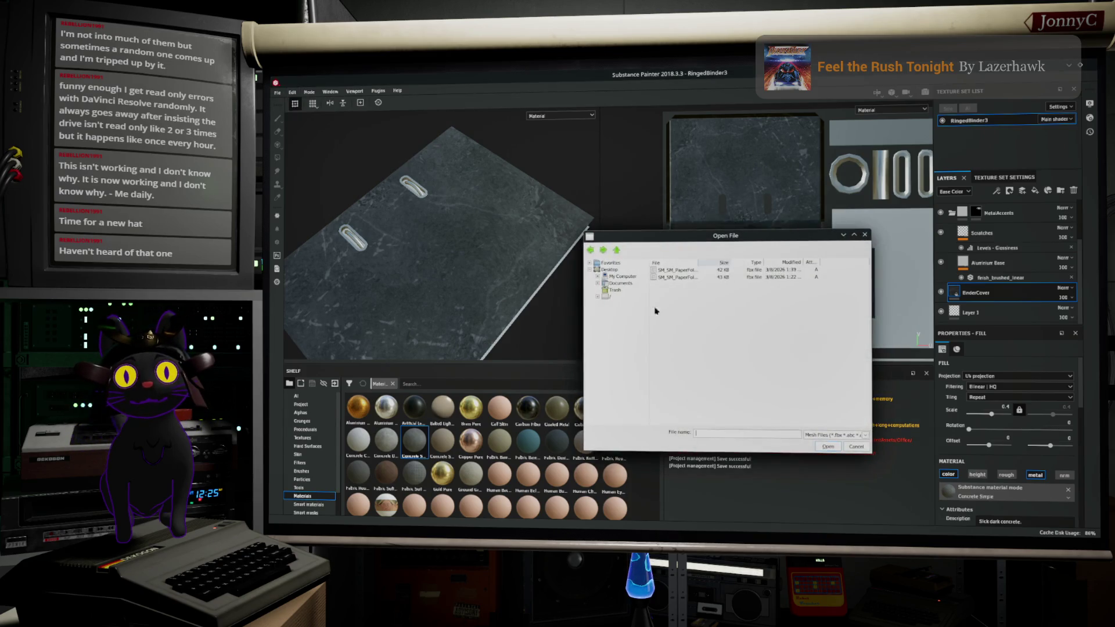
# Step: Select then deselect SM_SM_PaperFolder.fbx, and bring up the Dolphin file manager with Super+E
pyautogui.click(693, 271)
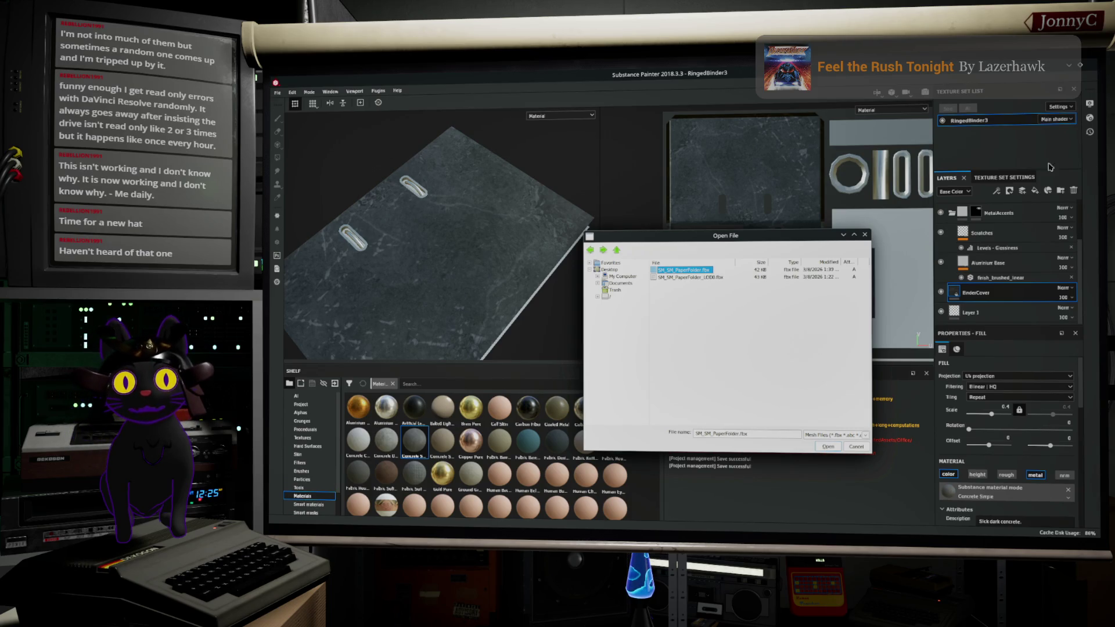
pyautogui.click(690, 320)
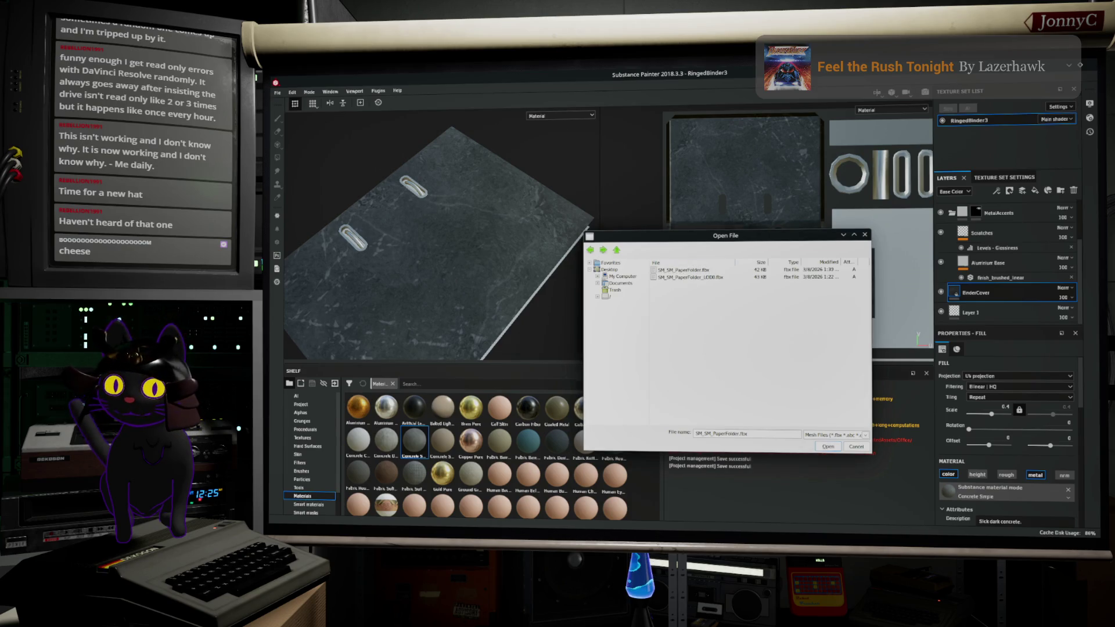
pyautogui.press('super+e')
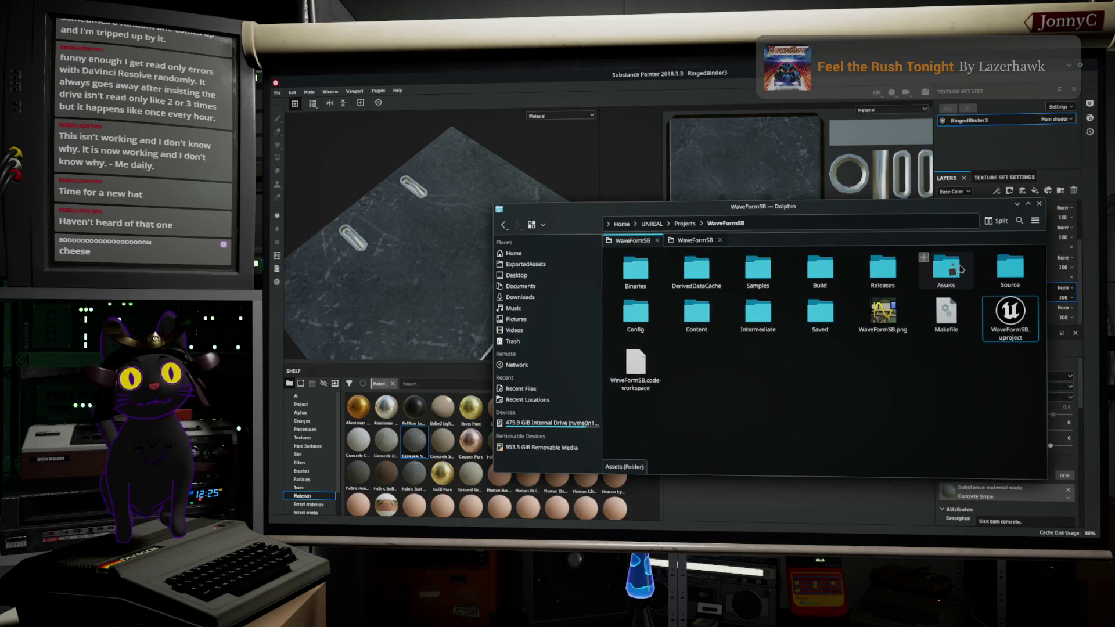
# Step: Browse in Dolphin through Assets and ExportedAssets into the Office folder
pyautogui.click(946, 268)
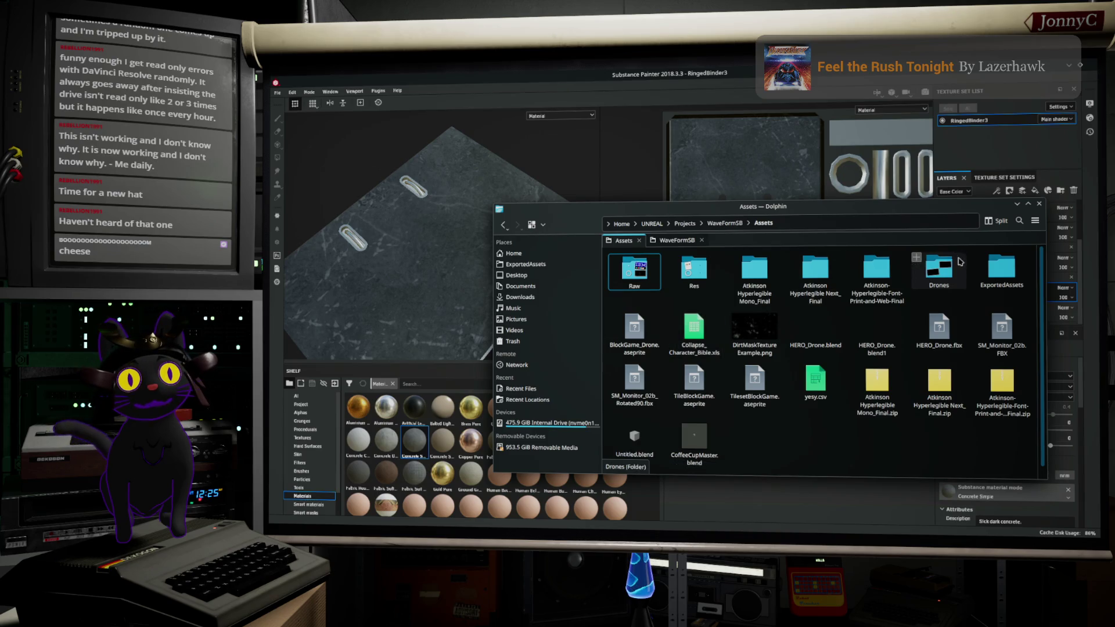
pyautogui.click(1002, 269)
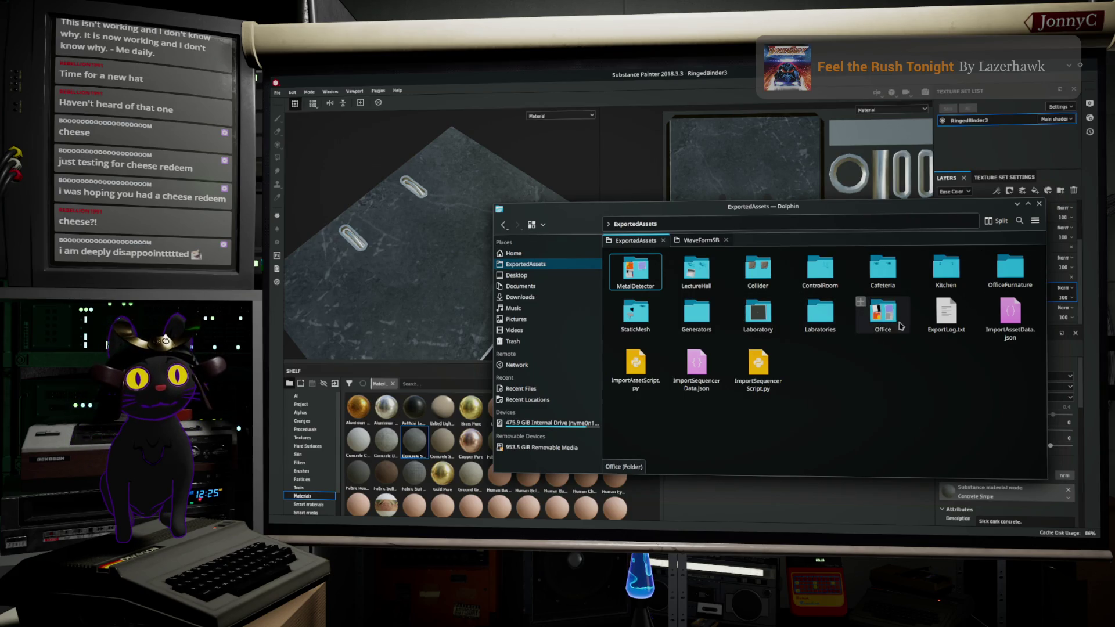
pyautogui.click(883, 314)
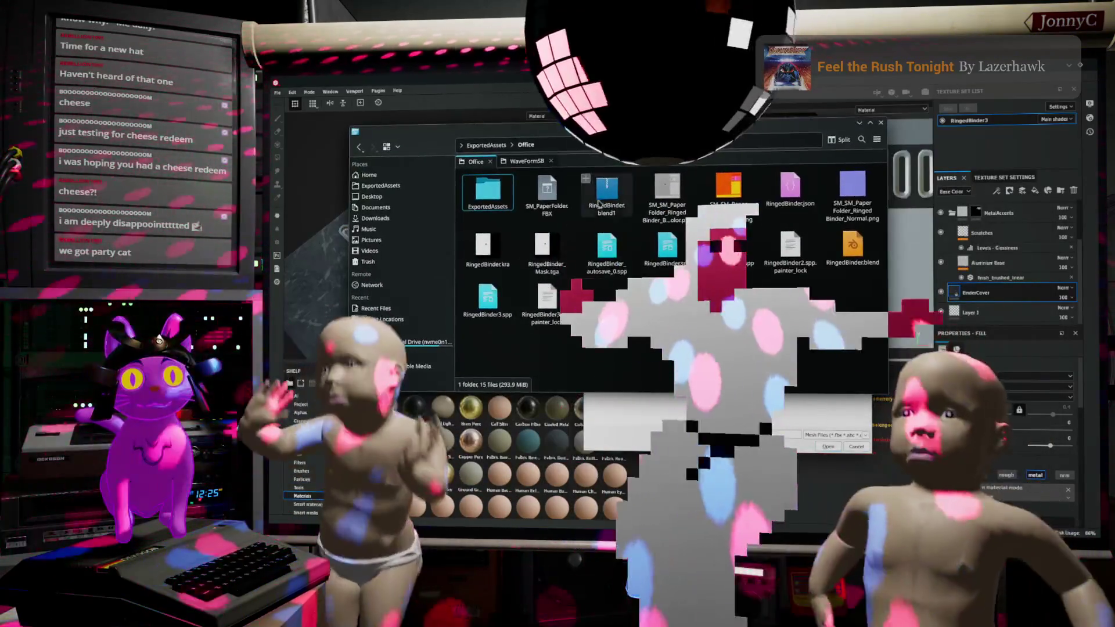
# Step: Paste the copied FBX into Office, renaming it SM_PaperFolder2.FBX in the File Already Exists dialog
pyautogui.rightClick(560, 194)
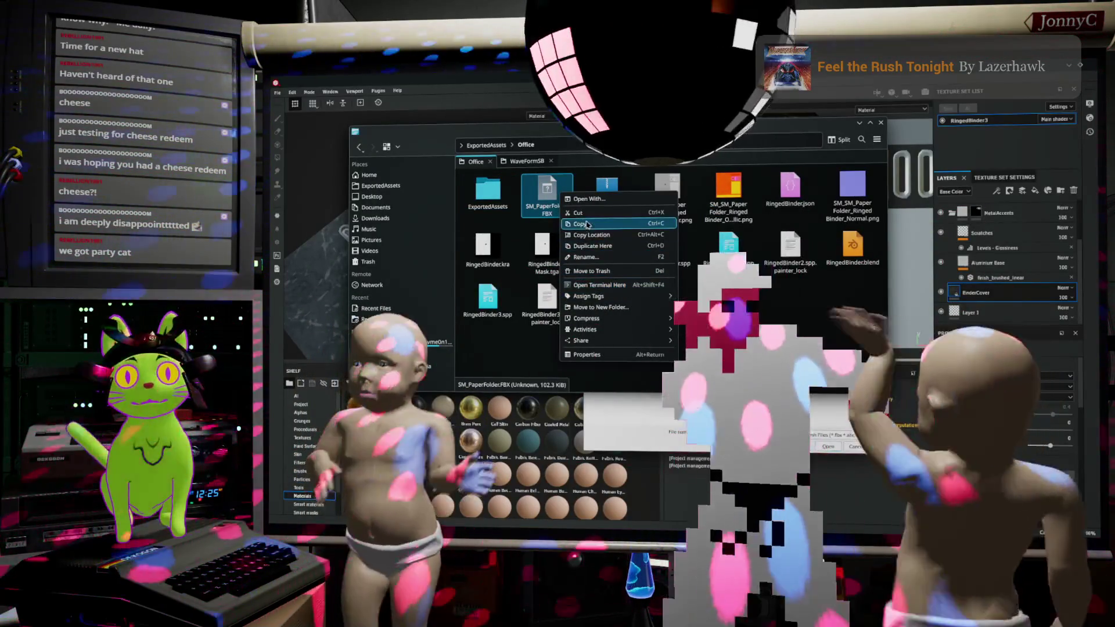
pyautogui.press('Escape')
pyautogui.rightClick(620, 294)
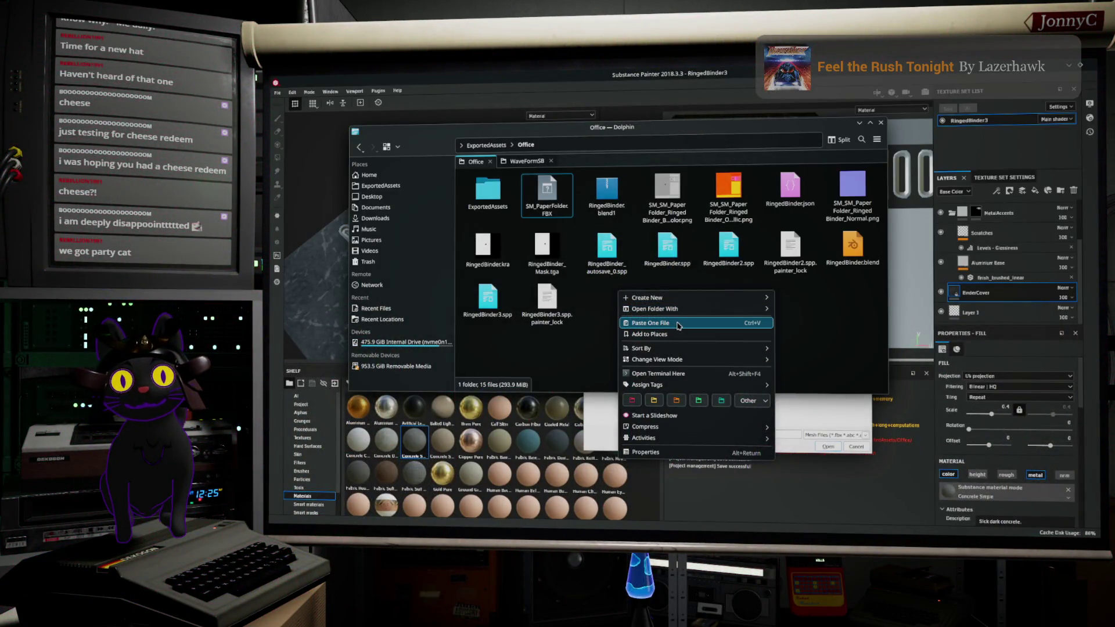
pyautogui.click(678, 324)
pyautogui.click(561, 259)
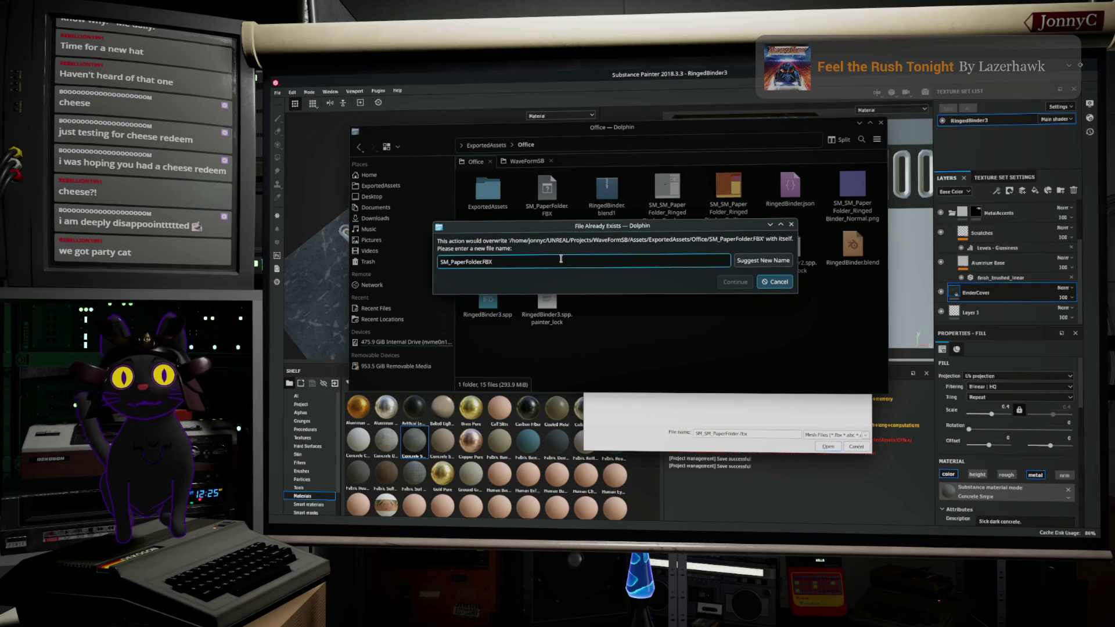
pyautogui.write('2')
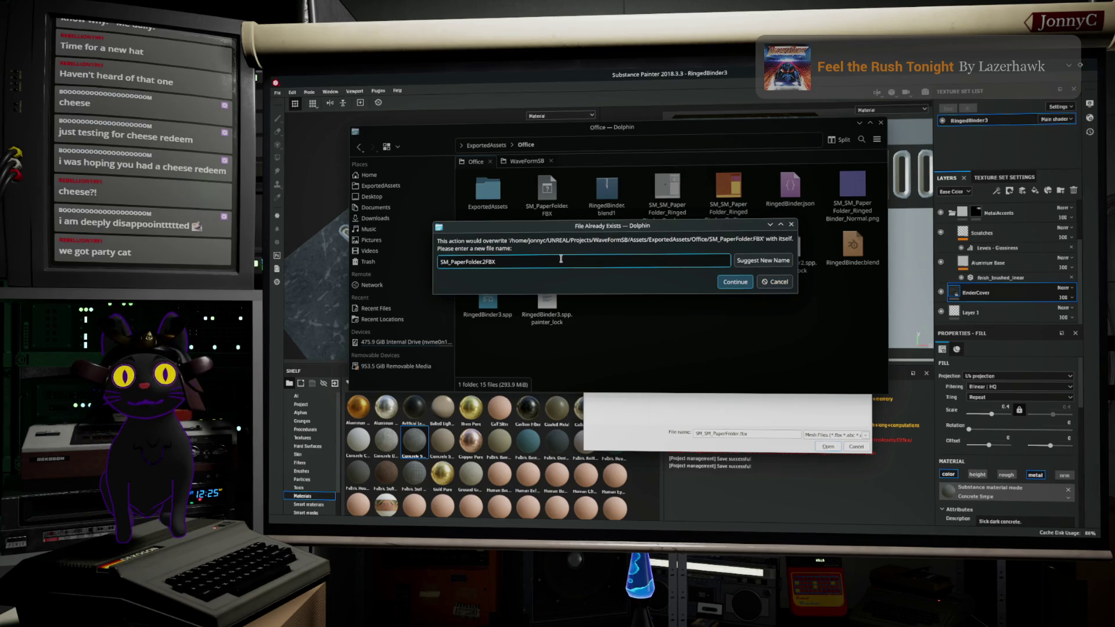
pyautogui.press('BackSpace')
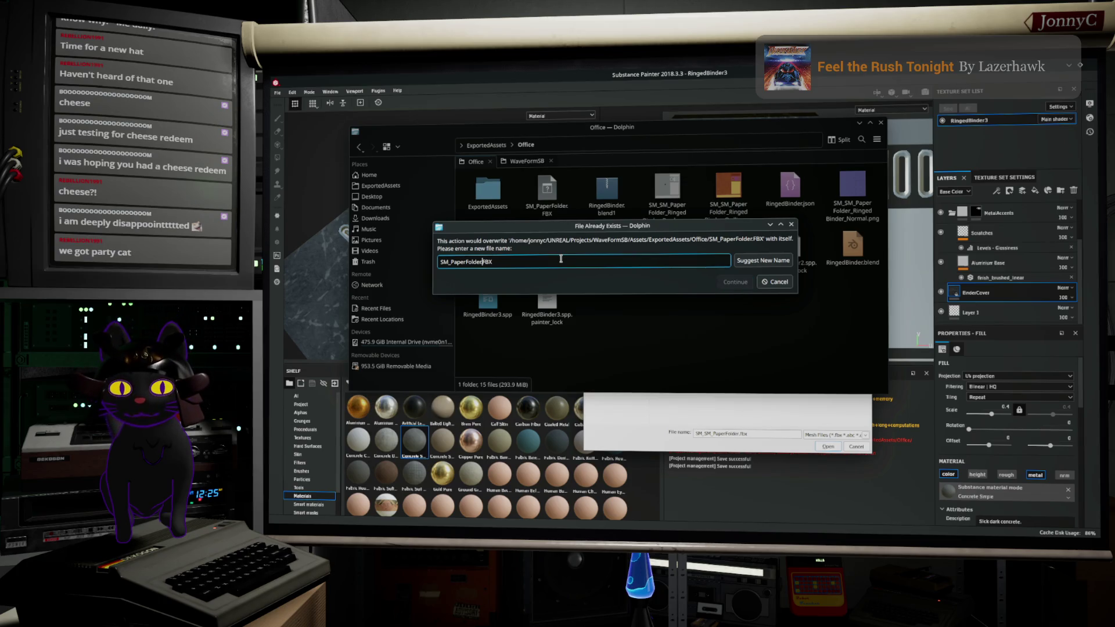
pyautogui.write('2')
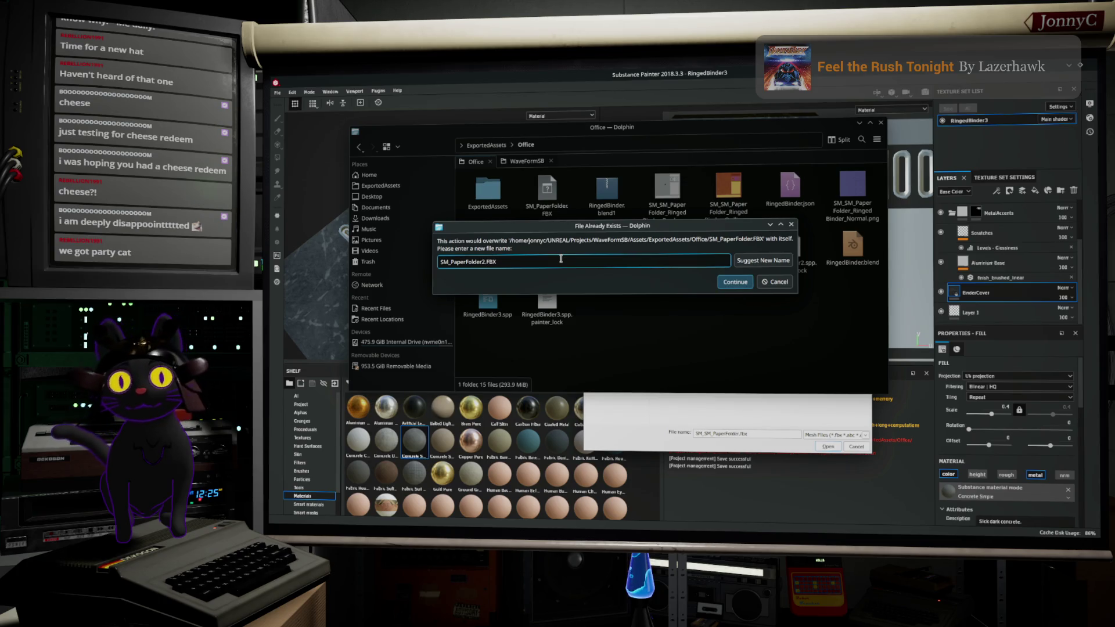
pyautogui.click(728, 283)
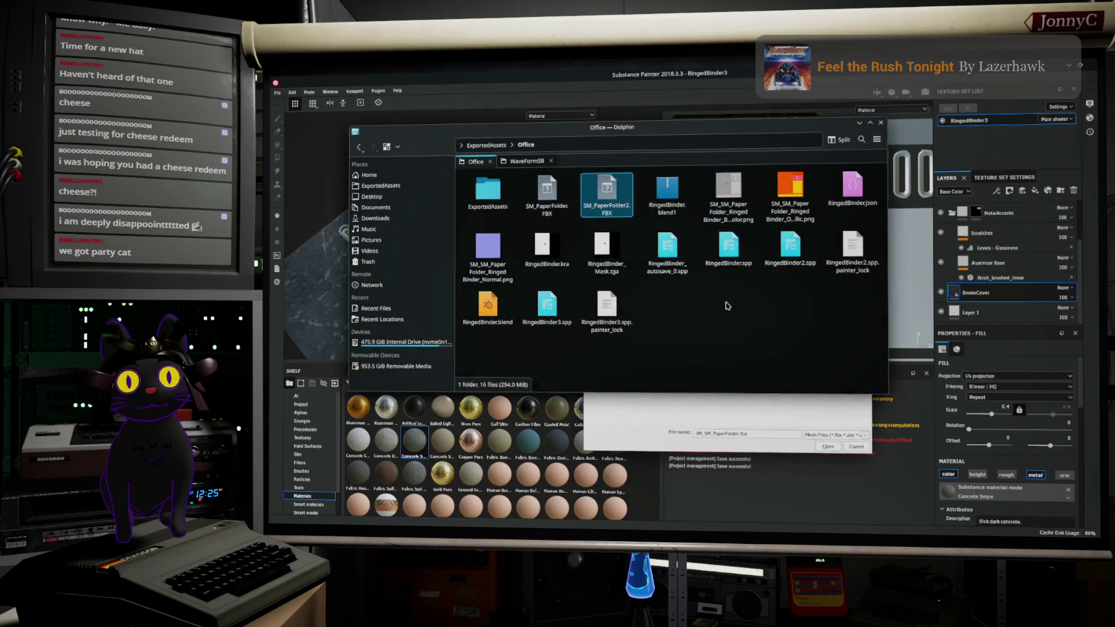
pyautogui.click(745, 400)
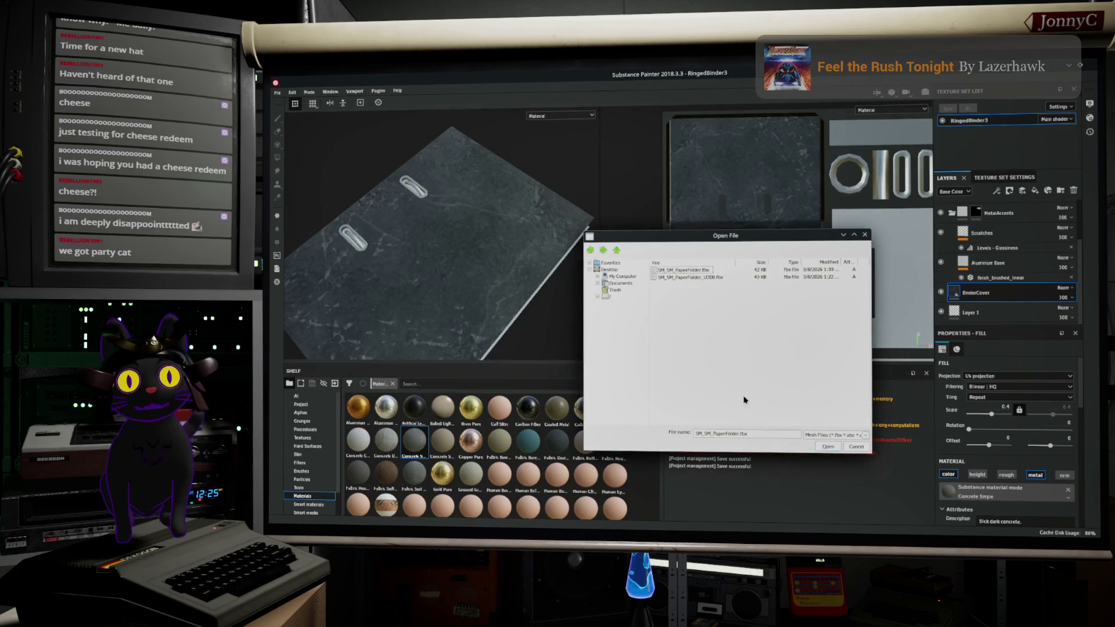
# Step: In the mesh picker, open StaticMesh, widen the File column, then jump to the root folder
pyautogui.click(617, 251)
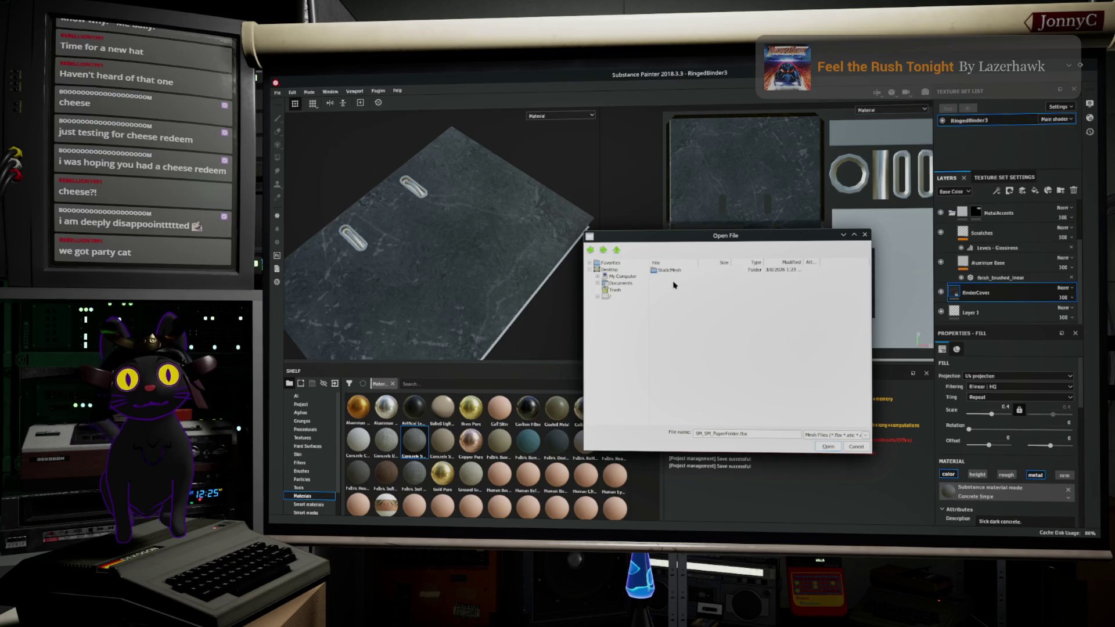
pyautogui.doubleClick(674, 271)
pyautogui.click(680, 278)
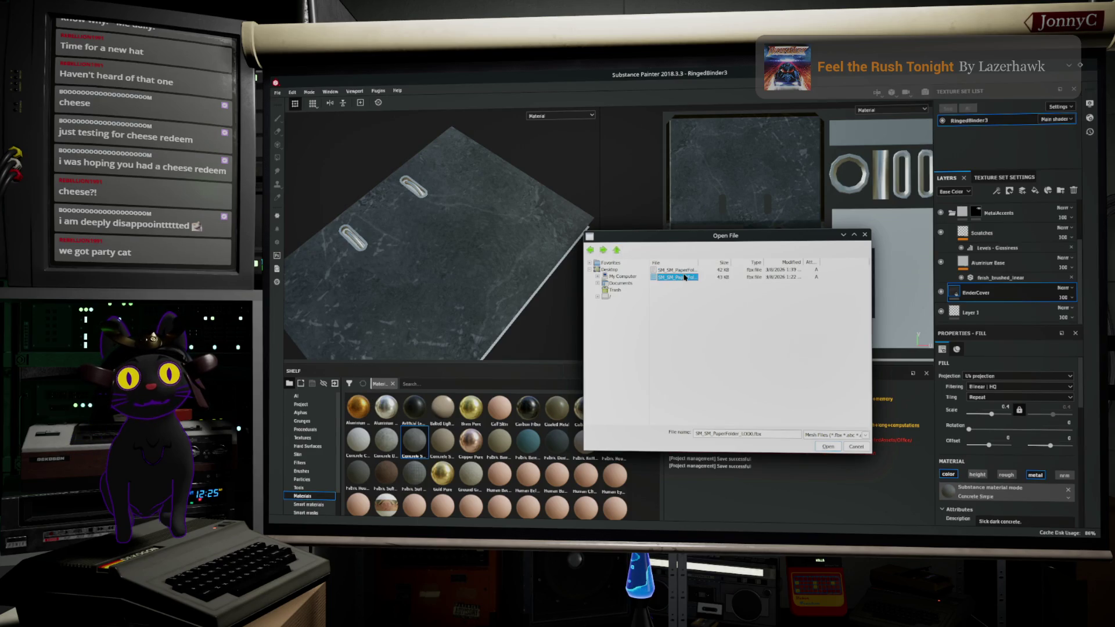
pyautogui.moveTo(703, 263); pyautogui.dragTo(742, 273)
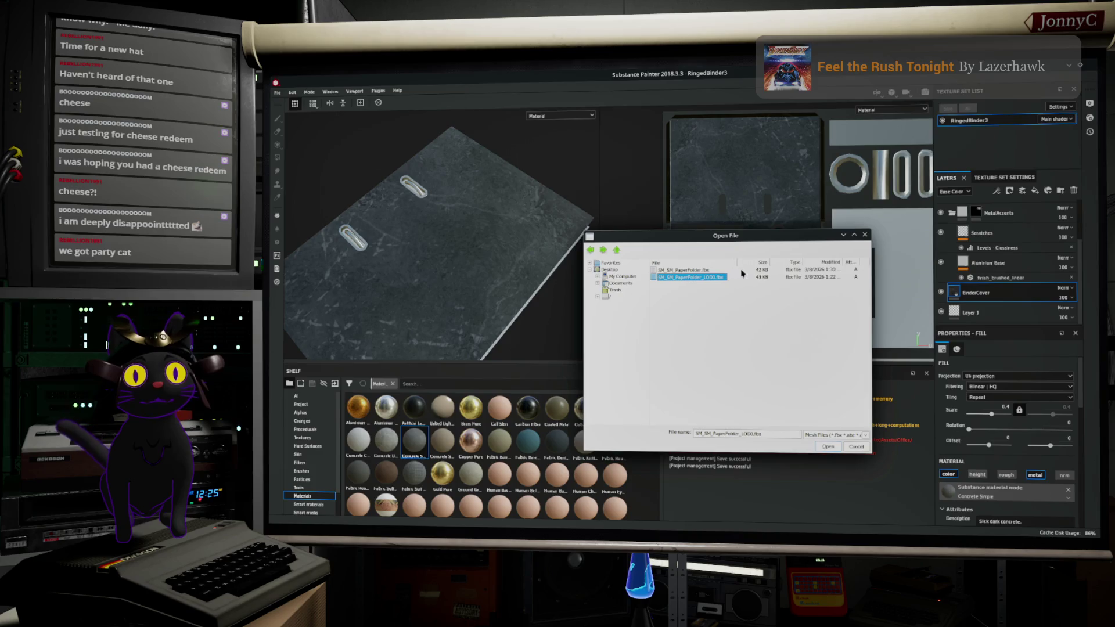
pyautogui.click(739, 365)
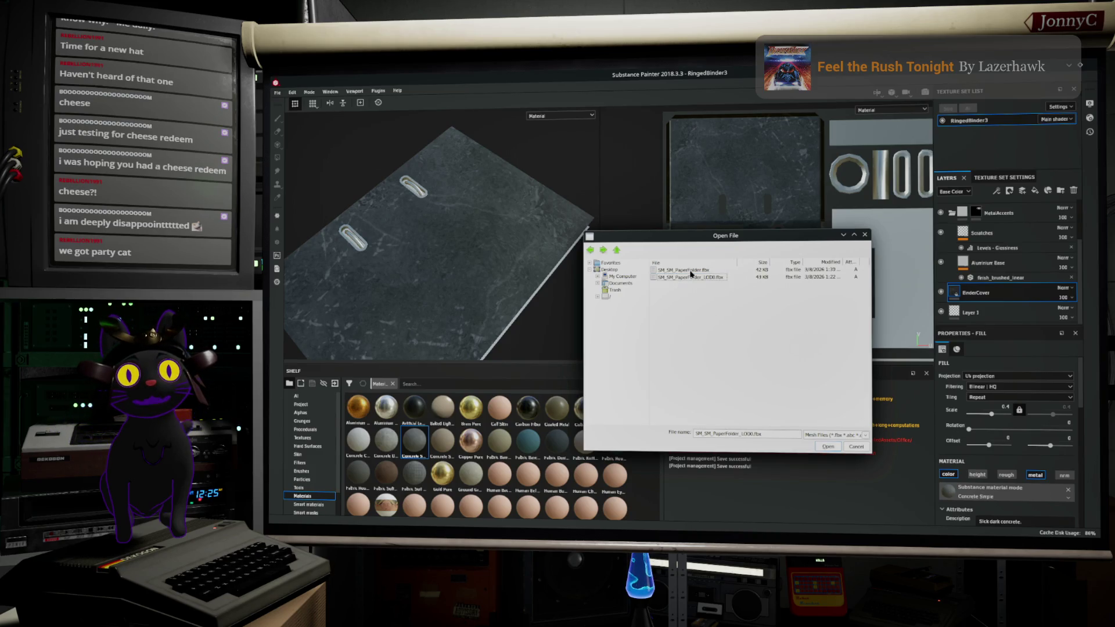
pyautogui.click(606, 298)
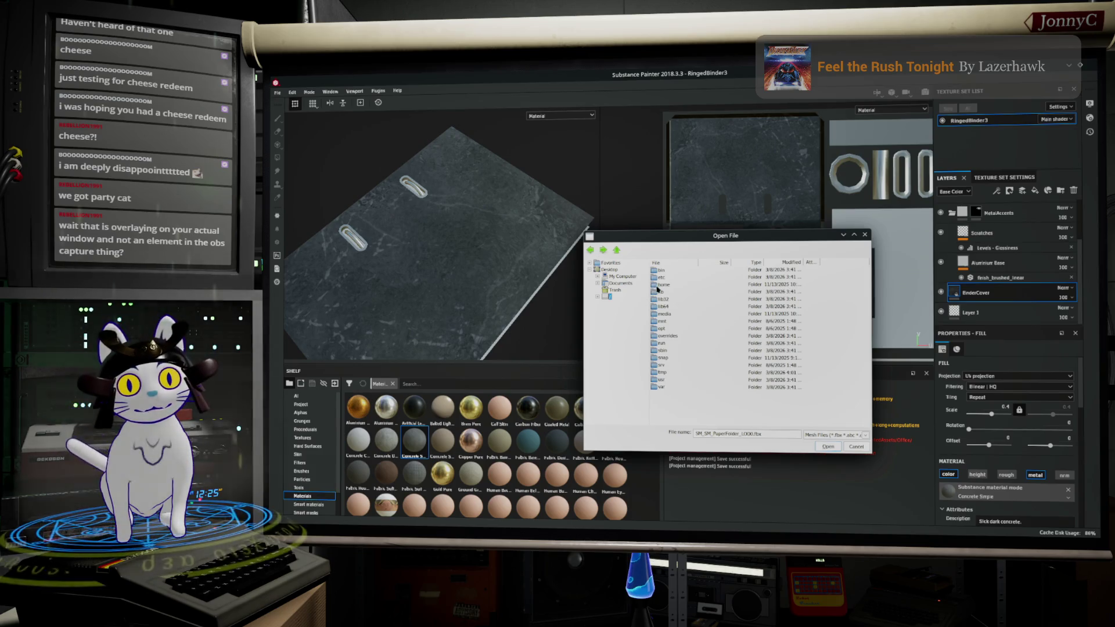
# Step: Browse home > user > UNREAL > Projects > WaveForm58 > Assets > ExportedAssets > Office and choose SM_PaperFolder2.FBX
pyautogui.doubleClick(674, 284)
pyautogui.doubleClick(665, 270)
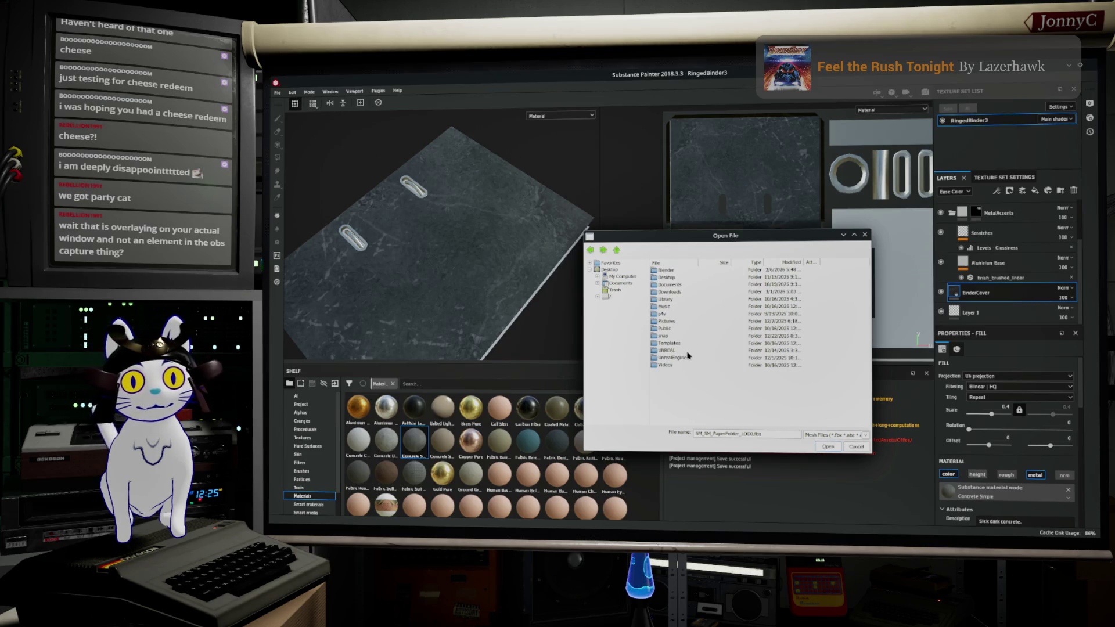
pyautogui.doubleClick(674, 351)
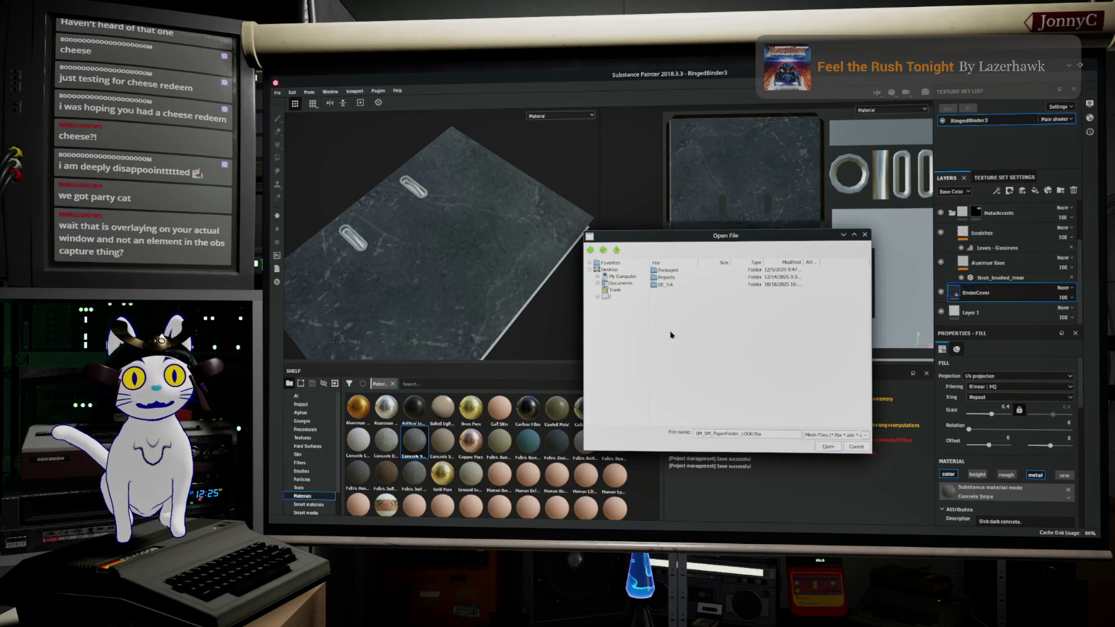
pyautogui.doubleClick(668, 278)
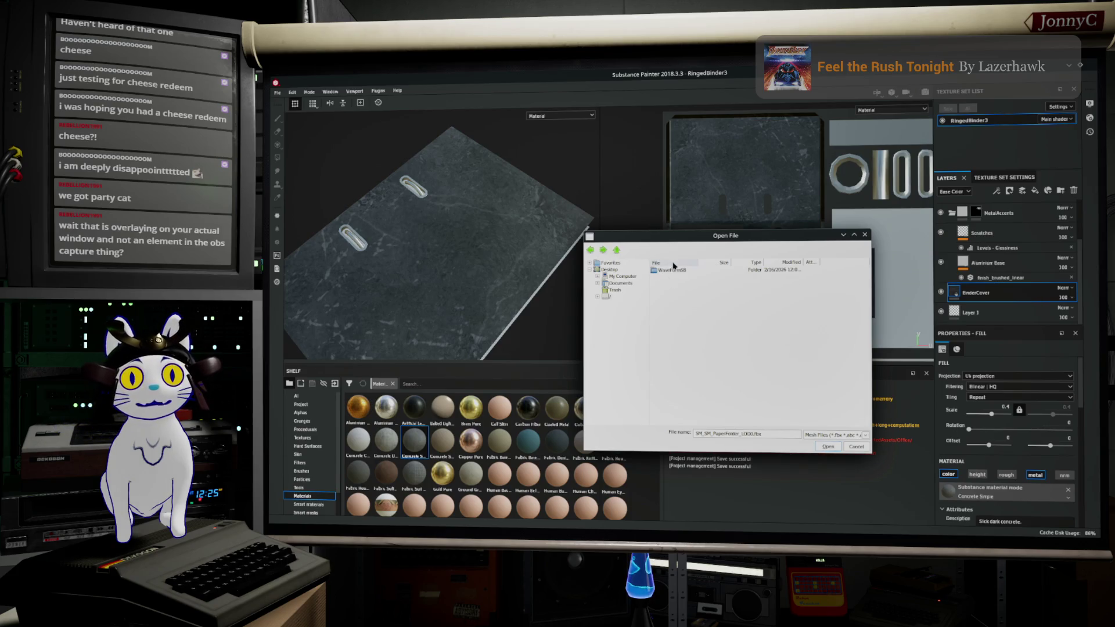
pyautogui.doubleClick(672, 271)
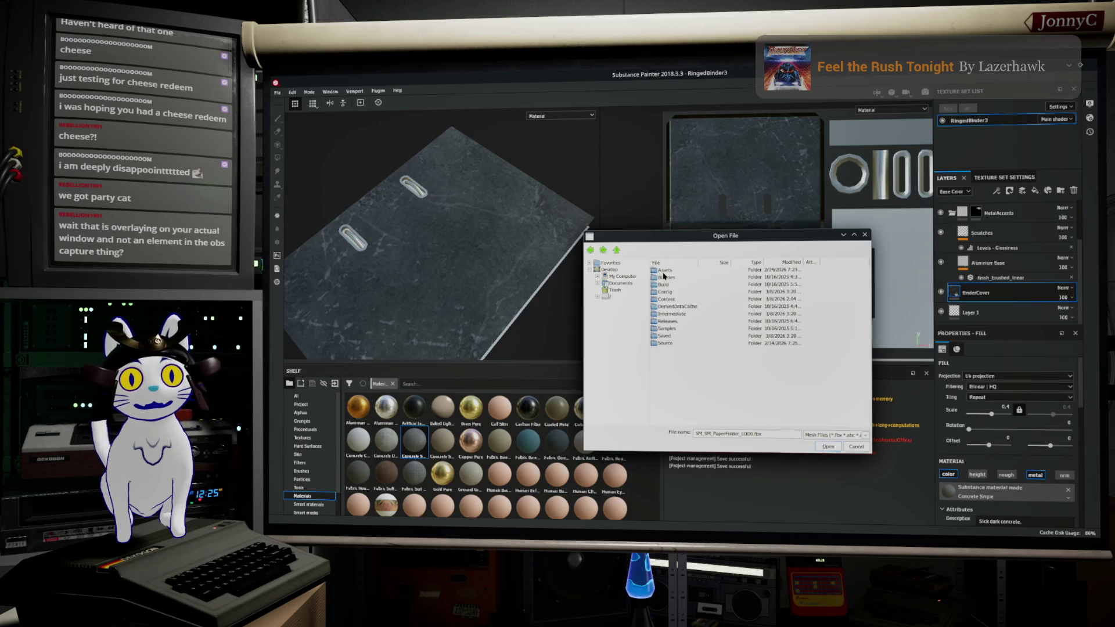
pyautogui.doubleClick(664, 271)
pyautogui.doubleClick(674, 299)
pyautogui.doubleClick(665, 336)
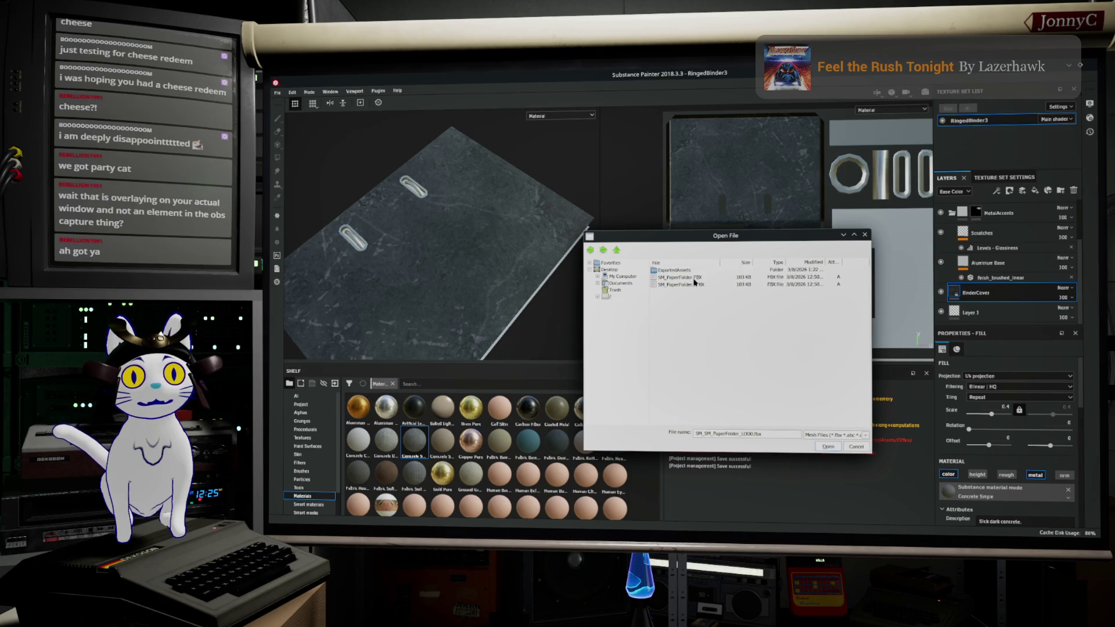
pyautogui.click(689, 286)
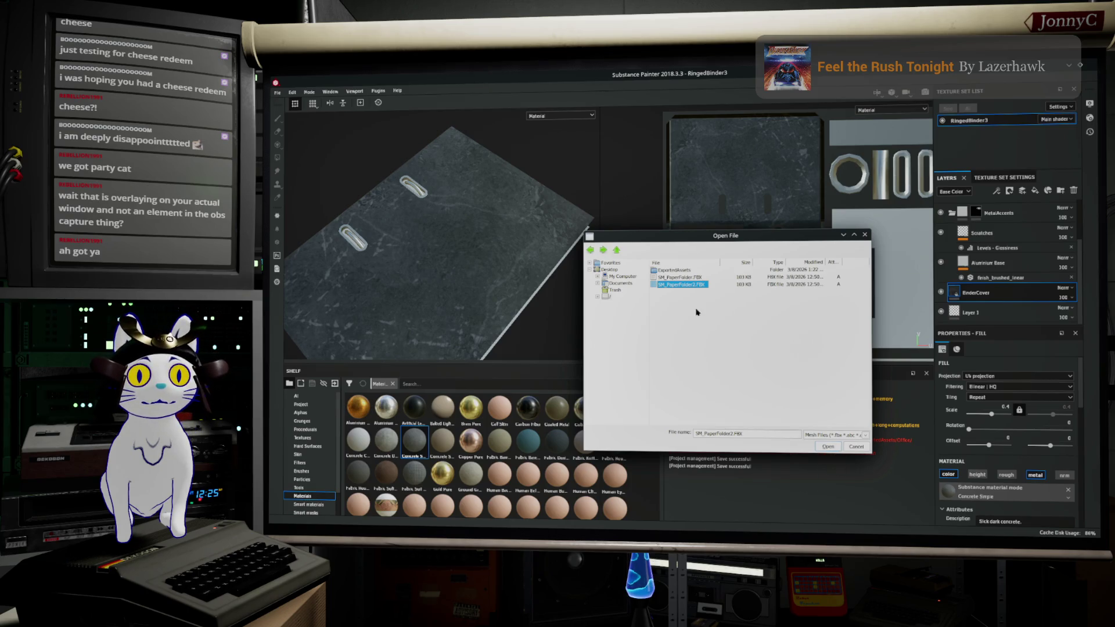
pyautogui.doubleClick(688, 271)
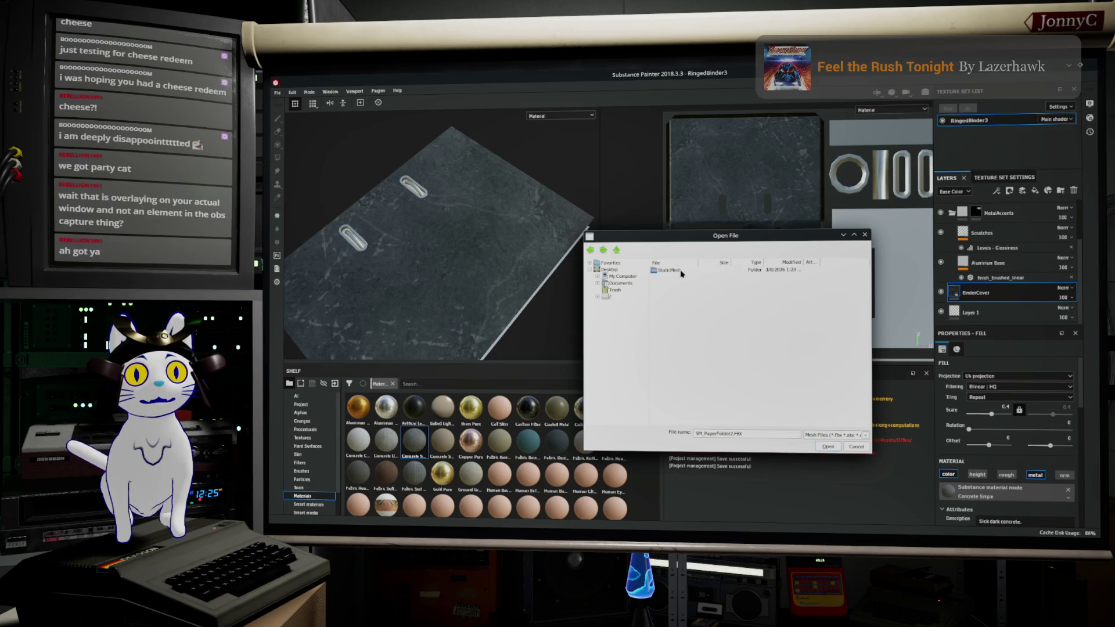